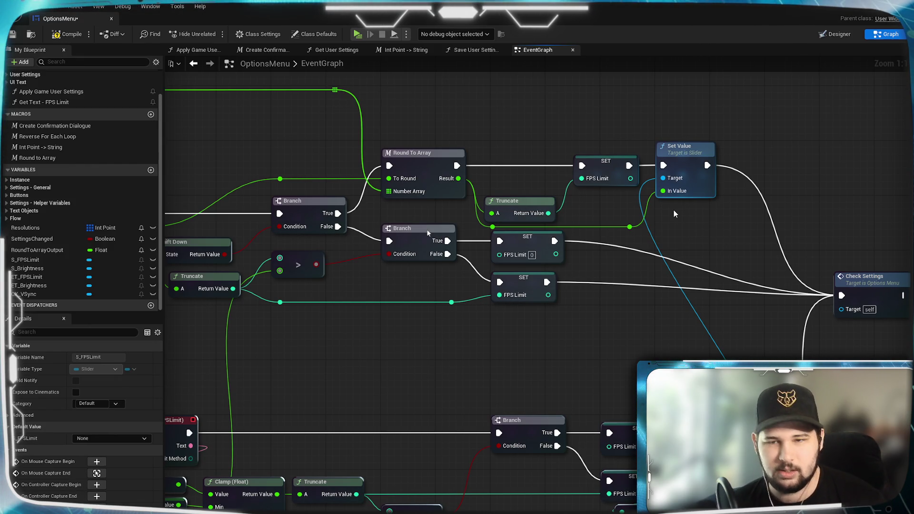
Step: Wire a pasted S_FPSLimit getter into Set Value's Target, then compile and save OptionsMenu
key("ctrl+v")
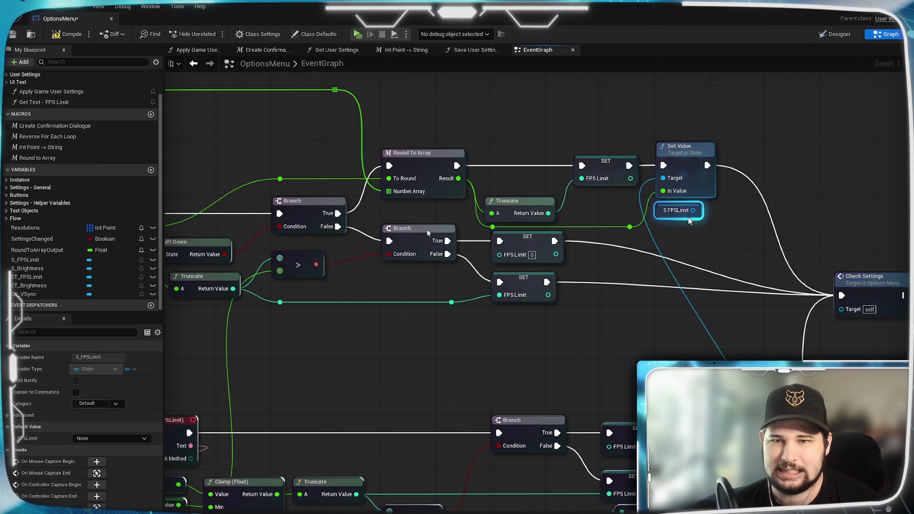
left_click_drag(693, 210, 669, 182)
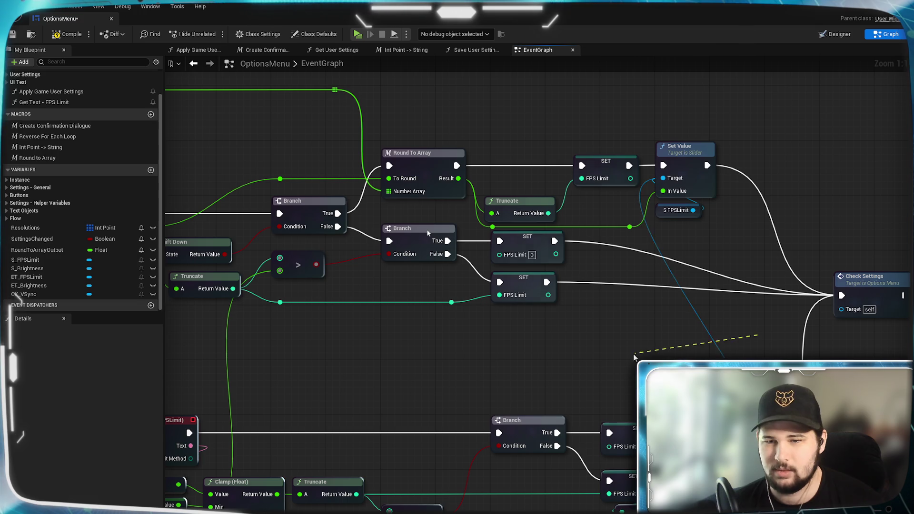
left_click_drag(638, 358, 731, 325)
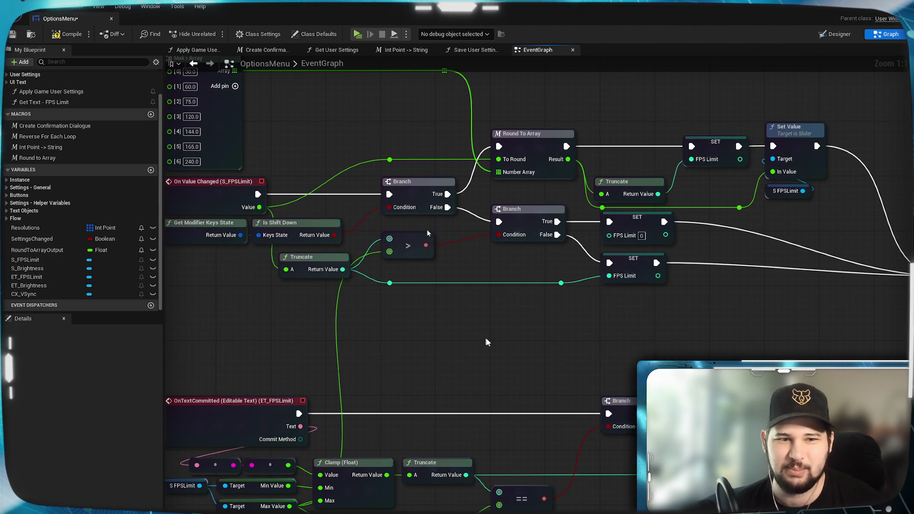
left_click_drag(482, 338, 646, 355)
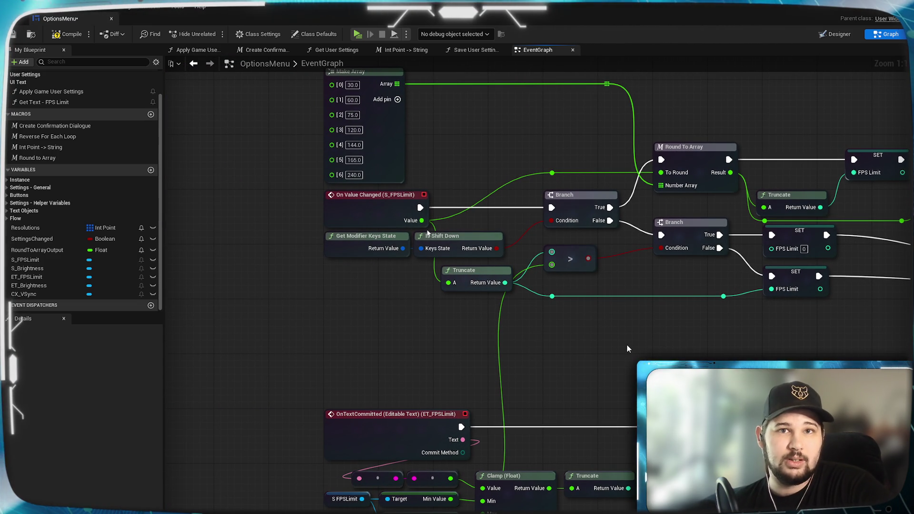
left_click_drag(607, 341, 574, 335)
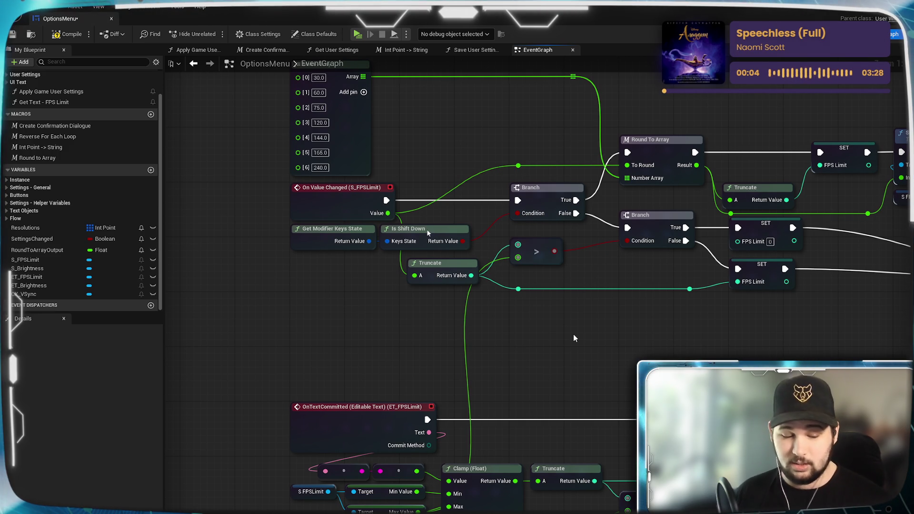
mouse_move(795, 324)
left_mouse_down()
mouse_move(689, 341)
mouse_move(714, 325)
left_mouse_up()
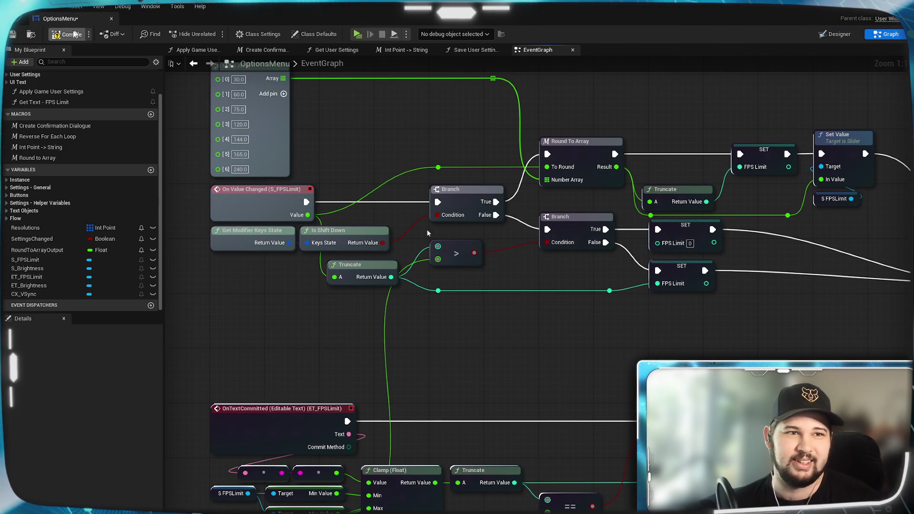
left_click(12, 35)
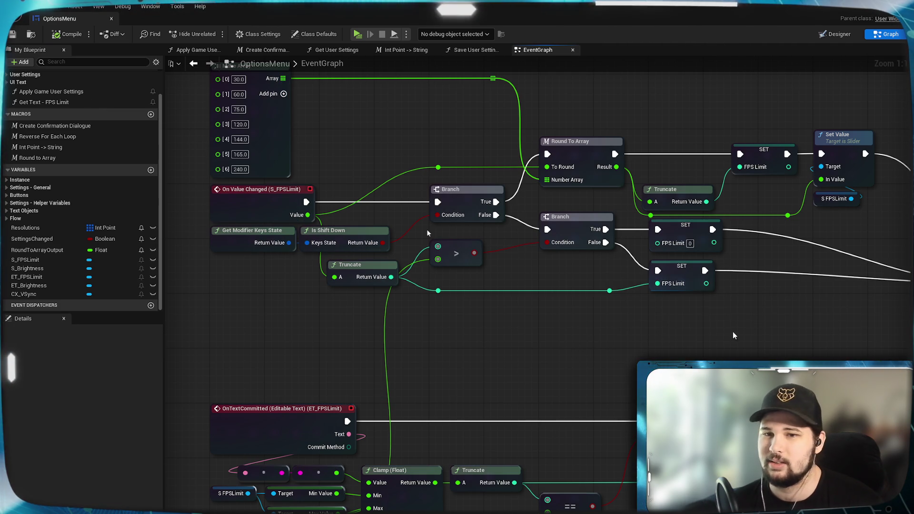
right_click(547, 336)
left_click(492, 324)
mouse_move(720, 338)
left_mouse_down()
mouse_move(527, 366)
mouse_move(768, 386)
left_mouse_up()
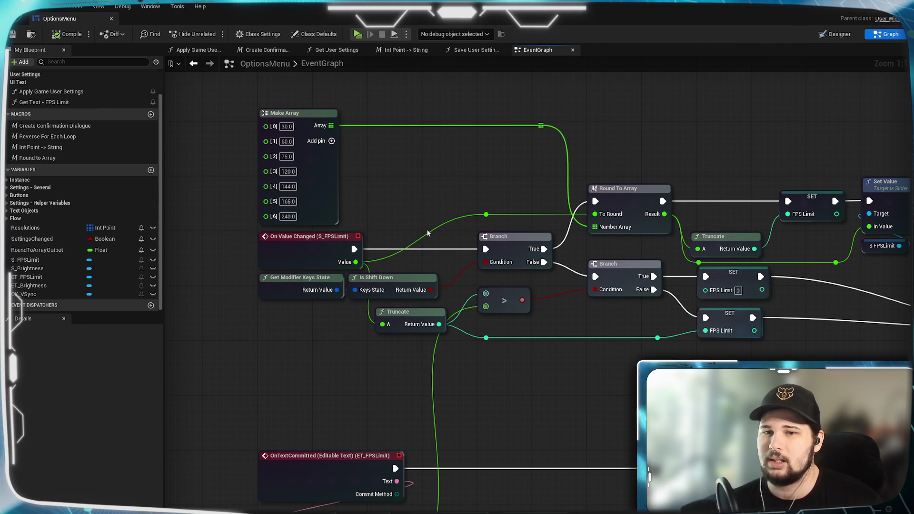
left_click_drag(611, 364, 569, 375)
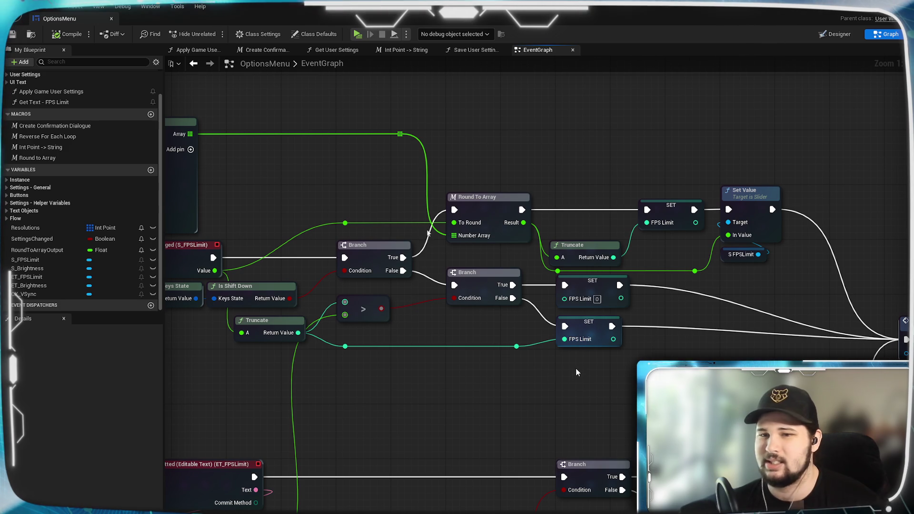
mouse_move(658, 378)
left_mouse_down()
mouse_move(524, 363)
mouse_move(795, 356)
mouse_move(576, 366)
mouse_move(584, 369)
left_mouse_up()
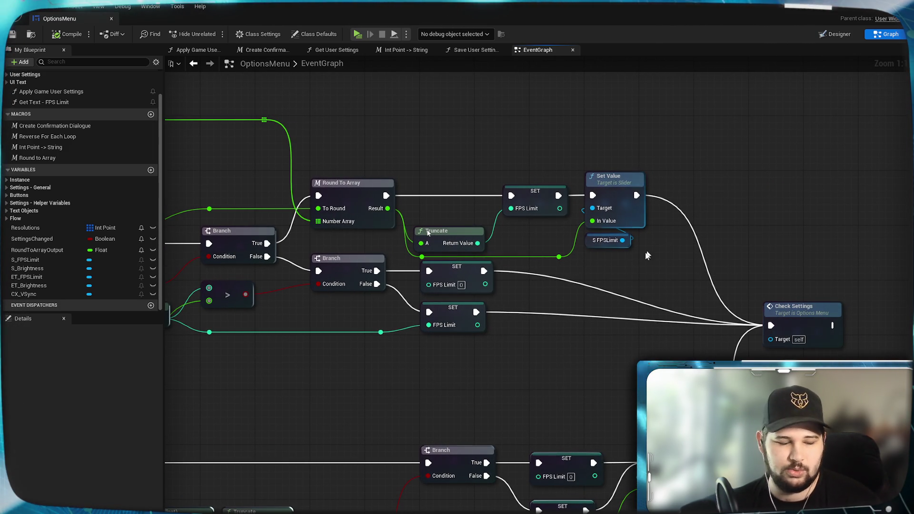
key("super")
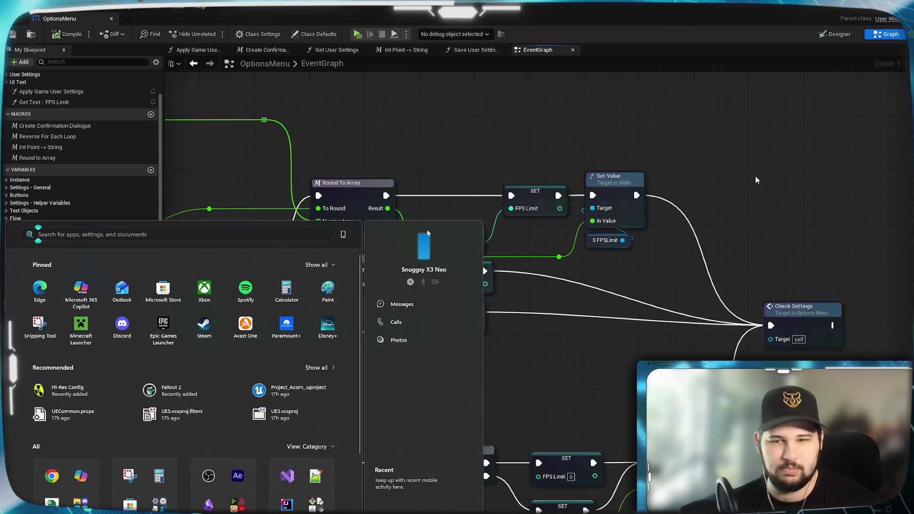
key("Escape")
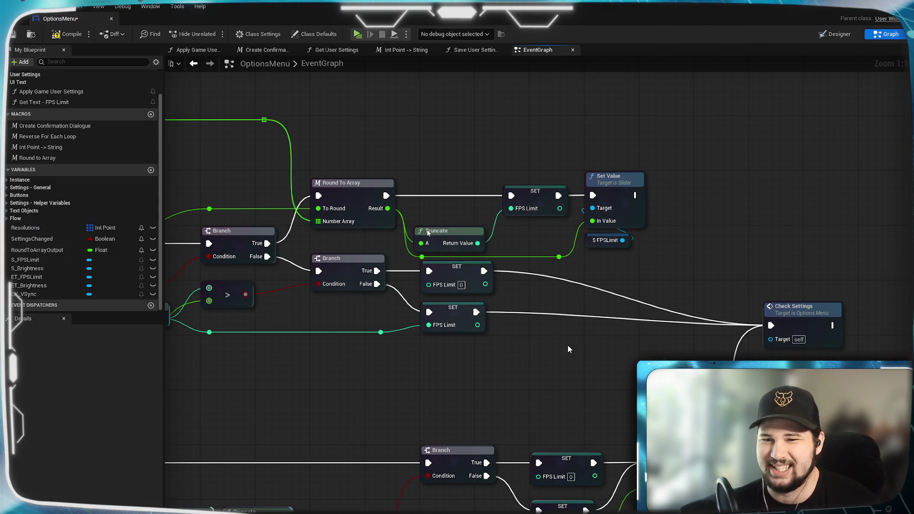
left_click_drag(527, 346, 510, 306)
Step: Add an On Mouse Capture End (S_FPSLimit) event driving Check Settings and cut the SET nodes' wires
key("ctrl+v")
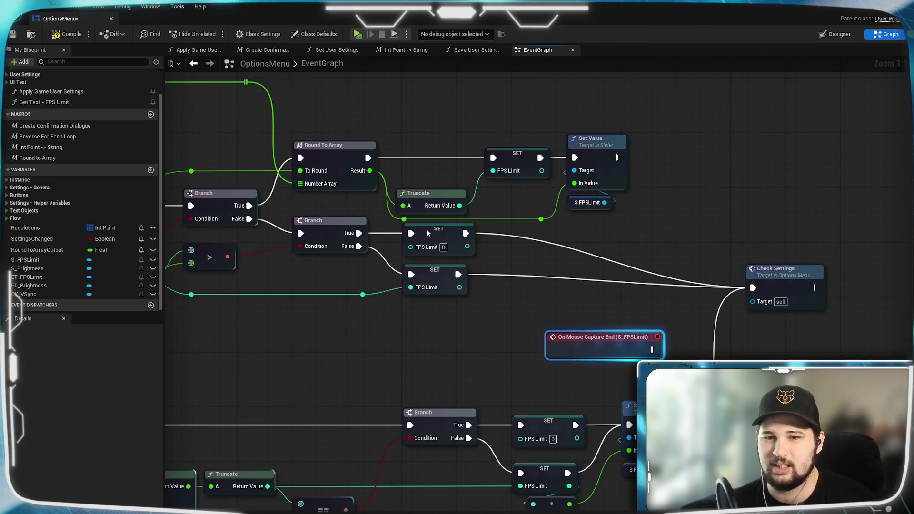
left_click_drag(653, 350, 752, 287)
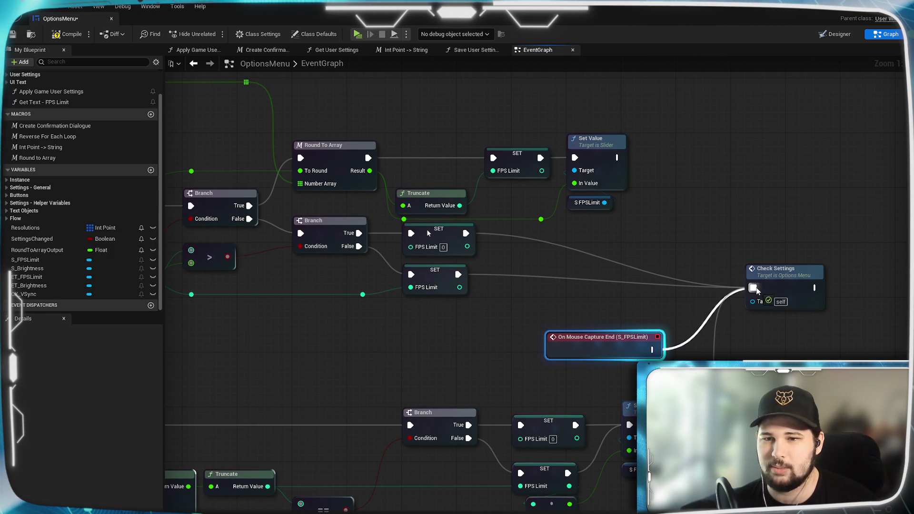
left_click(657, 287, "alt")
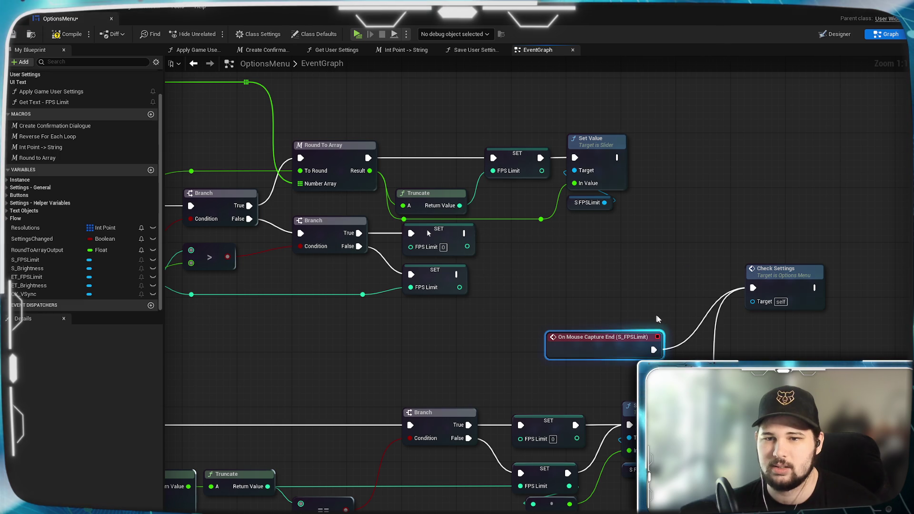
Step: Place Check Settings below the release event and reposition the On Mouse Capture End node
mouse_move(781, 269)
left_mouse_down()
mouse_move(743, 235)
mouse_move(764, 307)
mouse_move(758, 361)
mouse_move(785, 367)
left_mouse_up()
mouse_move(611, 309)
left_mouse_down()
mouse_move(630, 344)
mouse_move(627, 329)
left_mouse_up()
left_click_drag(639, 263, 713, 279)
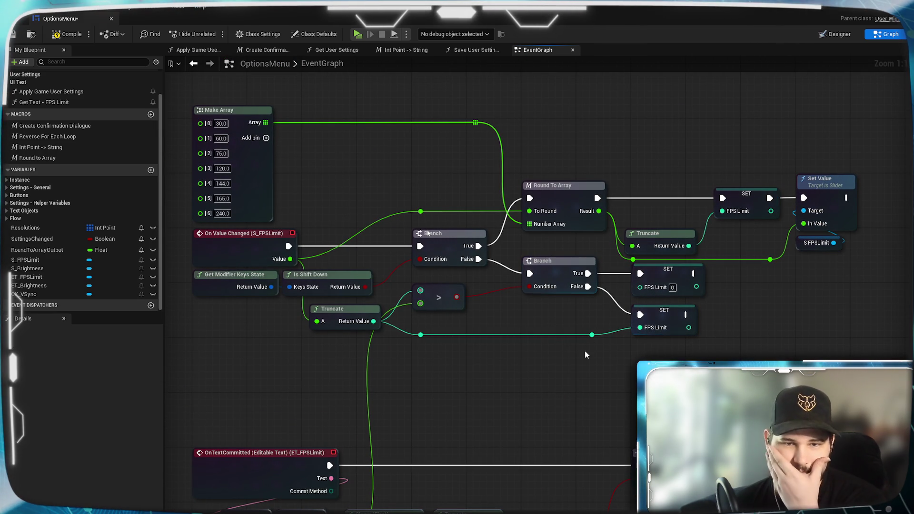
left_click_drag(546, 323, 541, 355)
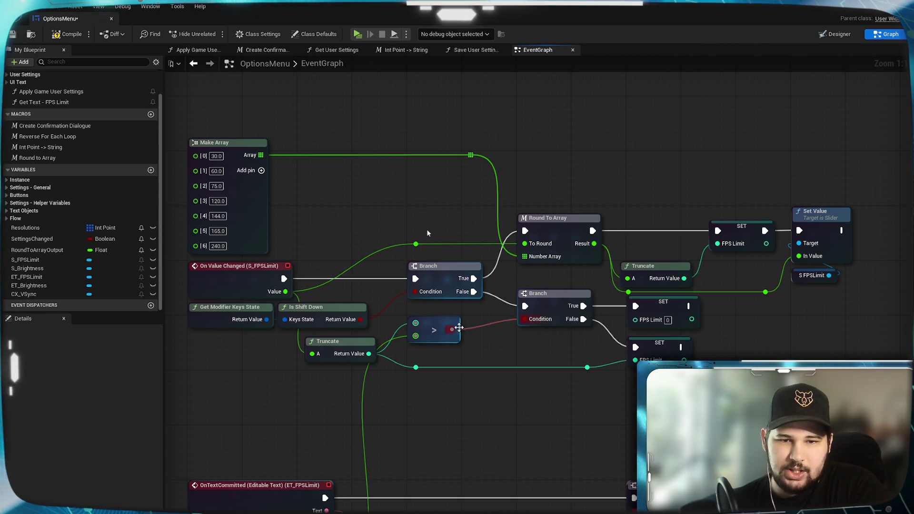
Step: Nudge the > compare node and the Truncate node into better alignment
left_click_drag(440, 325, 449, 339)
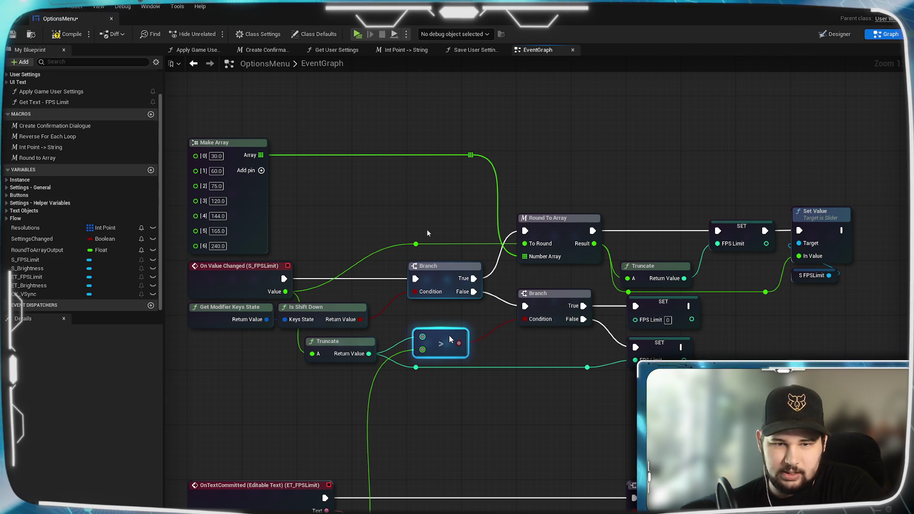
left_click(344, 343)
left_click_drag(345, 342, 343, 343)
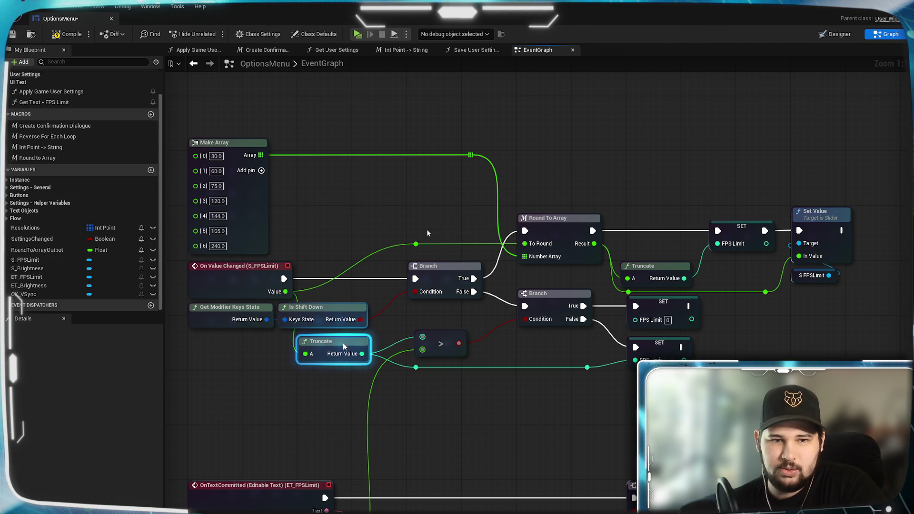
left_click_drag(423, 341, 430, 341)
left_click_drag(505, 405, 585, 193)
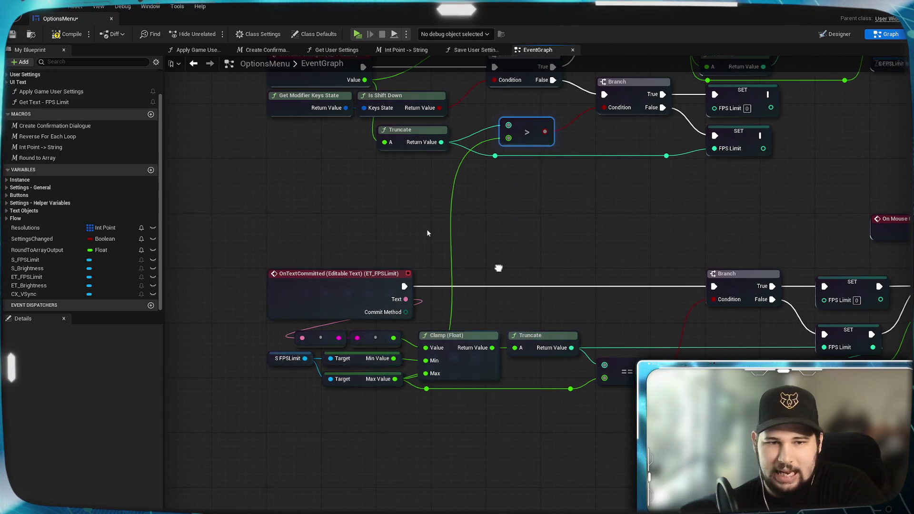
left_click_drag(427, 233, 371, 373)
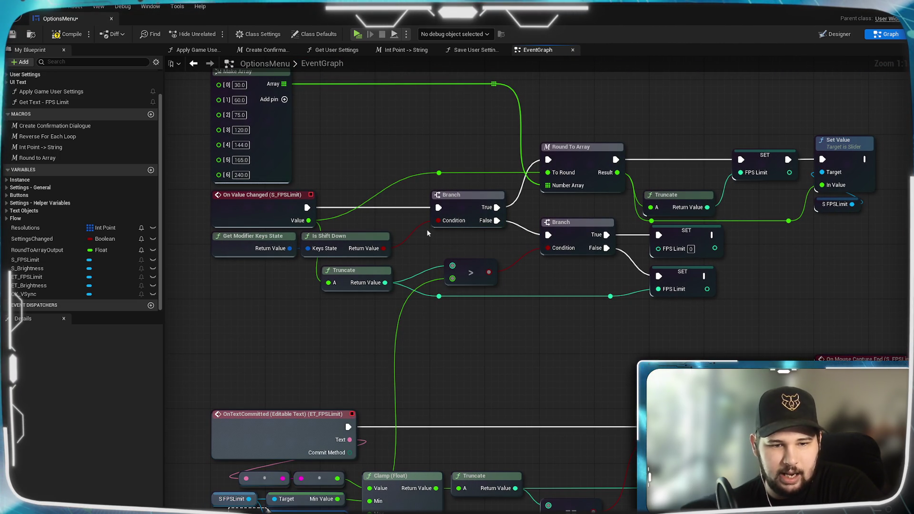
Step: Duplicate the S FPSLimit and Max Value getters, dropping the Min Value copy, under Truncate
left_click_drag(266, 509, 267, 509)
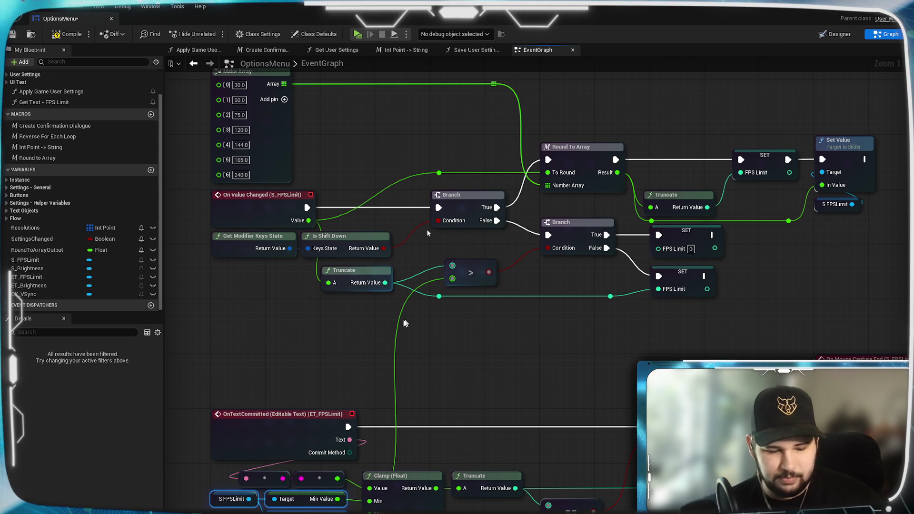
key("ctrl+c")
key("ctrl+v")
left_click(335, 341)
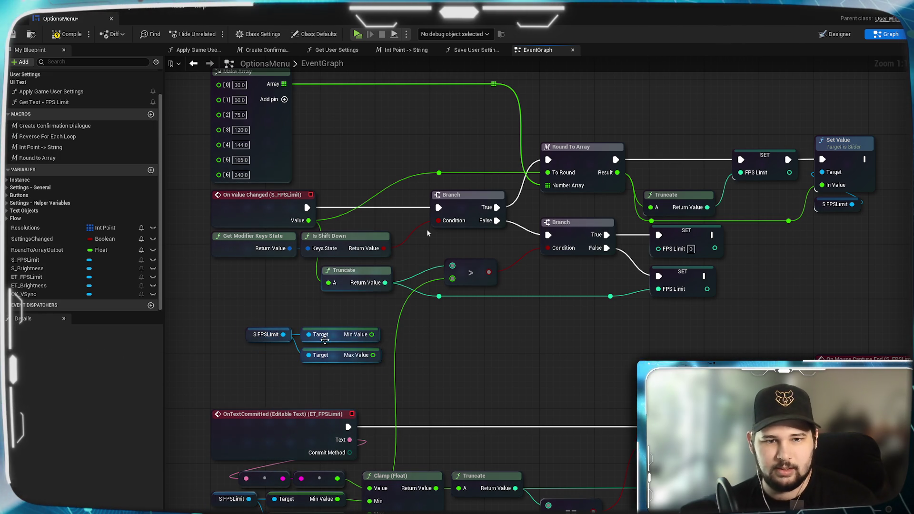
key("Delete")
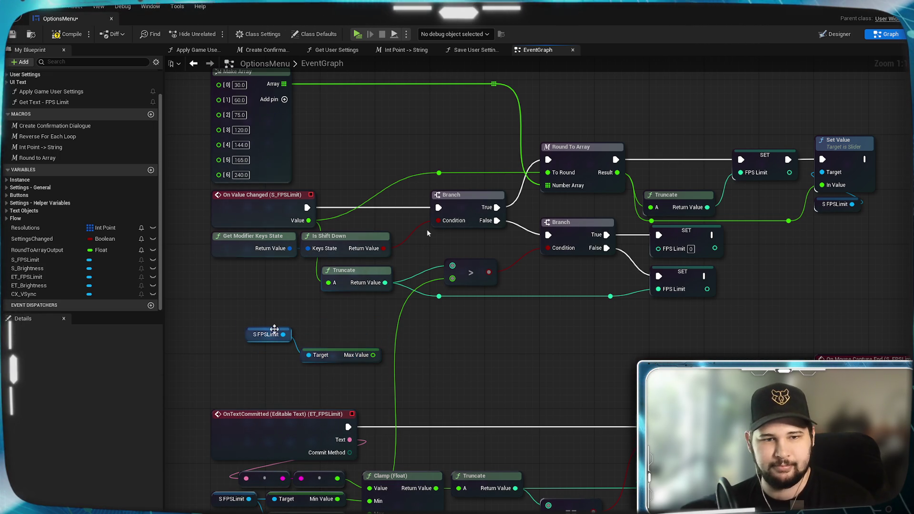
mouse_move(271, 339)
left_mouse_down()
mouse_move(271, 359)
mouse_move(333, 372)
mouse_move(329, 319)
mouse_move(347, 314)
mouse_move(299, 313)
left_mouse_up()
left_click(222, 350)
Step: Realign the Truncate, > compare and second Branch nodes
left_click_drag(344, 273, 297, 271)
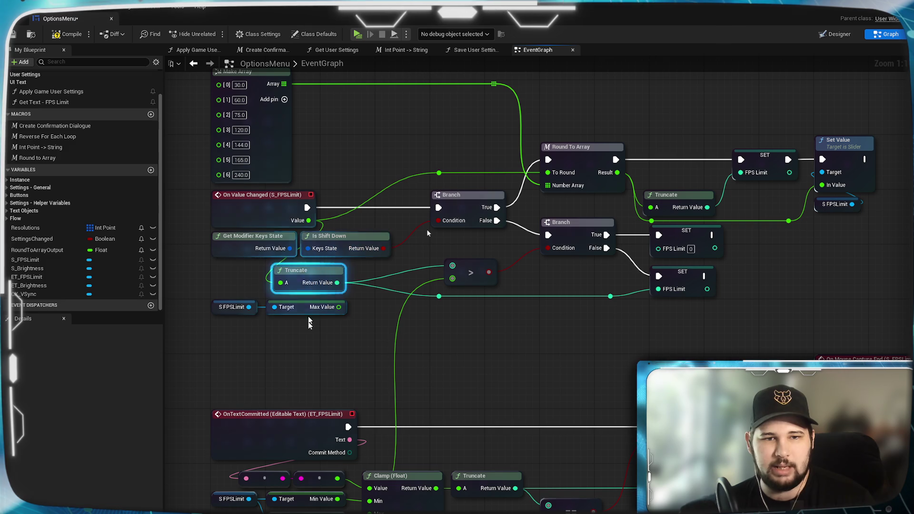
left_click_drag(441, 310, 375, 318)
left_click(560, 274)
left_click_drag(555, 269, 555, 252)
mouse_move(634, 278)
left_mouse_down()
mouse_move(580, 300)
mouse_move(549, 336)
left_mouse_up()
mouse_move(472, 312)
left_mouse_down()
mouse_move(472, 335)
mouse_move(472, 326)
left_mouse_up()
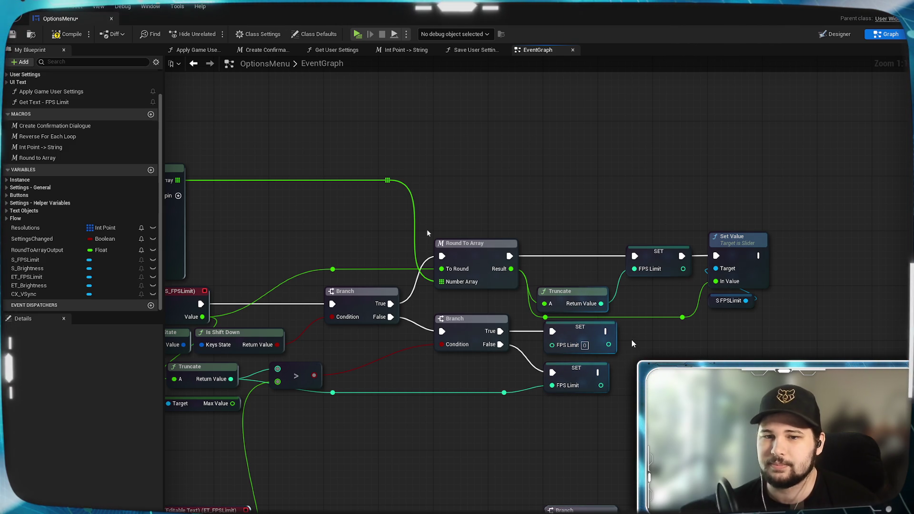
Step: Shift the Branch and SET nodes down and nudge Truncate and SET slightly right
left_click_drag(642, 349, 476, 373)
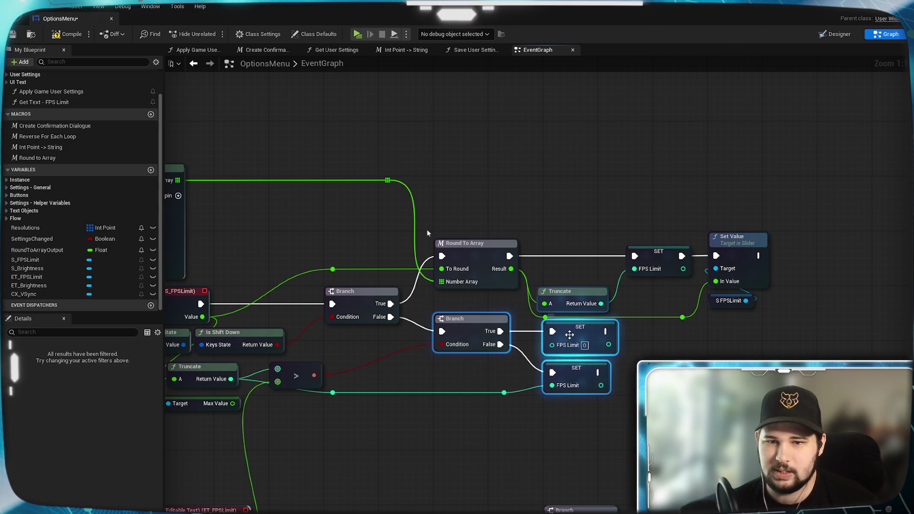
left_click_drag(570, 333, 569, 339)
left_click(629, 376)
mouse_move(627, 378)
left_mouse_down()
mouse_move(660, 335)
mouse_move(616, 337)
left_mouse_up()
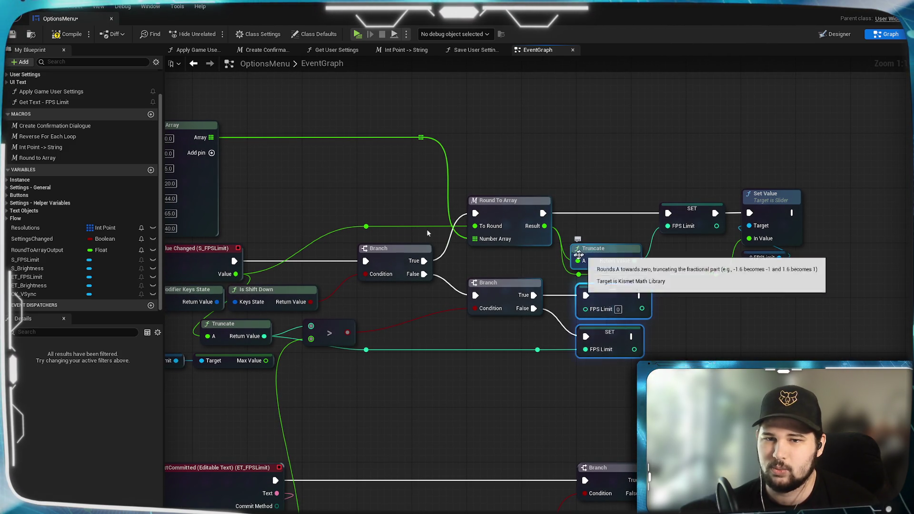
left_click_drag(573, 234, 588, 280)
left_click_drag(597, 250, 605, 250)
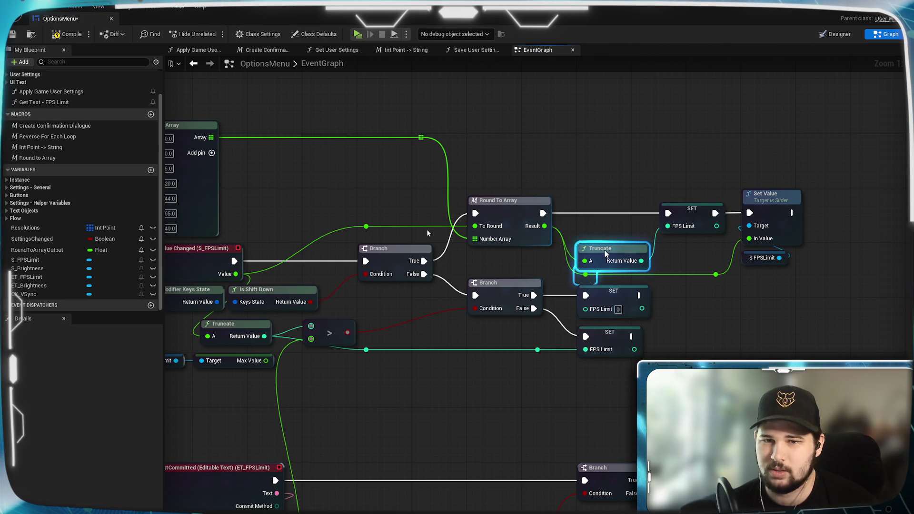
left_click(619, 222)
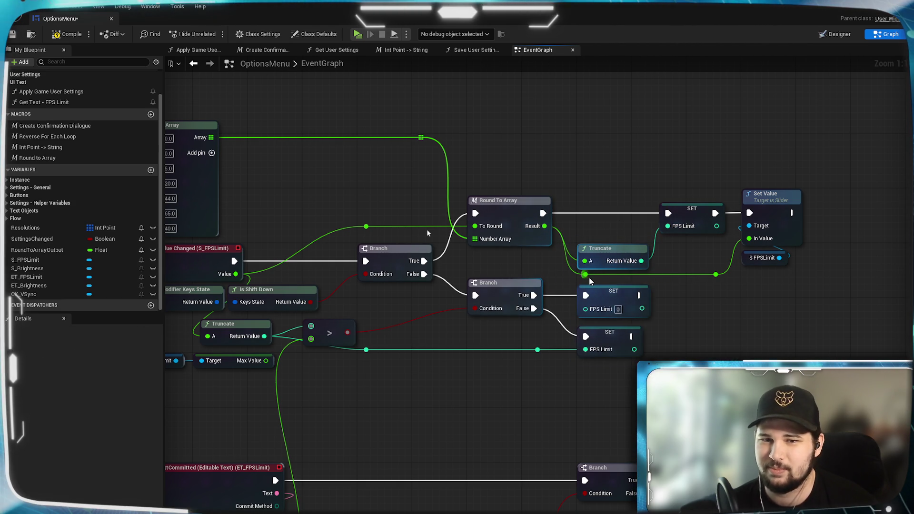
left_click_drag(693, 218, 700, 218)
left_click(713, 317)
Step: Lower the reroute point so the green FPS Limit wire runs straight into SET
left_click_drag(680, 321, 773, 294)
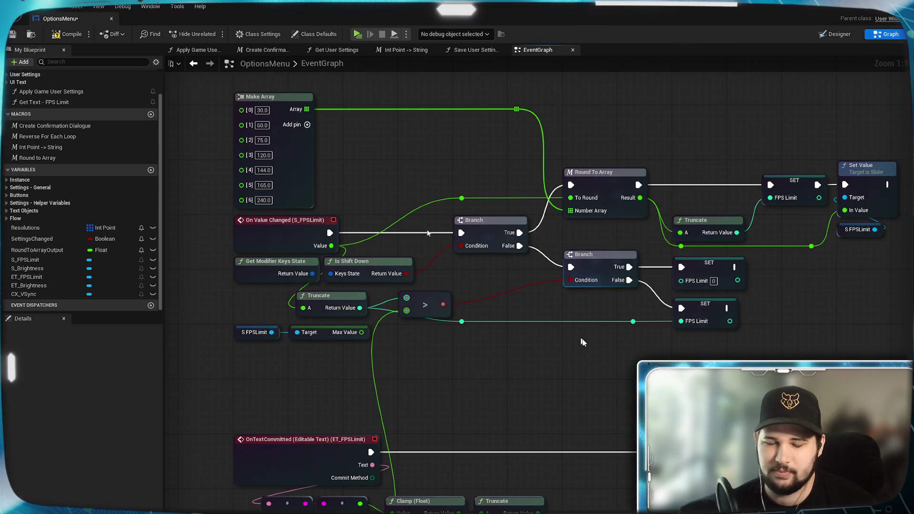
left_click_drag(465, 328, 407, 329)
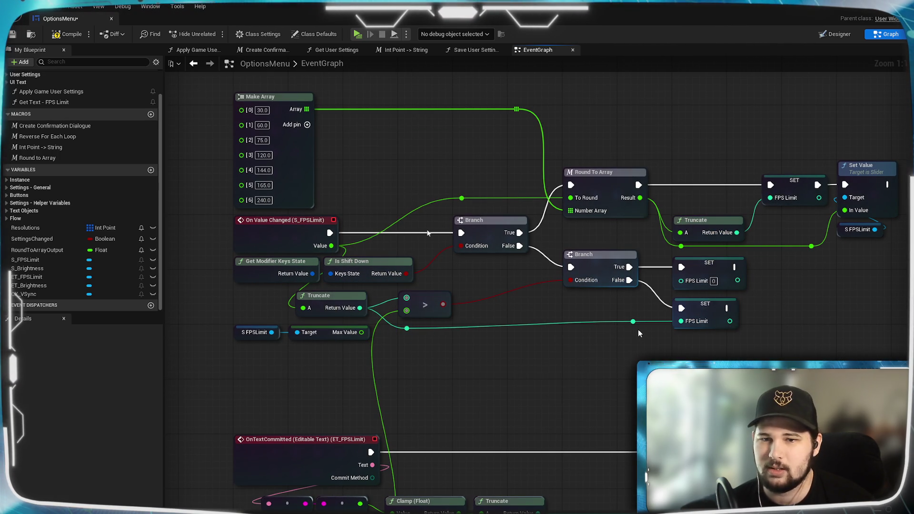
left_click_drag(633, 322, 633, 329)
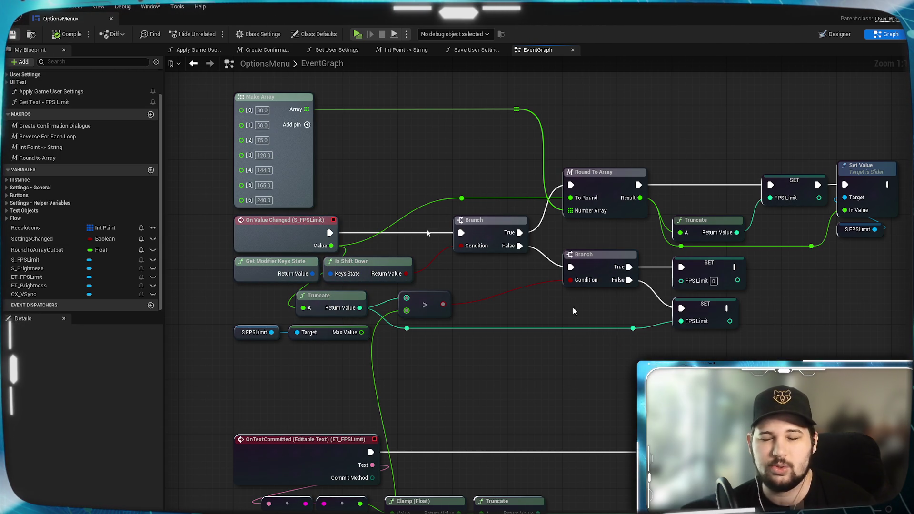
left_click_drag(775, 329, 669, 342)
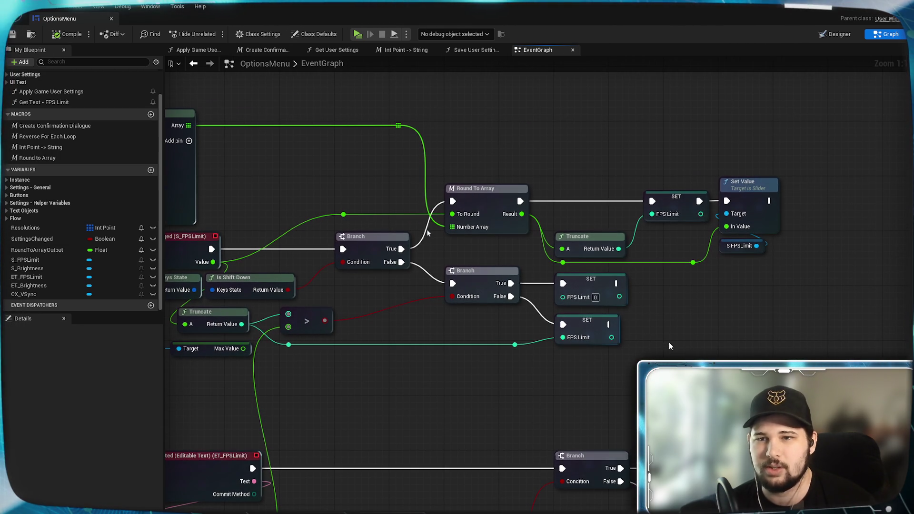
left_click_drag(490, 390, 556, 364)
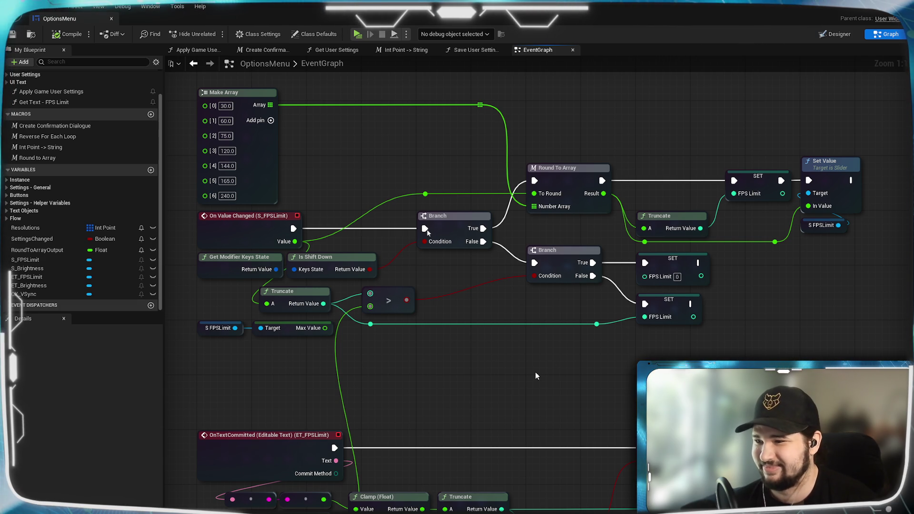
Step: Move the whole FPS limit node group further down the graph
mouse_move(520, 355)
left_mouse_down()
mouse_move(700, 312)
mouse_move(433, 353)
mouse_move(568, 310)
mouse_move(588, 364)
mouse_move(670, 357)
left_mouse_up()
scroll(568, 310, "down", 2)
scroll(552, 349, "up", 2)
scroll(612, 370, "down", 2)
left_click_drag(612, 371, 505, 388)
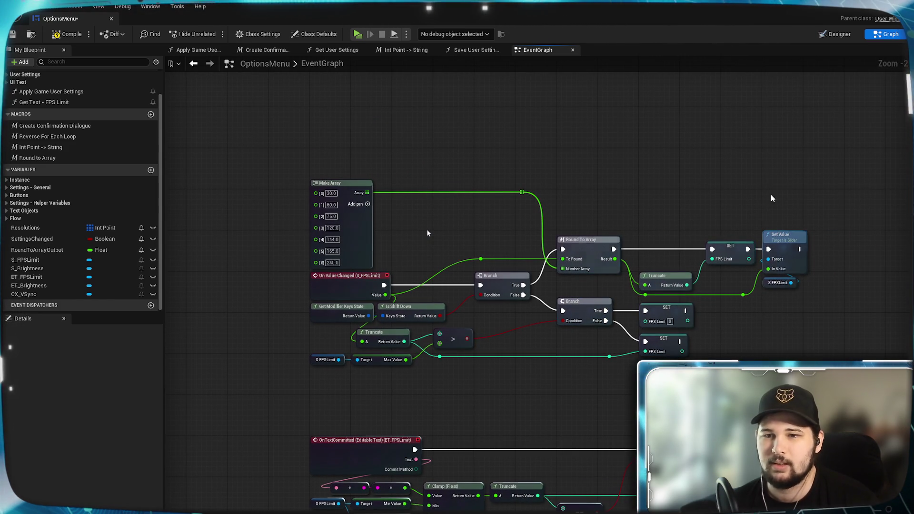
left_click_drag(724, 263, 300, 374)
left_click_drag(367, 236, 367, 298)
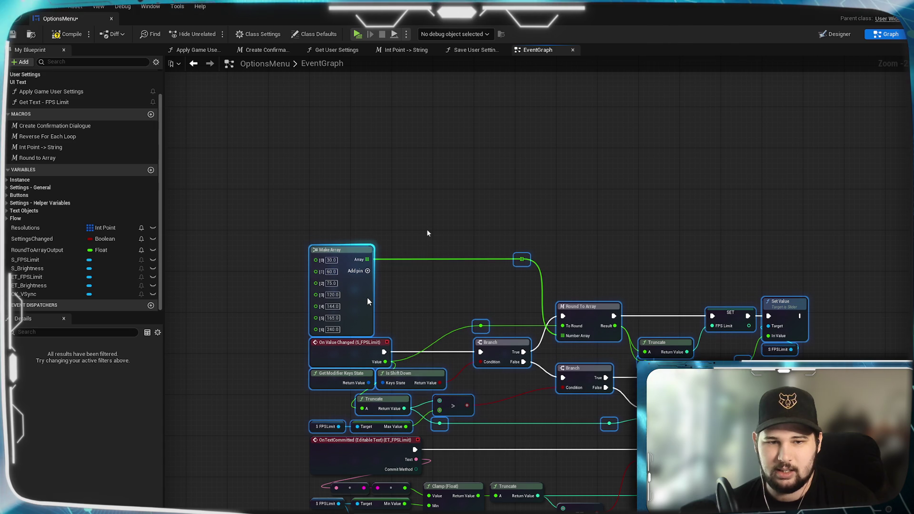
left_click(530, 284)
Step: Move Make Array to the right and add a reroute point above it on the array wire
mouse_move(427, 234)
left_mouse_down()
mouse_move(509, 42)
mouse_move(299, 106)
mouse_move(564, 95)
left_mouse_up()
left_click_drag(663, 329, 451, 355)
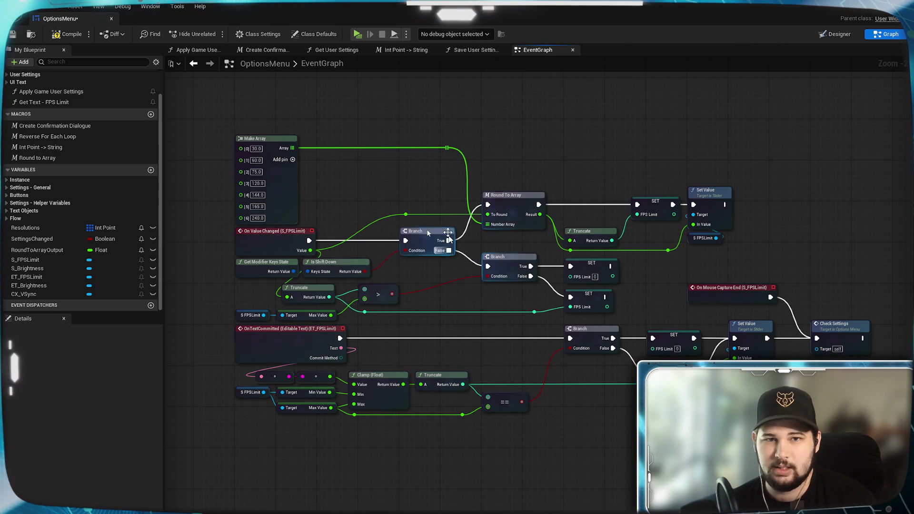
mouse_move(480, 139)
left_mouse_down()
mouse_move(450, 183)
mouse_move(477, 201)
left_mouse_up()
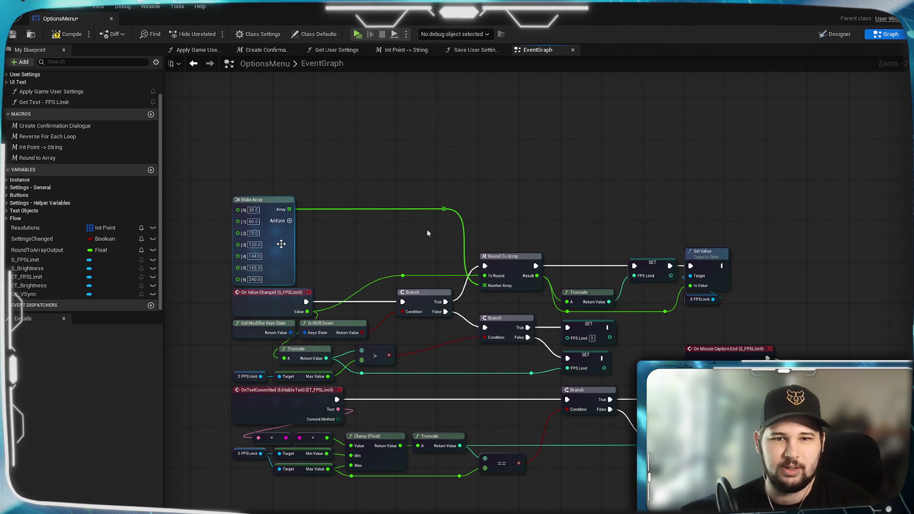
mouse_move(282, 244)
left_mouse_down()
mouse_move(521, 195)
mouse_move(700, 252)
mouse_move(817, 273)
mouse_move(856, 327)
mouse_move(825, 290)
mouse_move(816, 293)
left_mouse_up()
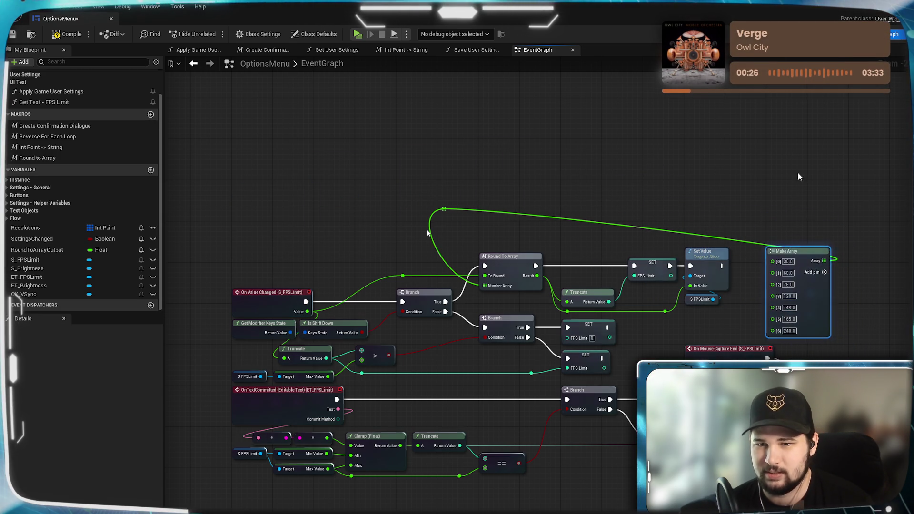
scroll(783, 230, "up", 2)
mouse_move(824, 238)
left_mouse_down()
mouse_move(714, 239)
mouse_move(752, 259)
left_mouse_up()
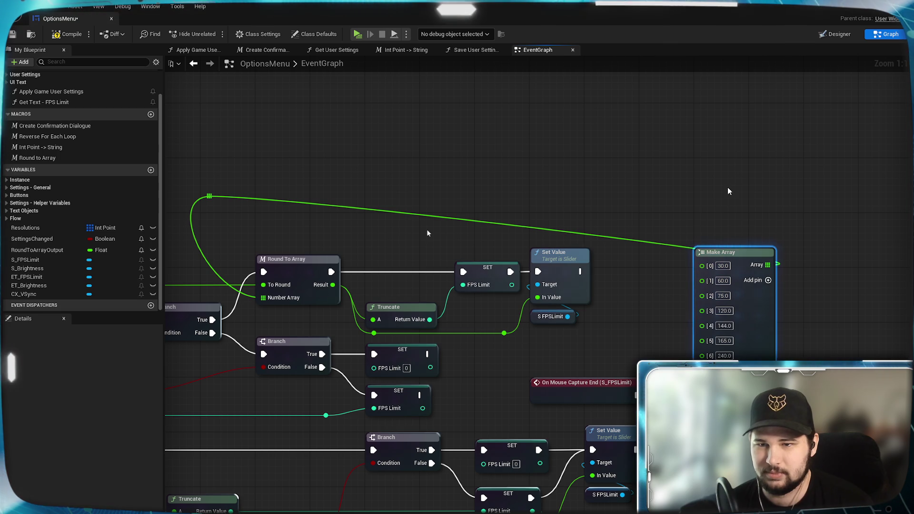
double_click(685, 247)
mouse_move(684, 248)
left_mouse_down()
mouse_move(758, 233)
mouse_move(769, 250)
left_mouse_up()
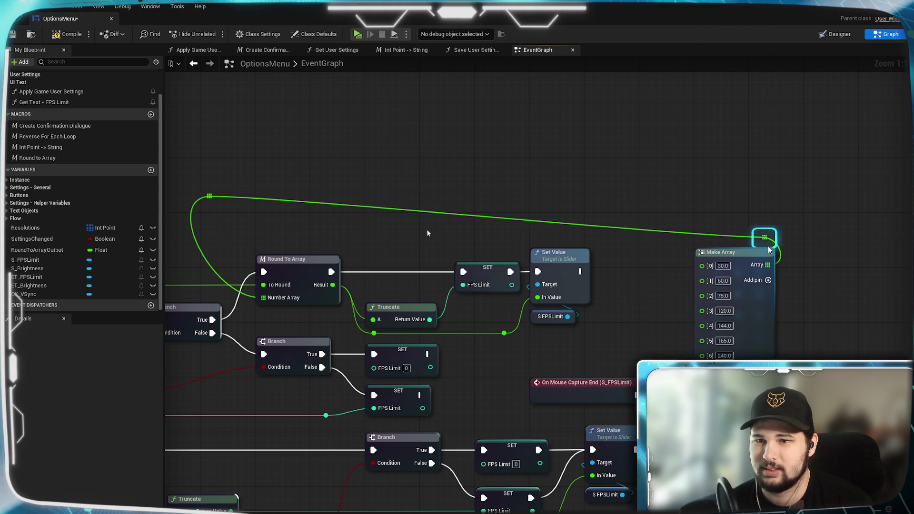
left_click(715, 214)
Step: Place the second reroute point above Round To Array and select all FPS Limit nodes
left_click_drag(215, 205, 272, 247)
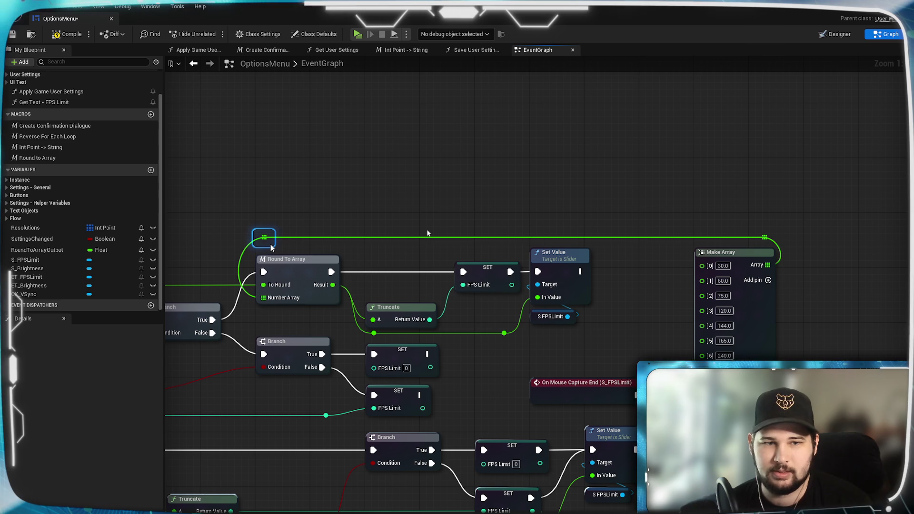
left_click(336, 206)
key("Home")
scroll(479, 304, "up", 2)
left_click_drag(239, 122, 852, 486)
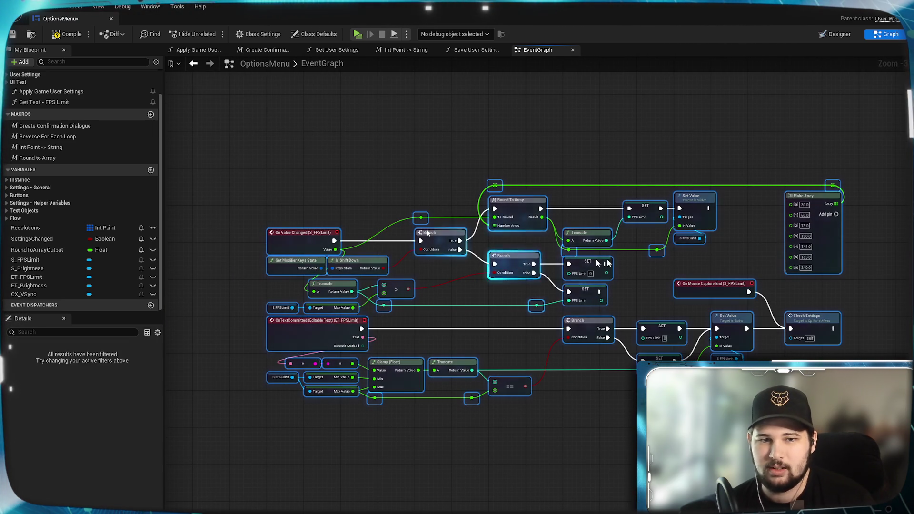
right_click(829, 254)
Step: Wrap the selected nodes in a comment box titled 'FPS Limit'
key("Escape")
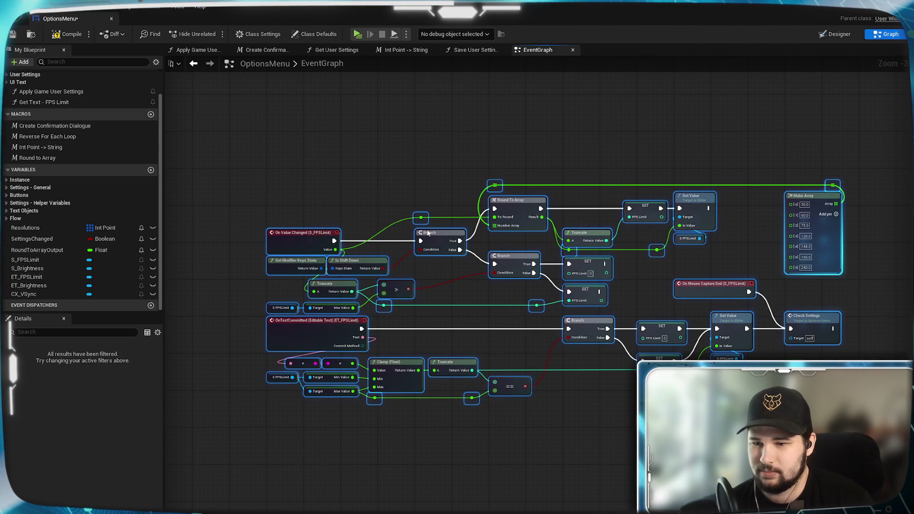
key("c")
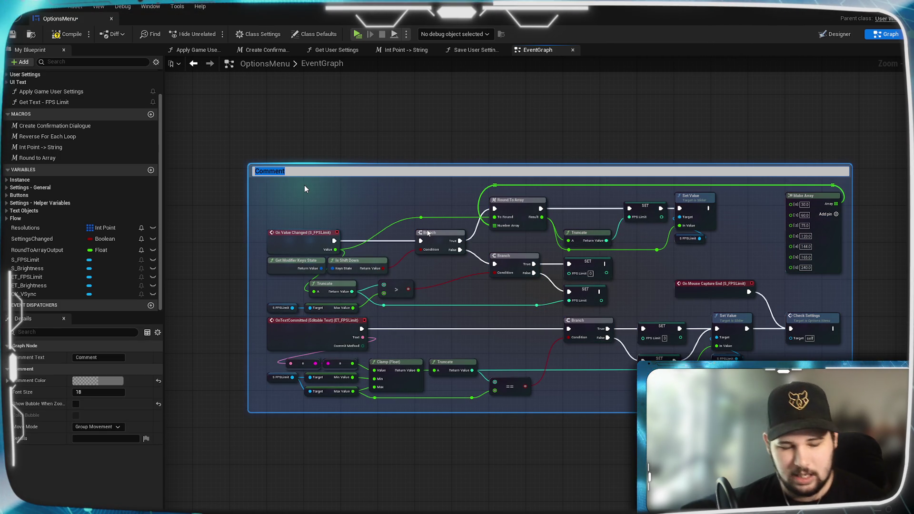
type("FPS Limit")
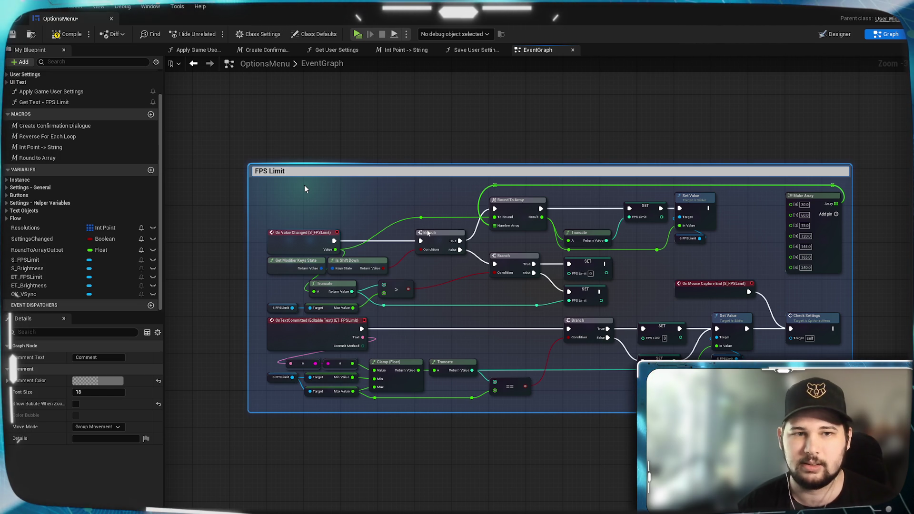
key("Return")
Step: Resize the FPS Limit comment's left and bottom edges
scroll(362, 197, "up", 3)
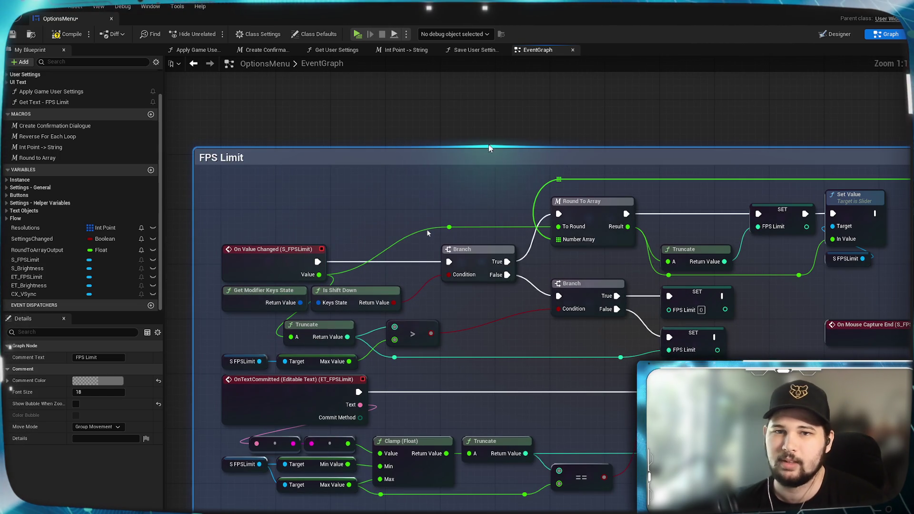
left_click_drag(192, 246, 208, 247)
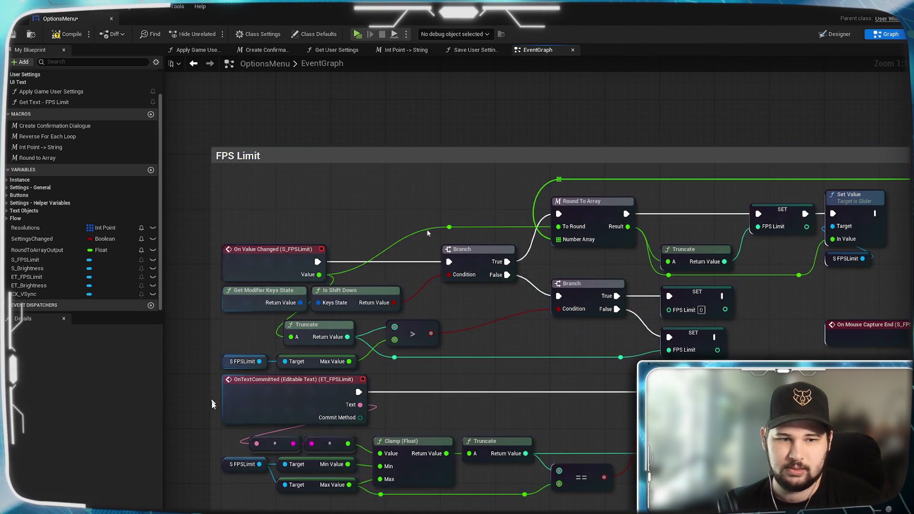
left_click_drag(408, 477, 426, 474)
scroll(729, 267, "down", 1)
left_click_drag(578, 324, 690, 283)
scroll(525, 278, "down", 1)
mouse_move(525, 279)
left_mouse_down()
mouse_move(673, 228)
mouse_move(613, 231)
mouse_move(462, 388)
left_mouse_up()
scroll(629, 226, "down", 4)
Step: Position the FPS Limit comment under the V-Sync group and nudge its nodes inside
mouse_move(810, 175)
left_mouse_down()
mouse_move(734, 266)
mouse_move(573, 348)
mouse_move(516, 305)
mouse_move(518, 293)
left_mouse_up()
scroll(574, 347, "up", 6)
scroll(484, 239, "down", 2)
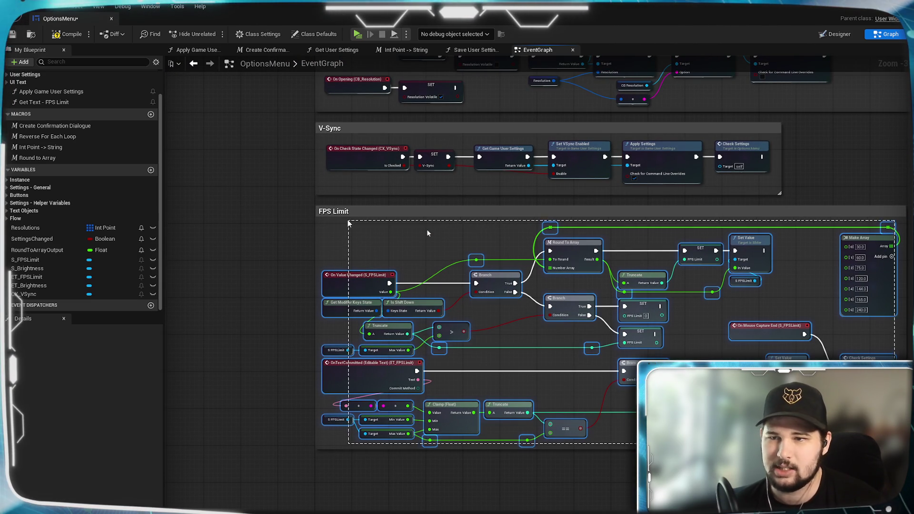
scroll(338, 269, "up", 3)
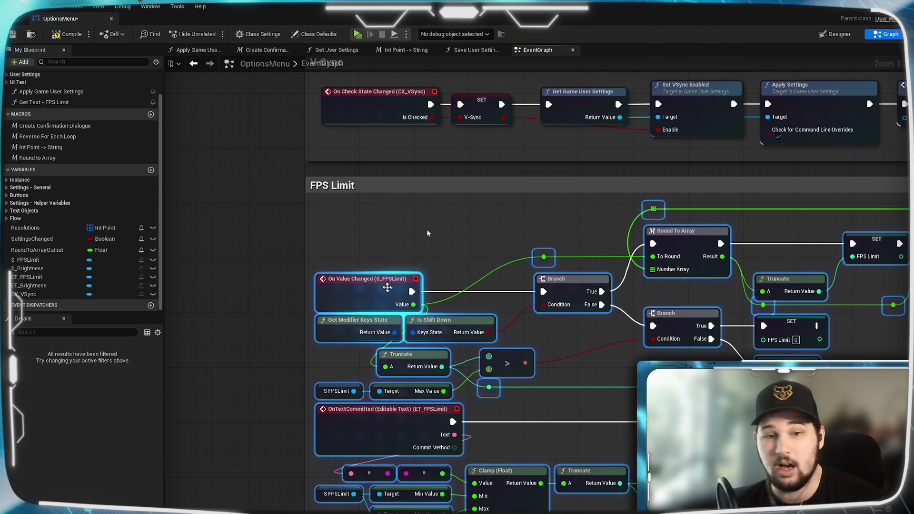
left_click_drag(369, 297, 372, 295)
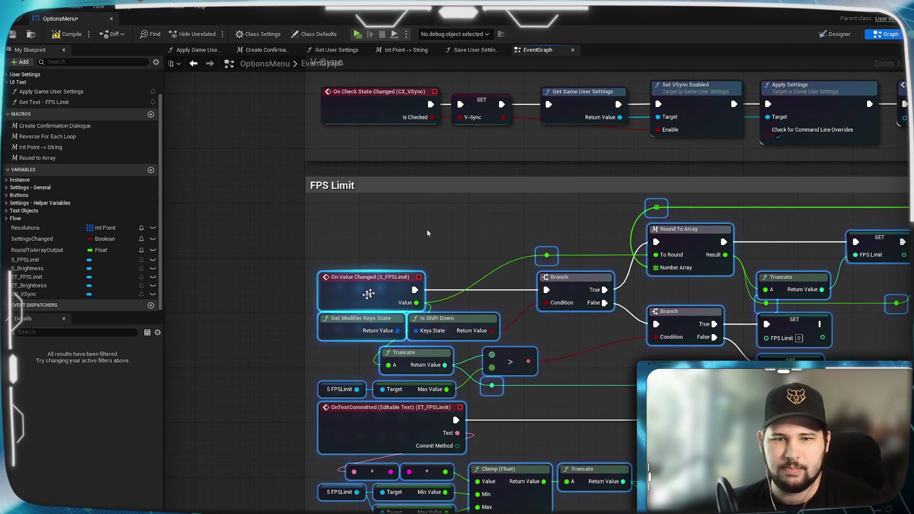
left_click(245, 289)
scroll(379, 336, "down", 2)
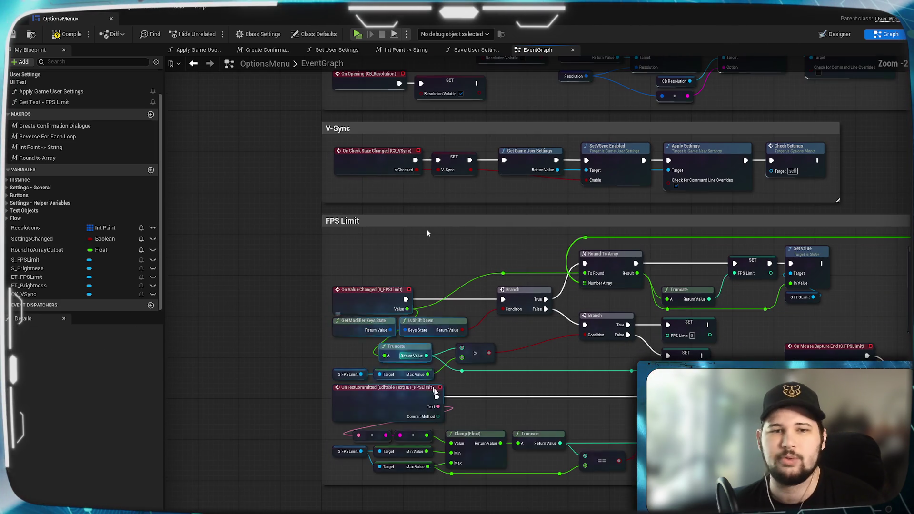
Step: Compile and save the OptionsMenu blueprint
left_click(67, 34)
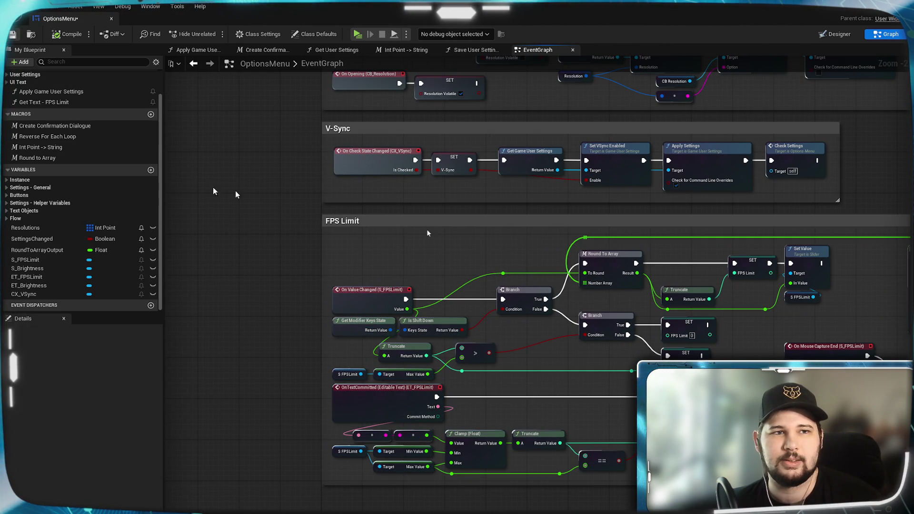
scroll(382, 427, "down", 2)
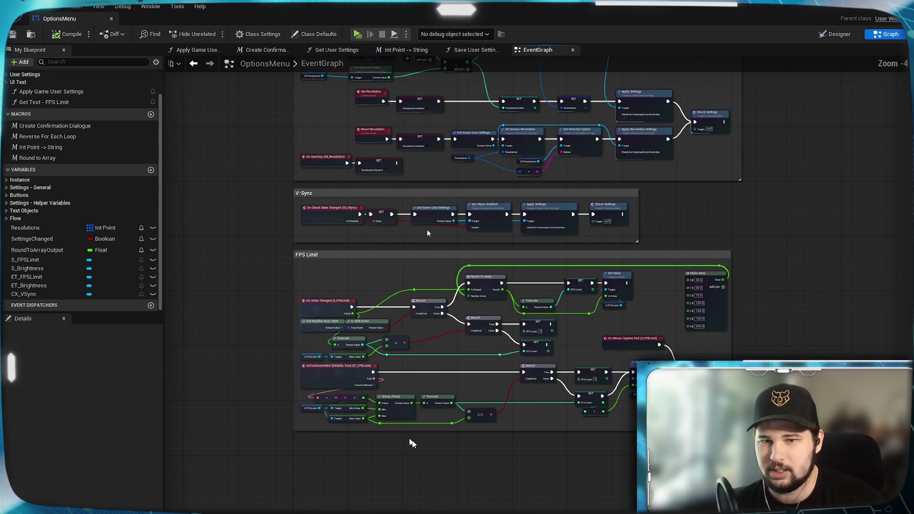
scroll(388, 424, "up", 3)
scroll(676, 349, "up", 1)
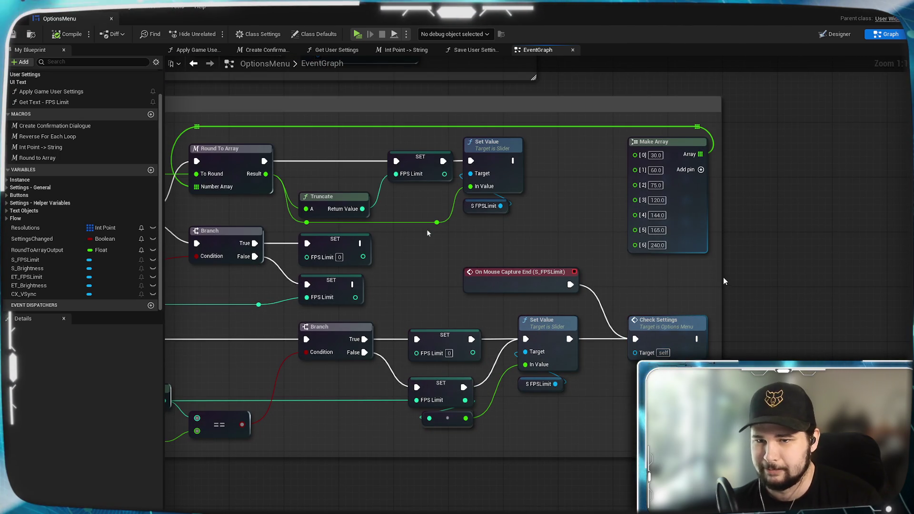
mouse_move(428, 234)
left_mouse_down()
mouse_move(913, 232)
mouse_move(868, 283)
left_mouse_up()
scroll(428, 234, "down", 2)
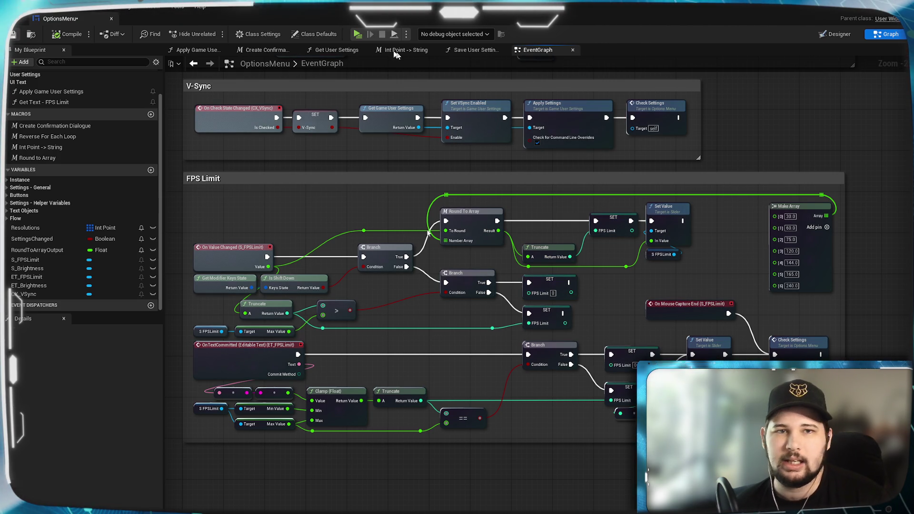
key("ctrl+s")
Step: Play the game, test the FPS Limit slider between 30 and 241 in Settings, then exit
left_click(358, 35)
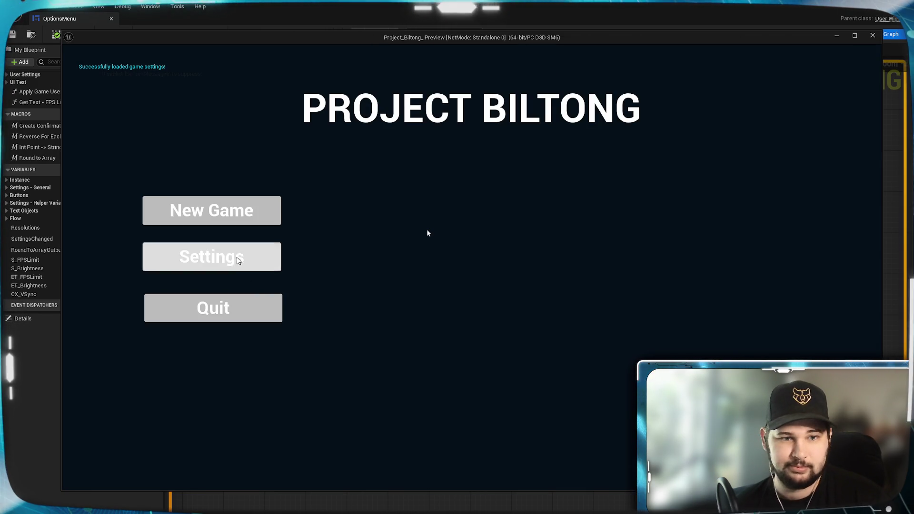
left_click(238, 260)
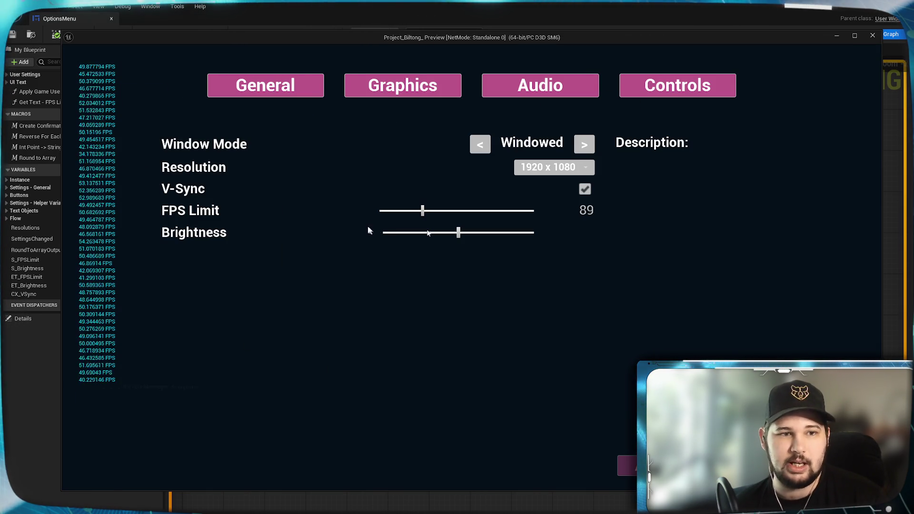
mouse_move(424, 212)
left_mouse_down()
mouse_move(500, 210)
mouse_move(337, 210)
mouse_move(534, 208)
left_mouse_up()
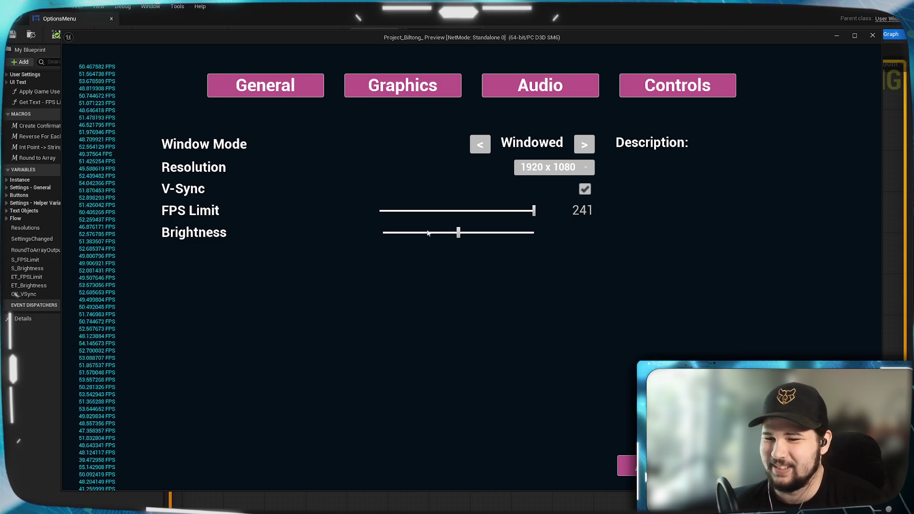
key("Escape")
left_click(425, 298)
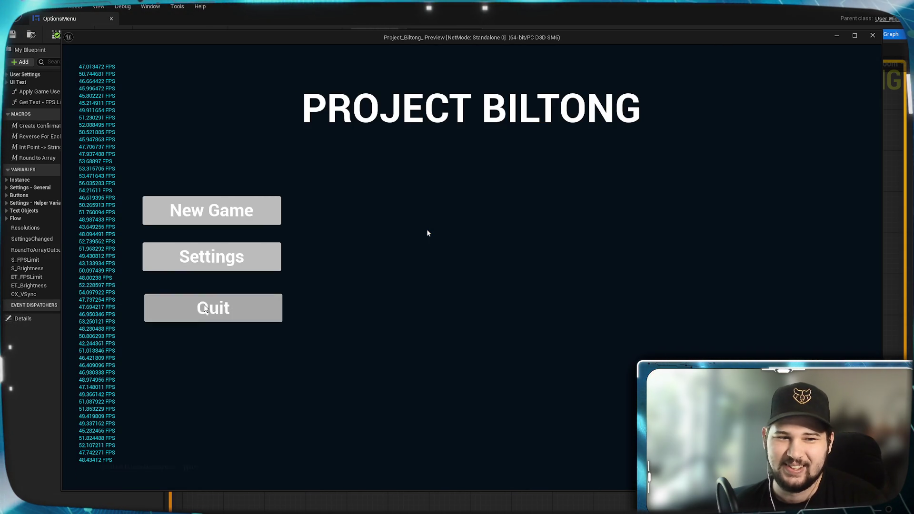
key("Escape")
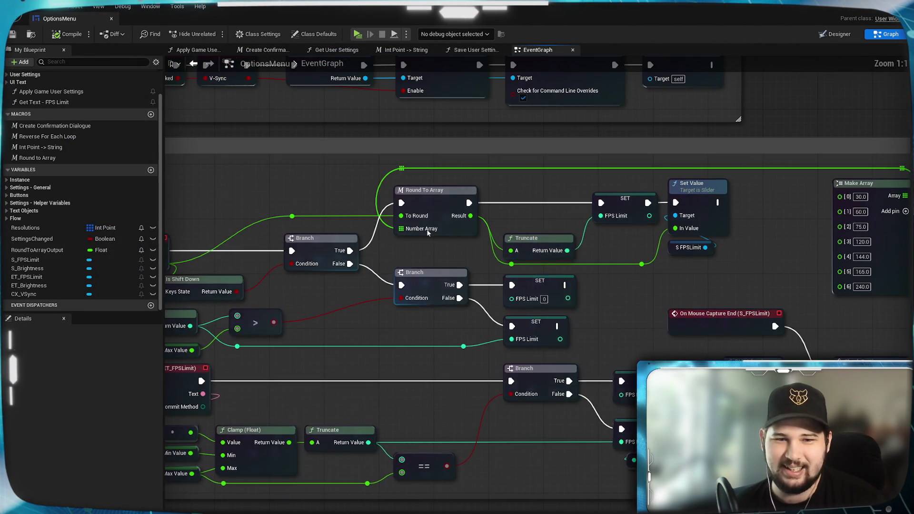
Step: Replace the > check with an == against Max Value into Branch Condition, compile, and play Standalone
left_click_drag(362, 326, 542, 299)
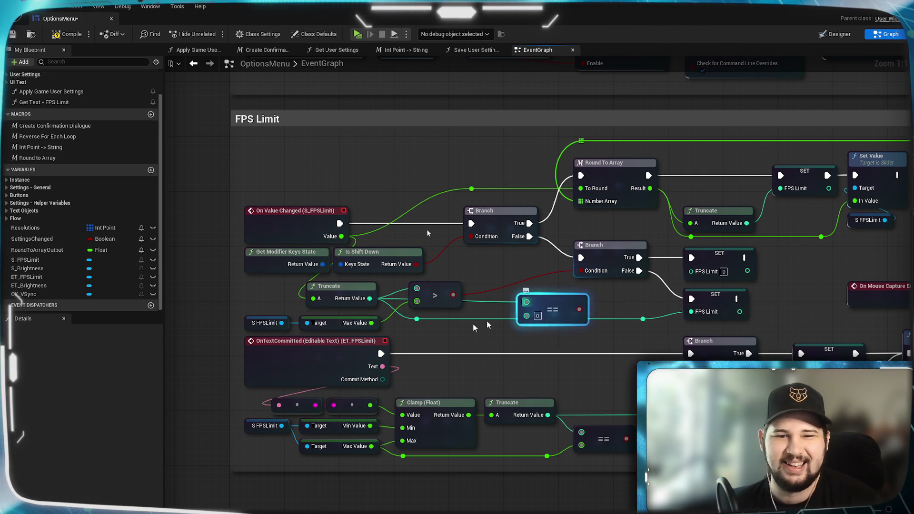
left_click_drag(371, 323, 526, 315)
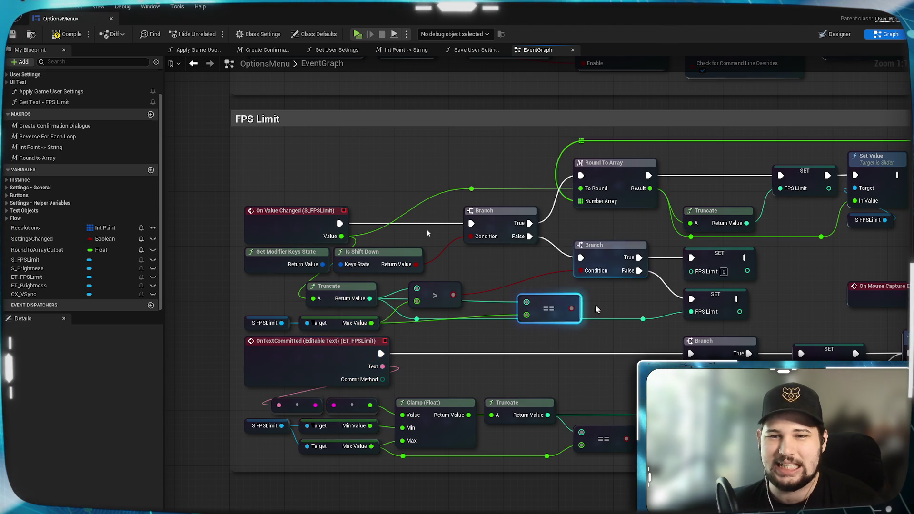
left_click(451, 289)
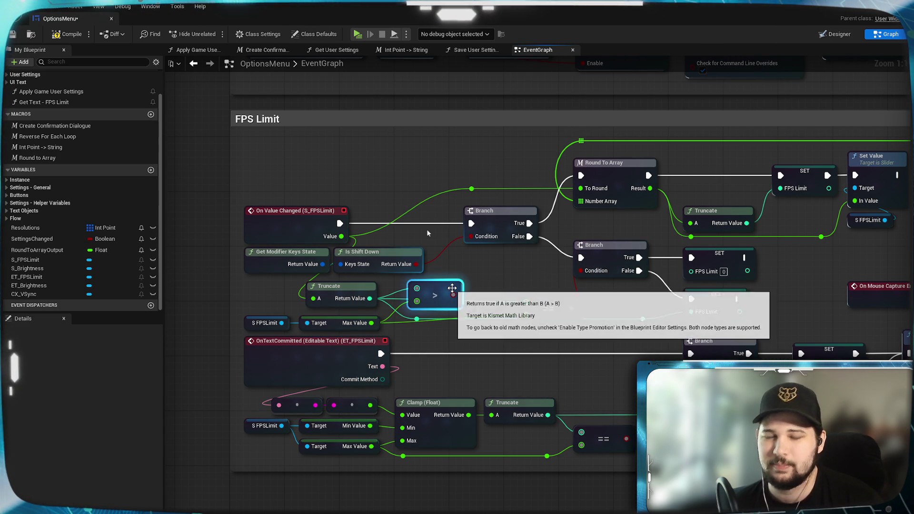
key("Delete")
left_click_drag(532, 297, 434, 288)
left_click(462, 269)
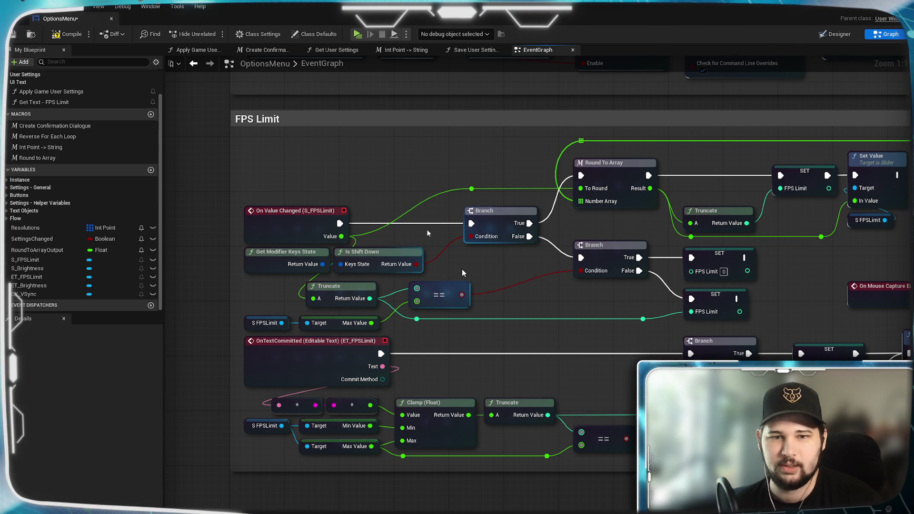
left_click(66, 35)
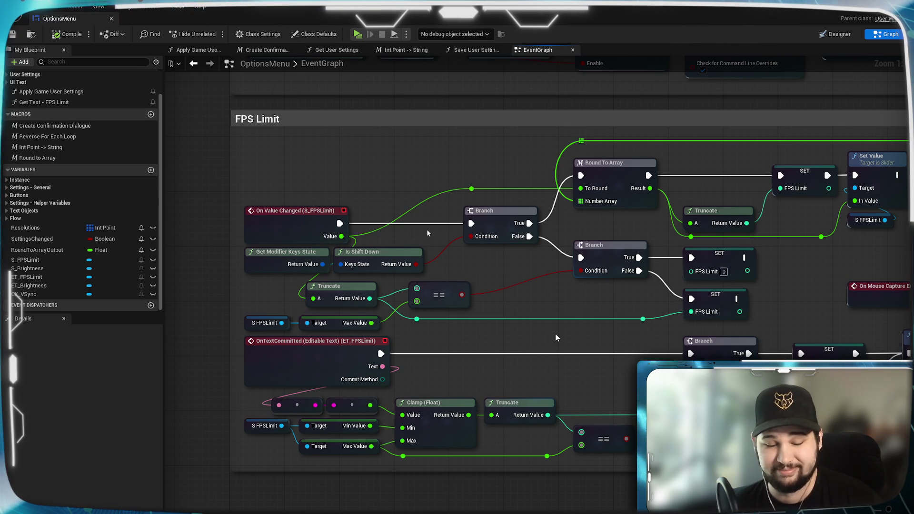
left_click(358, 35)
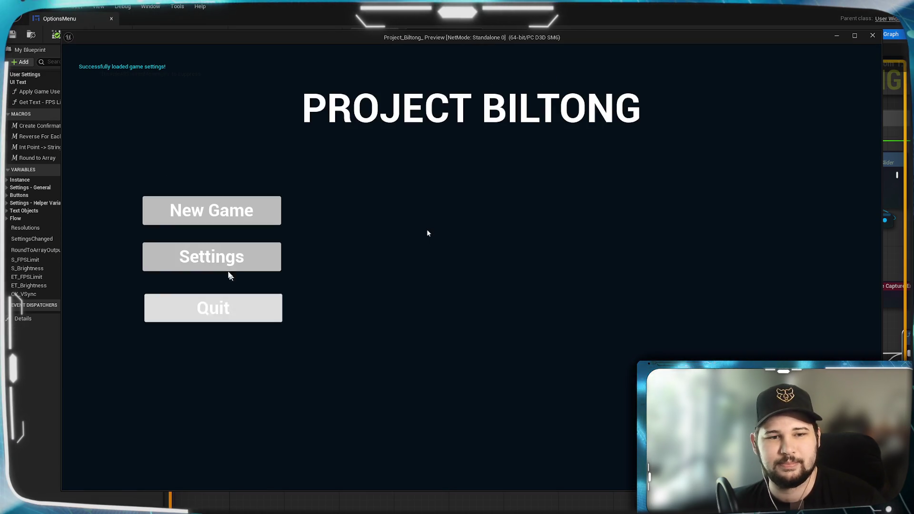
Step: In the game's Settings, sweep the FPS Limit slider through Unlimited and settle on 144
left_click(224, 264)
mouse_move(423, 210)
left_mouse_down()
mouse_move(405, 213)
mouse_move(541, 221)
mouse_move(534, 210)
mouse_move(458, 206)
left_mouse_up()
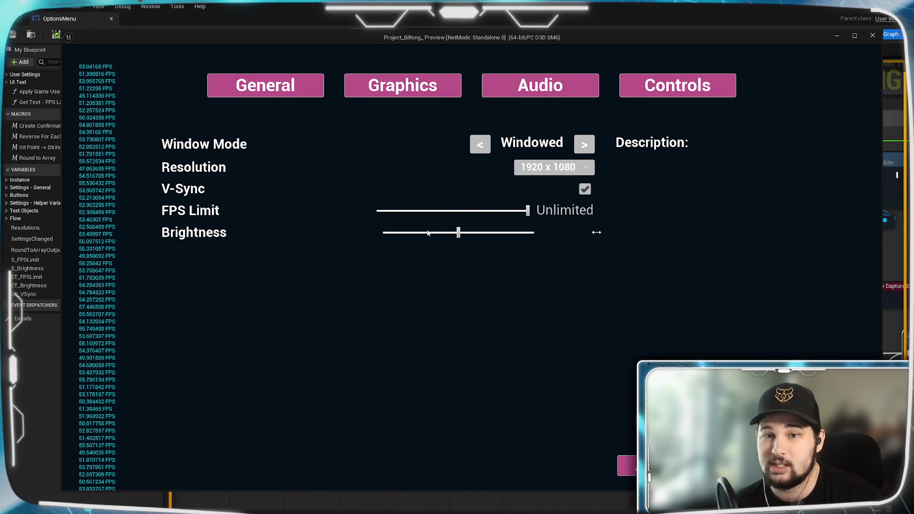
mouse_move(519, 213)
left_mouse_down()
mouse_move(530, 211)
mouse_move(479, 212)
left_mouse_up()
left_click_drag(721, 220, 388, 204)
mouse_move(532, 207)
left_mouse_down()
mouse_move(623, 217)
mouse_move(547, 214)
mouse_move(632, 445)
left_mouse_up()
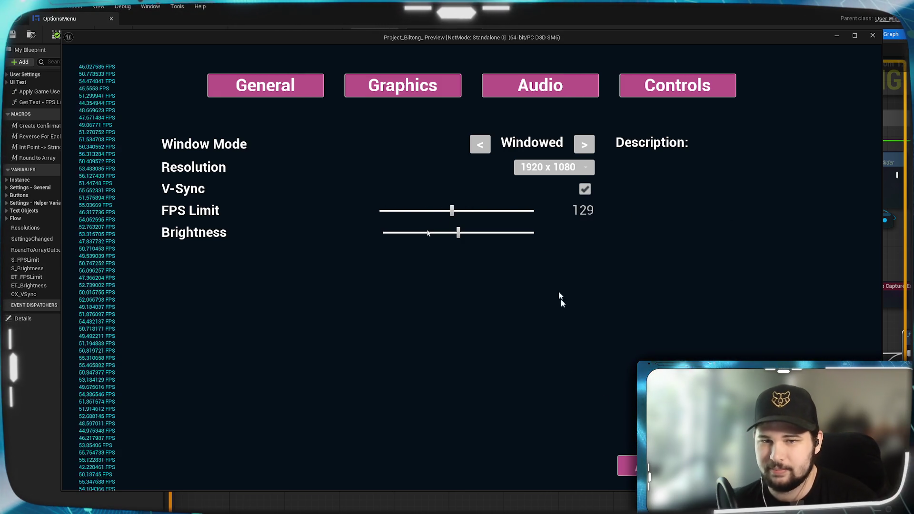
left_click_drag(452, 210, 456, 210)
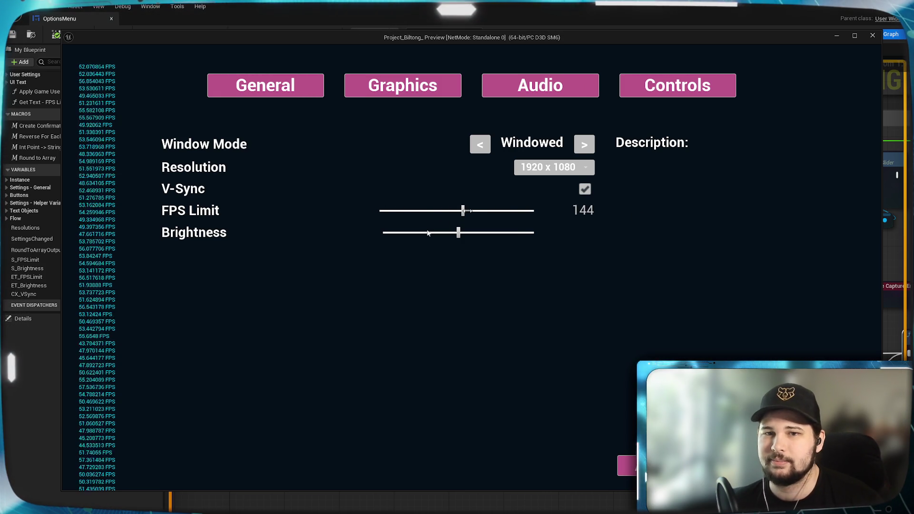
Step: Confirm applying the new settings and close the game preview
key("Escape")
left_click(440, 305)
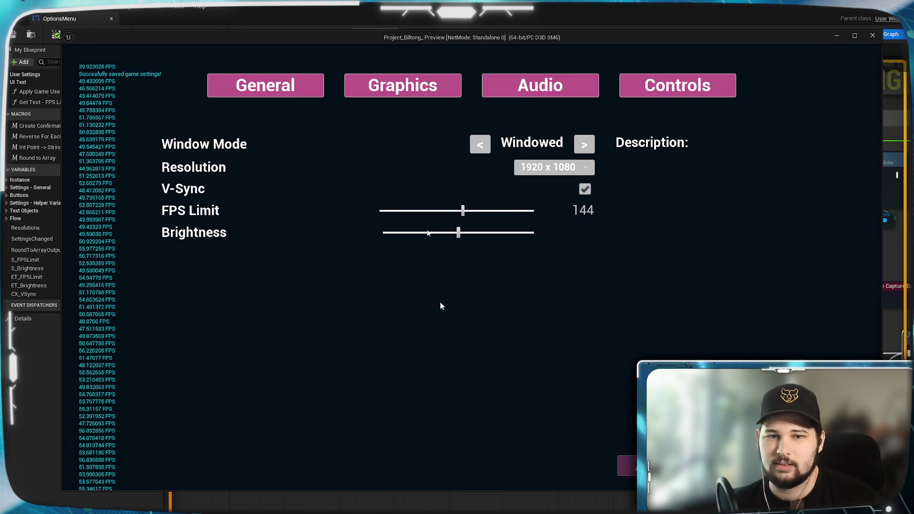
key("Escape")
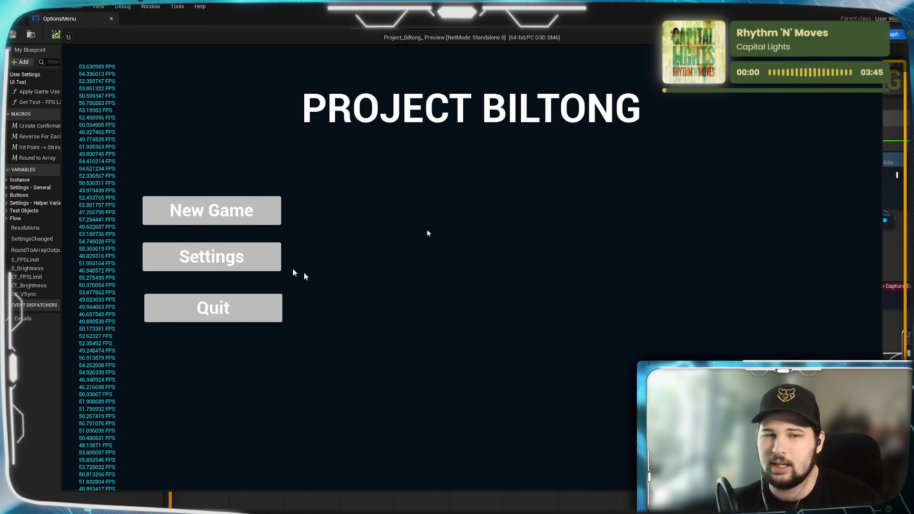
key("Escape")
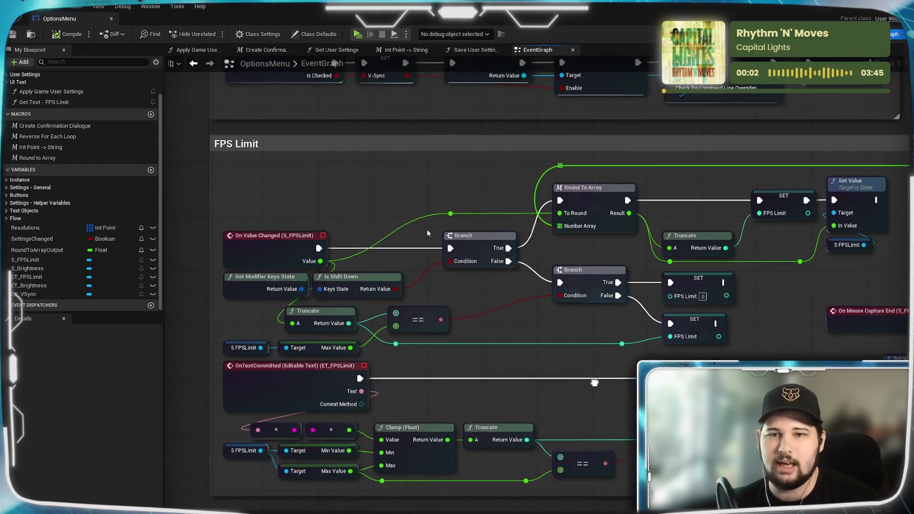
scroll(593, 374, "down", 4)
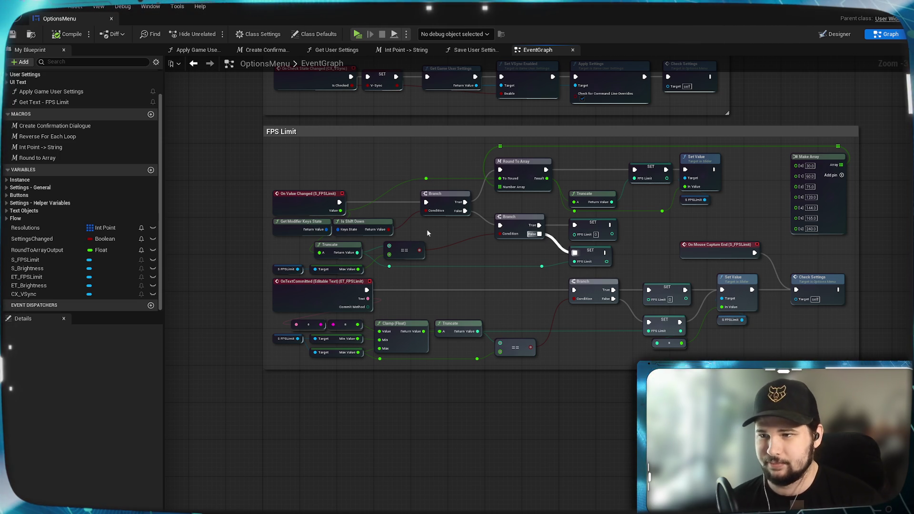
mouse_move(475, 453)
left_mouse_down()
mouse_move(473, 421)
mouse_move(487, 401)
left_mouse_up()
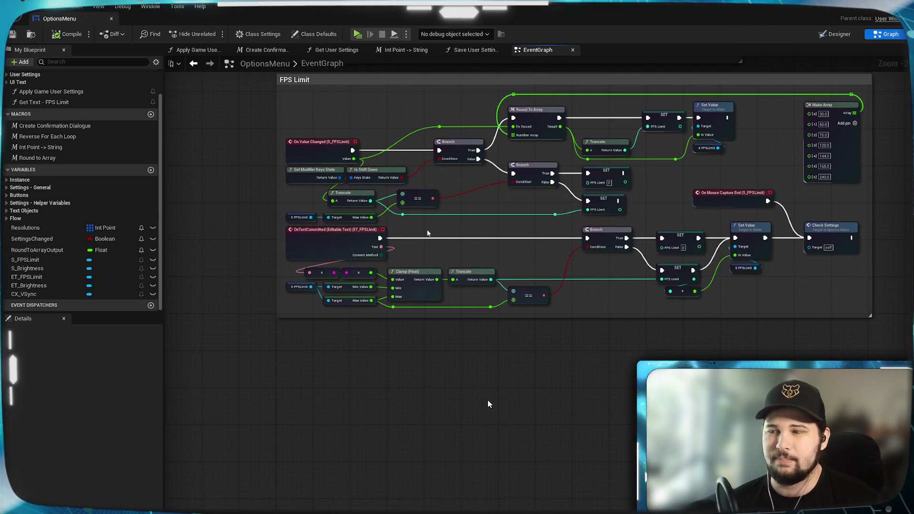
scroll(387, 385, "up", 1)
left_click_drag(387, 384, 372, 362)
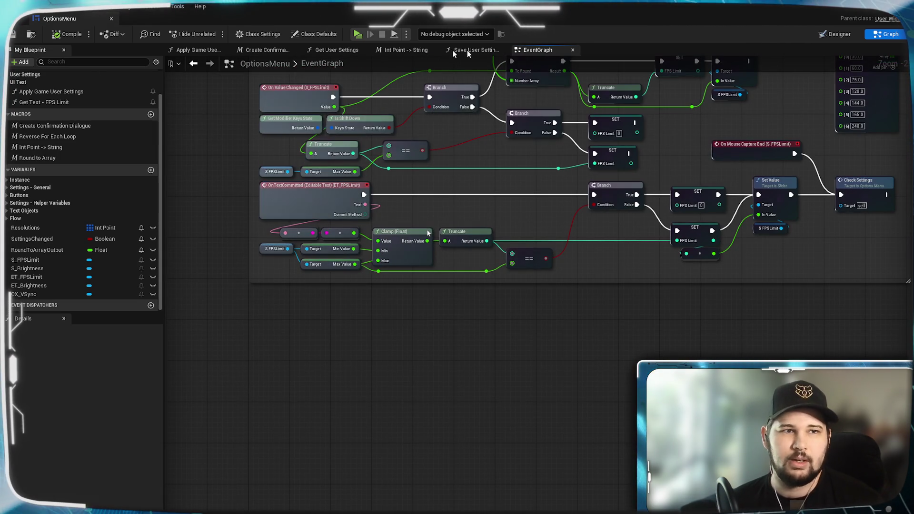
left_click(834, 35)
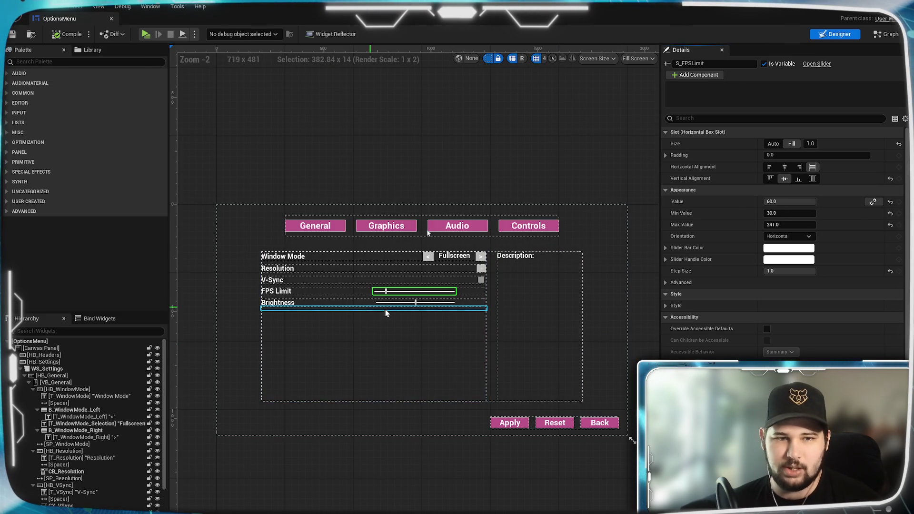
Step: Select the S_Brightness slider in the Designer and scroll its Details down to the Events
scroll(376, 312, "up", 5)
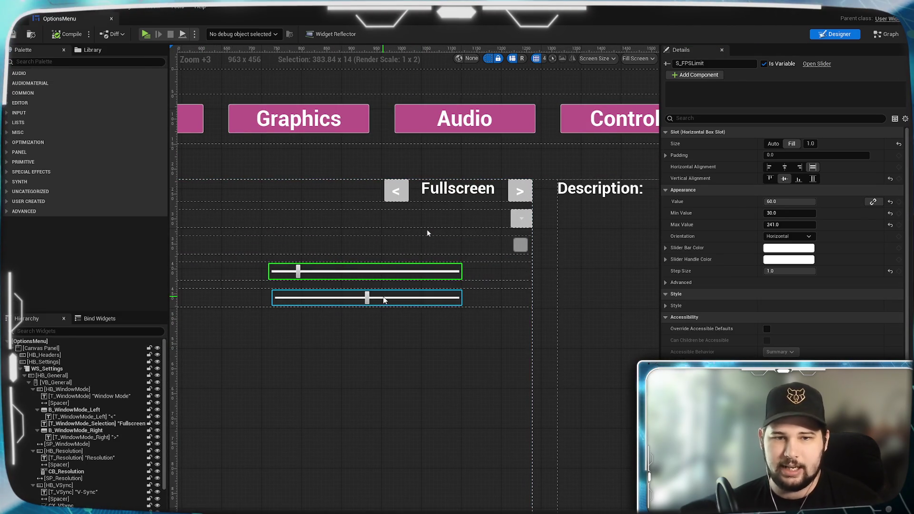
left_click(343, 298)
scroll(814, 316, "down", 5)
scroll(814, 320, "down", 2)
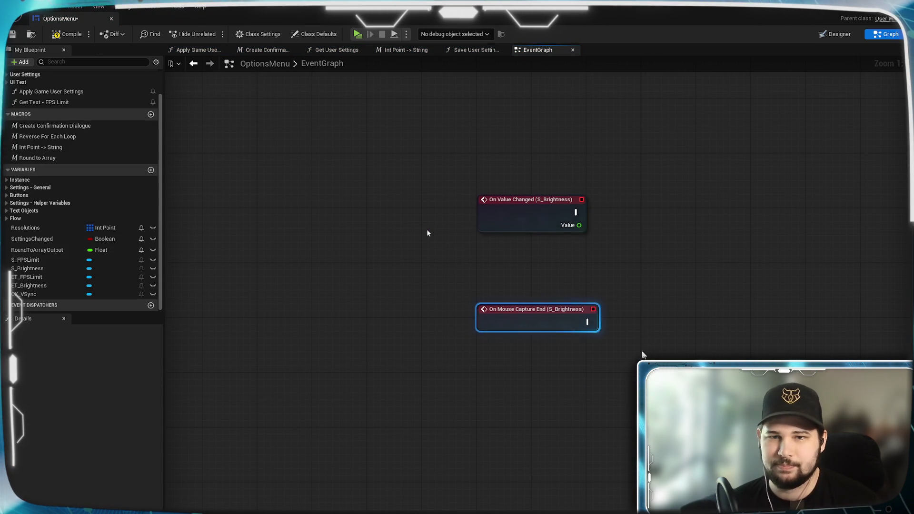
Step: Move both S_Brightness event nodes down under the FPS Limit comment block
scroll(590, 286, "down", 5)
left_click_drag(706, 323, 369, 397)
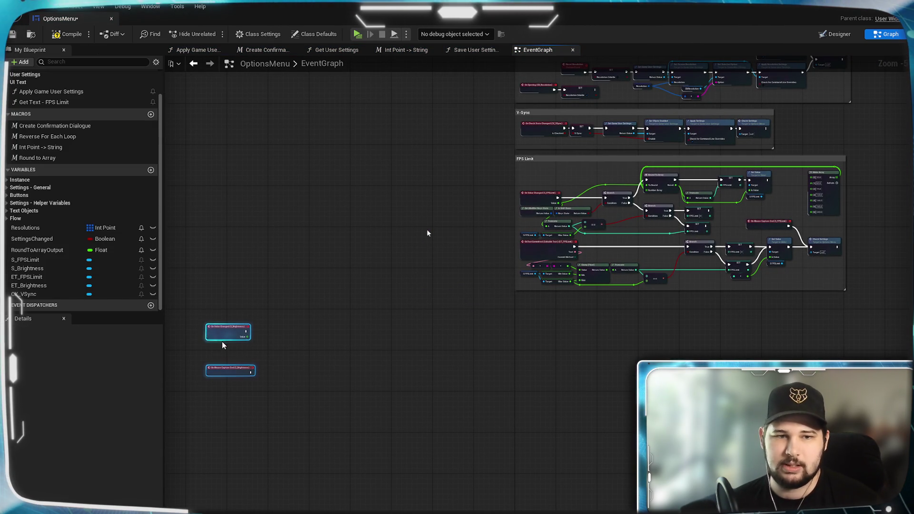
left_click_drag(235, 334, 589, 388)
scroll(588, 388, "up", 3)
scroll(571, 361, "up", 3)
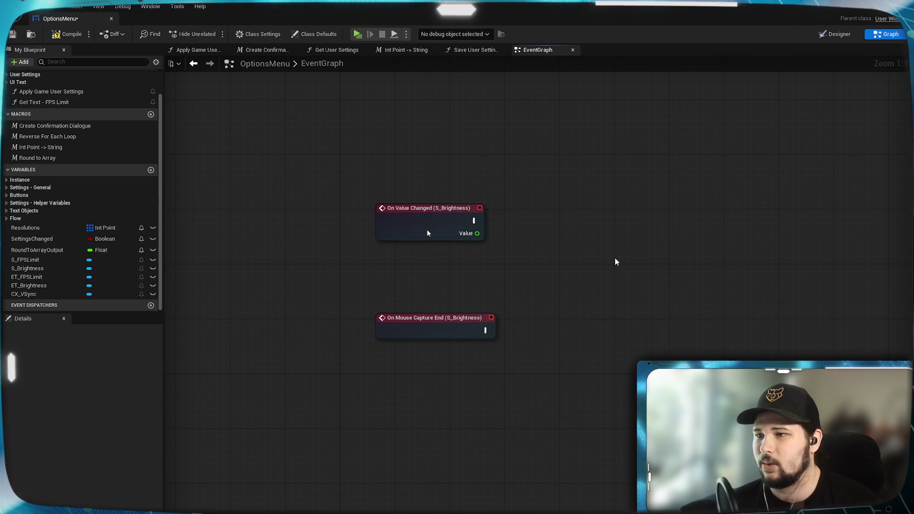
Step: Space out On Mouse Capture End and On Value Changed, then drag a wire from On Value Changed's exec pin
mouse_move(596, 270)
left_mouse_down()
mouse_move(659, 239)
mouse_move(630, 255)
left_mouse_up()
mouse_move(480, 315)
left_mouse_down()
mouse_move(459, 338)
mouse_move(453, 393)
mouse_move(445, 379)
left_mouse_up()
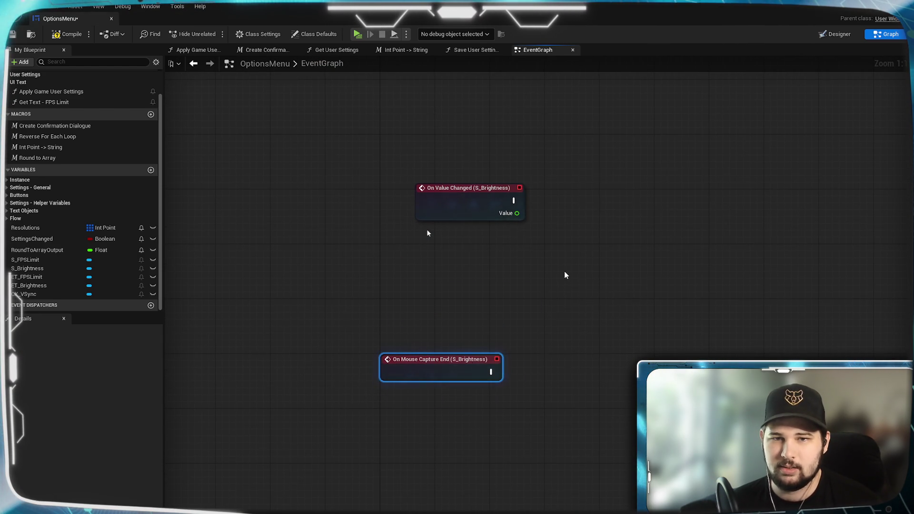
left_click_drag(404, 323, 395, 272)
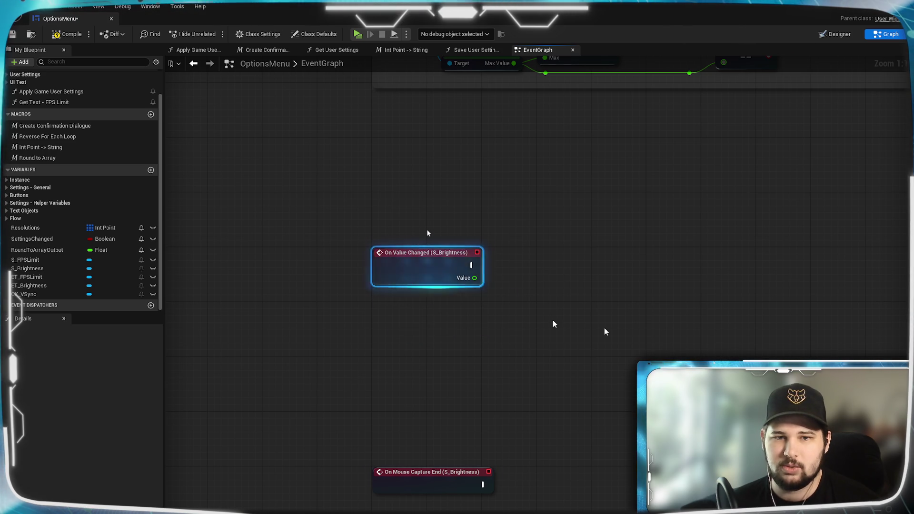
left_click_drag(566, 330, 539, 384)
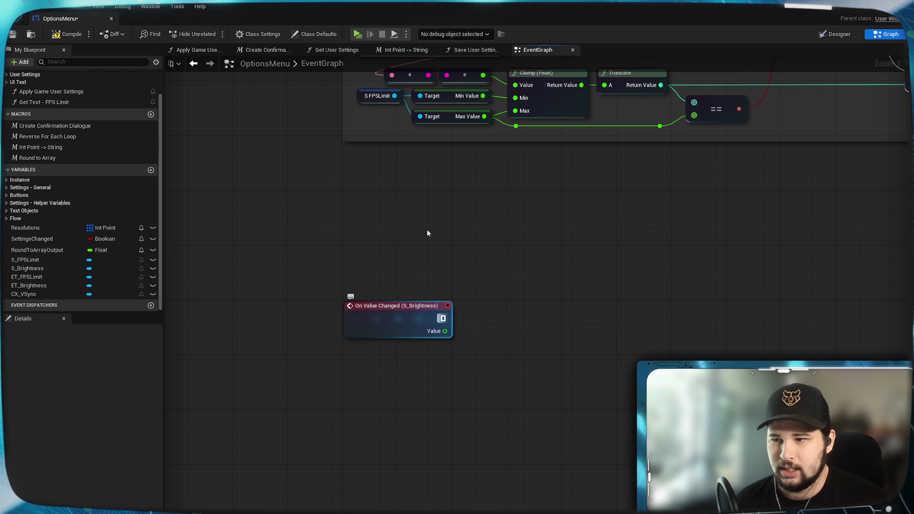
left_click_drag(442, 320, 498, 329)
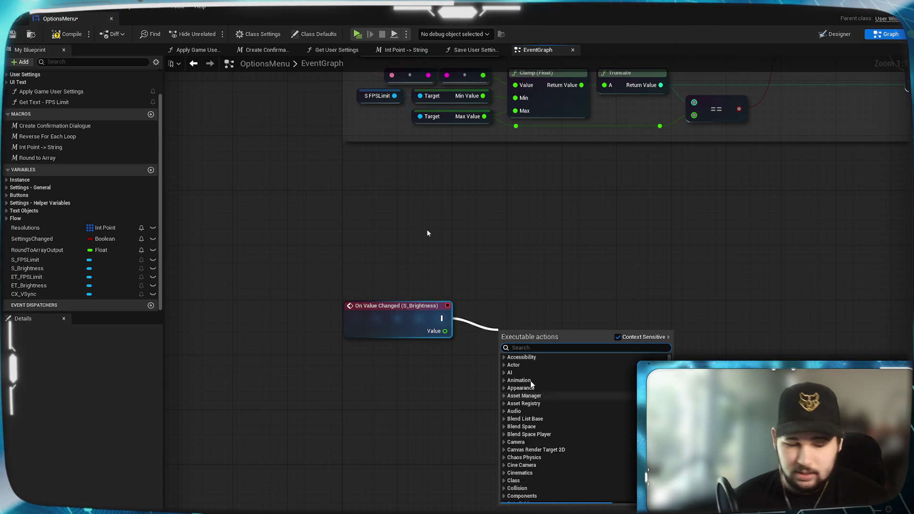
Step: Add a Get Actor Of Class node after On Value Changed and place it beside the event
type("get")
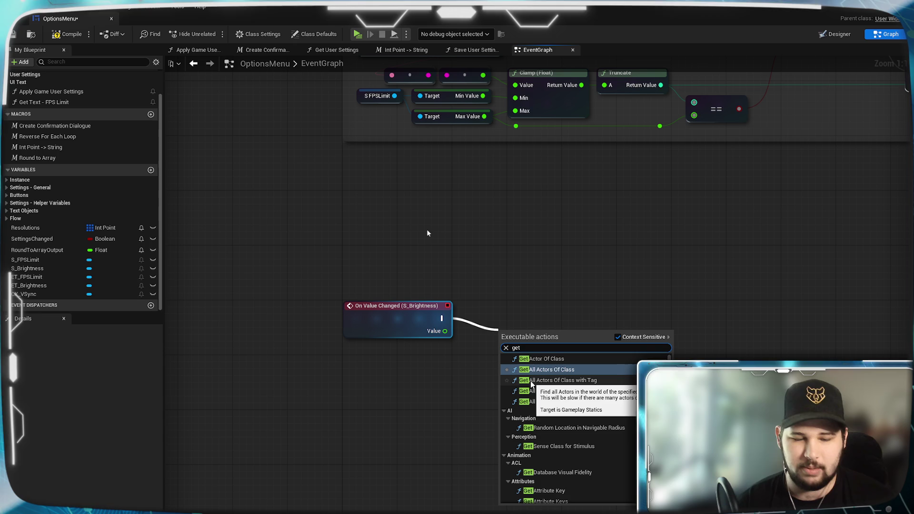
type("actor from")
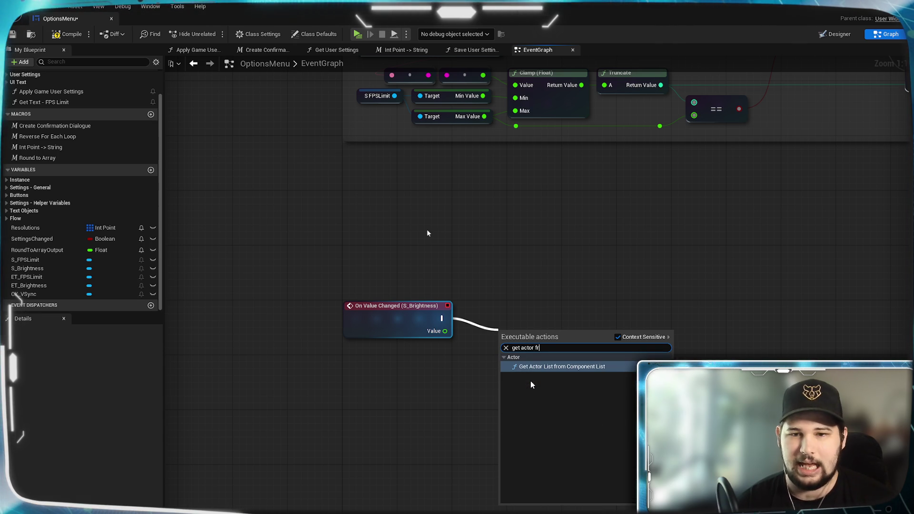
key("BackSpace")
key("BackSpace")
key("BackSpace")
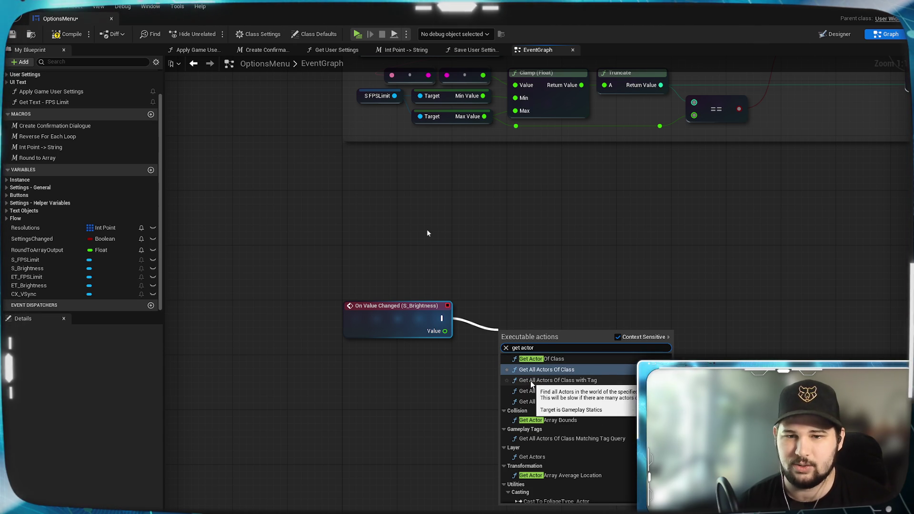
left_click(552, 361)
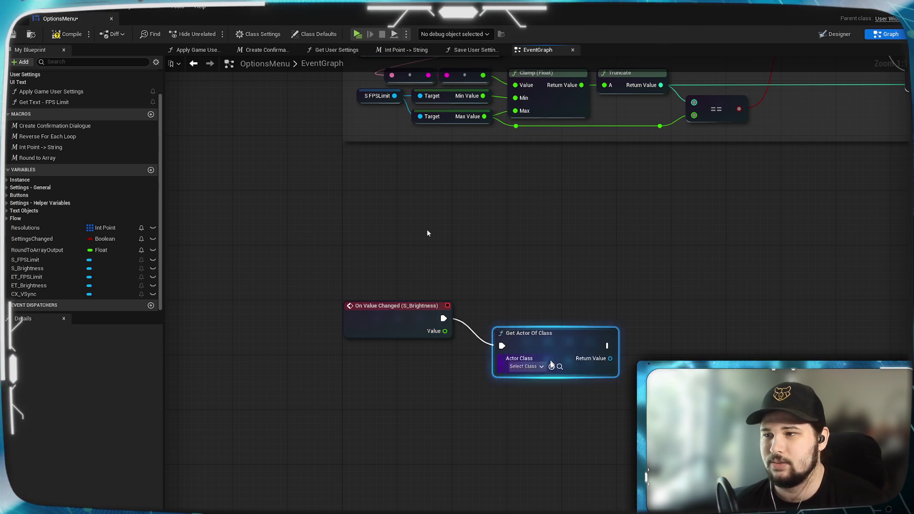
left_click_drag(542, 339, 557, 318)
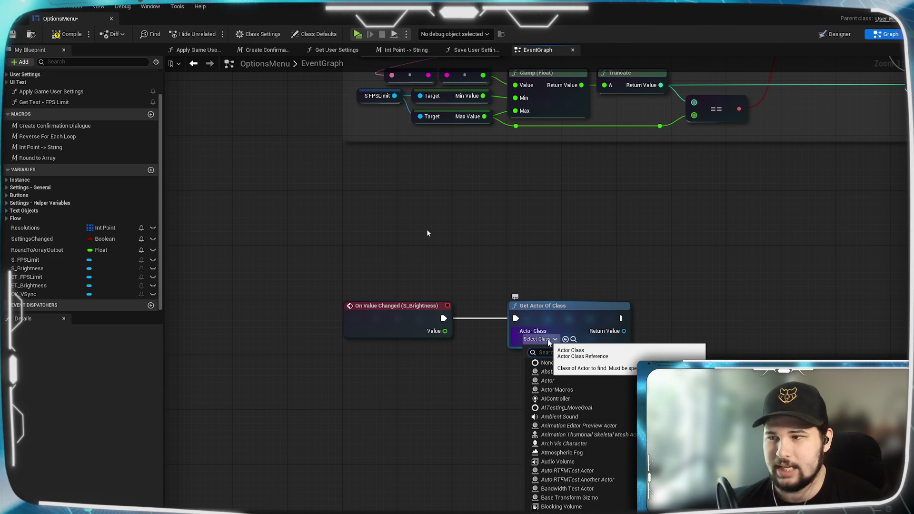
Step: Set its Actor Class to PostProcessVolume and drag a wire from the Return Value
type("Pesy")
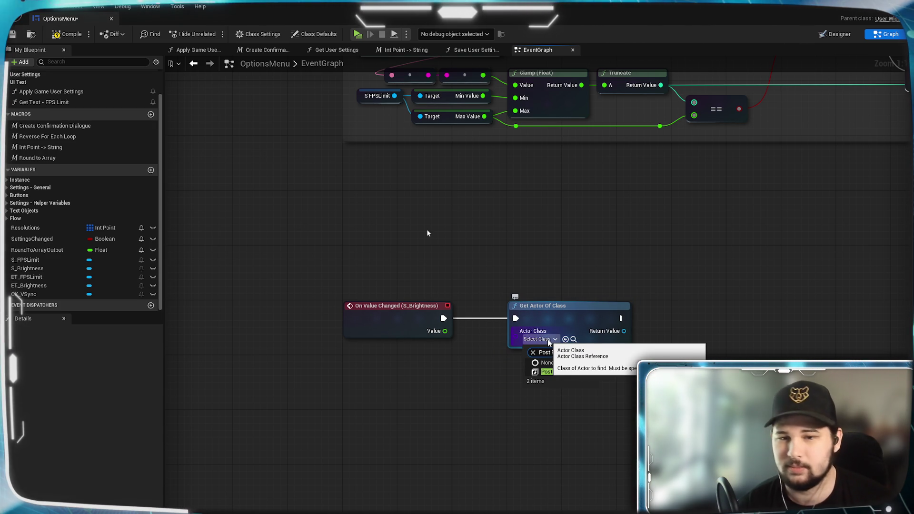
left_click(573, 371)
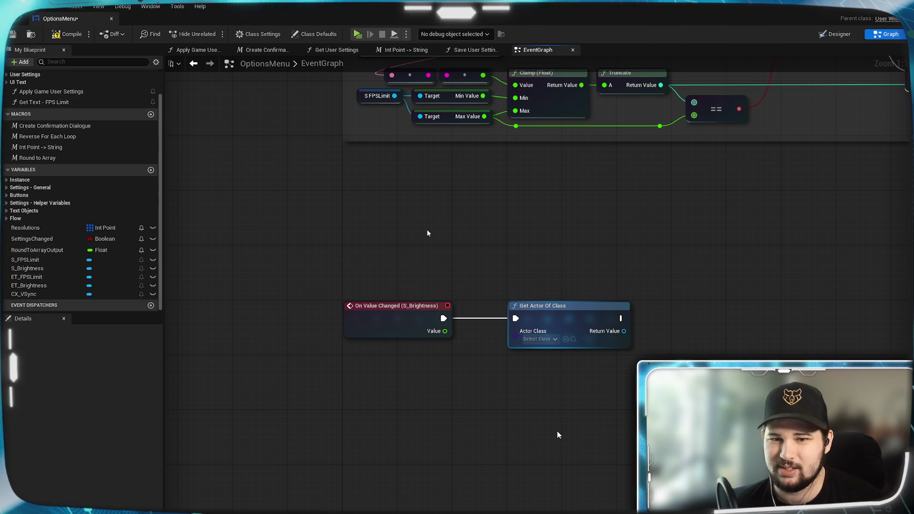
left_click_drag(582, 414, 549, 389)
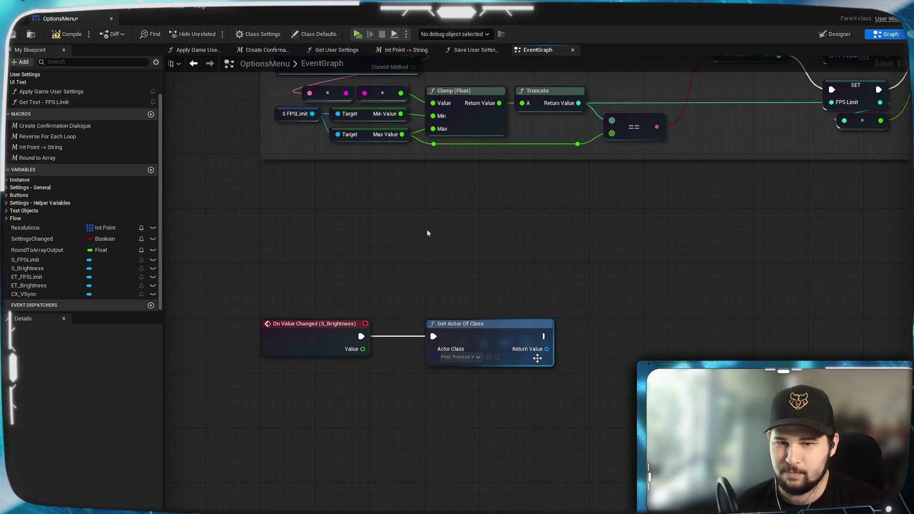
left_click_drag(537, 396, 511, 335)
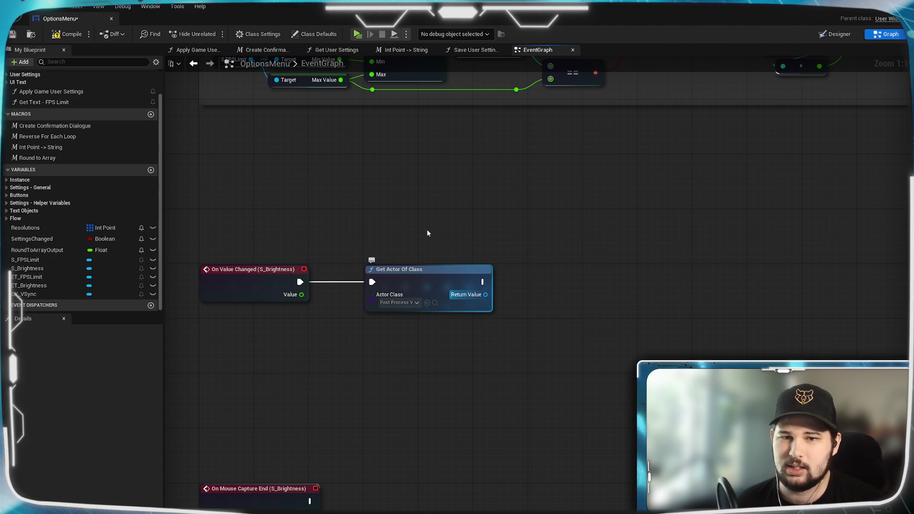
mouse_move(485, 294)
left_mouse_down()
mouse_move(528, 358)
mouse_move(527, 318)
left_mouse_up()
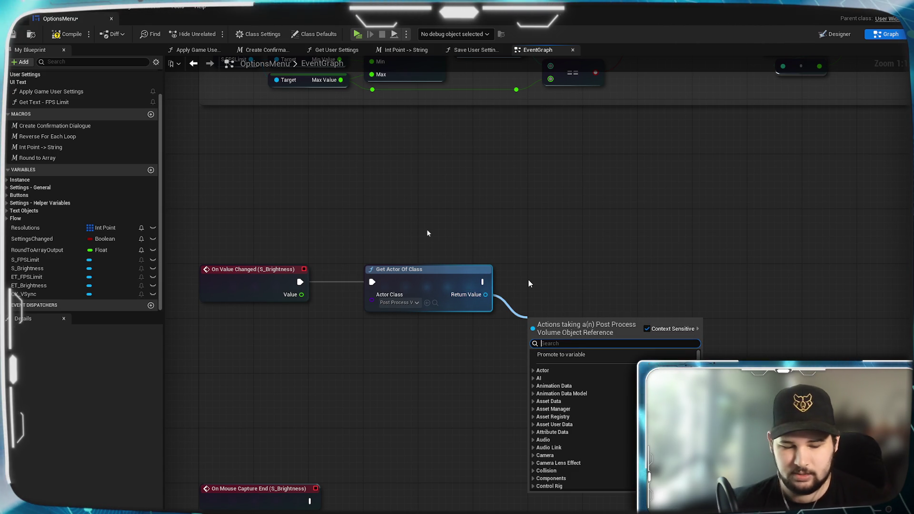
Step: Place an Is Valid check after Get Actor Of Class, then start a wire from the slider's Value
type("is valid")
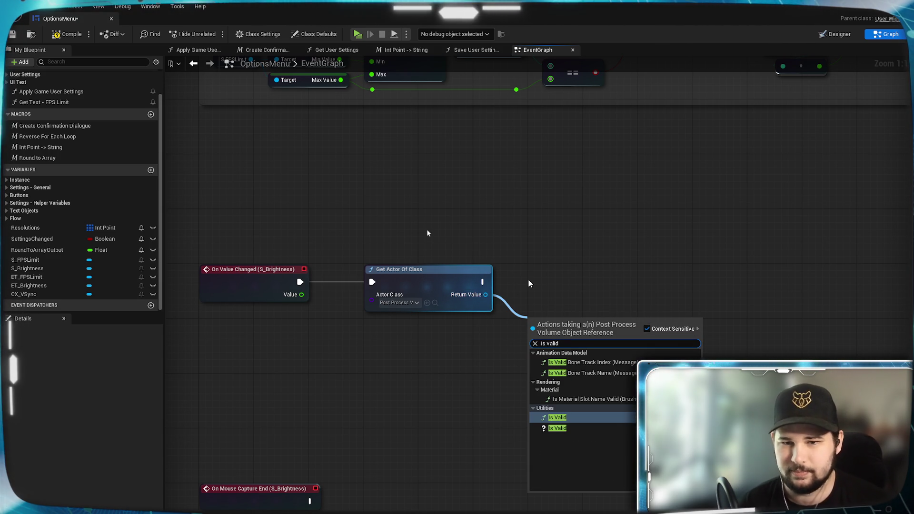
left_click(557, 428)
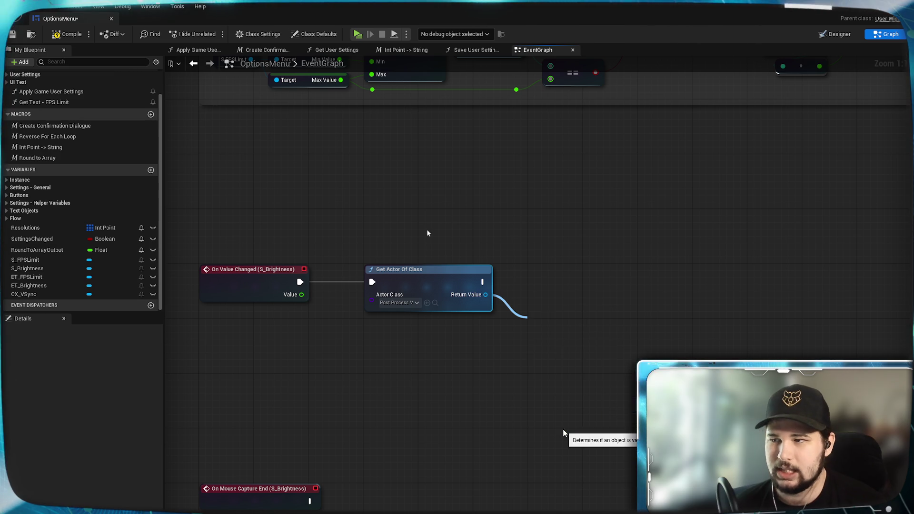
mouse_move(565, 318)
left_mouse_down()
mouse_move(572, 271)
mouse_move(558, 272)
mouse_move(573, 271)
left_mouse_up()
left_click(573, 344)
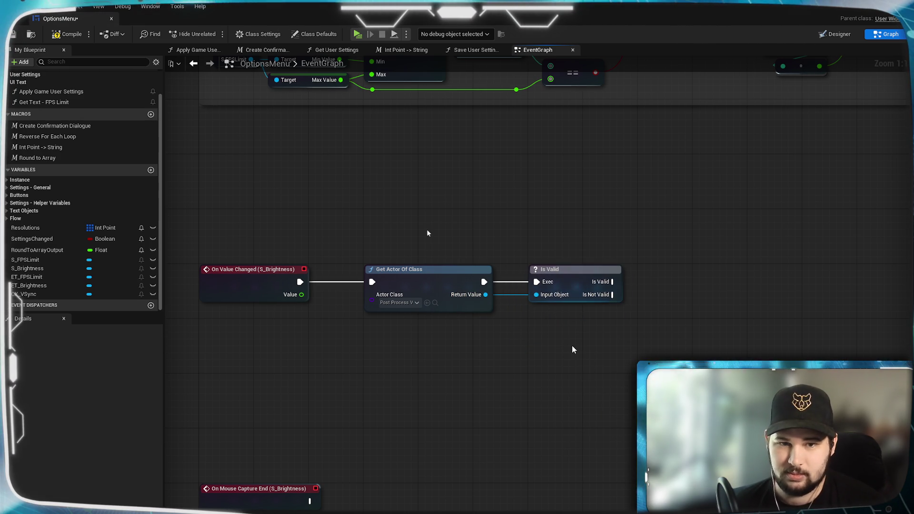
left_click_drag(558, 332, 540, 332)
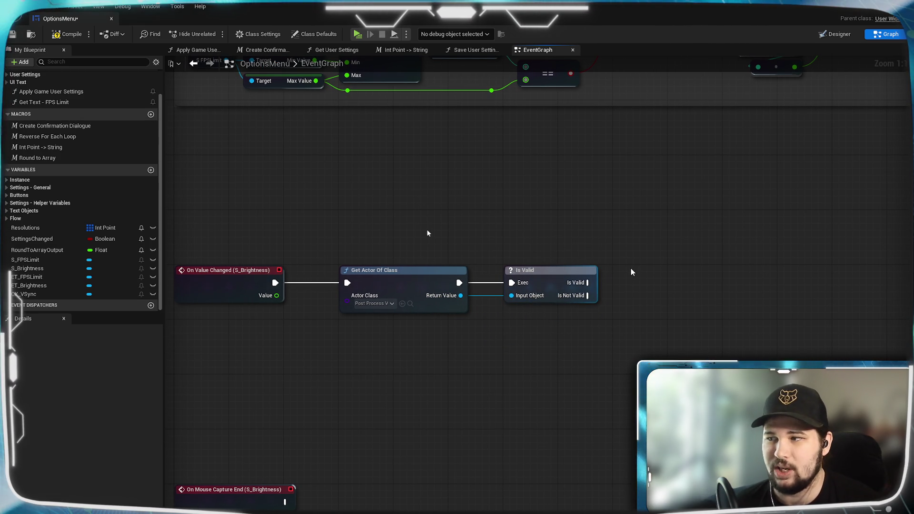
mouse_move(596, 269)
left_mouse_down()
mouse_move(685, 332)
mouse_move(675, 274)
mouse_move(712, 323)
mouse_move(503, 351)
left_mouse_up()
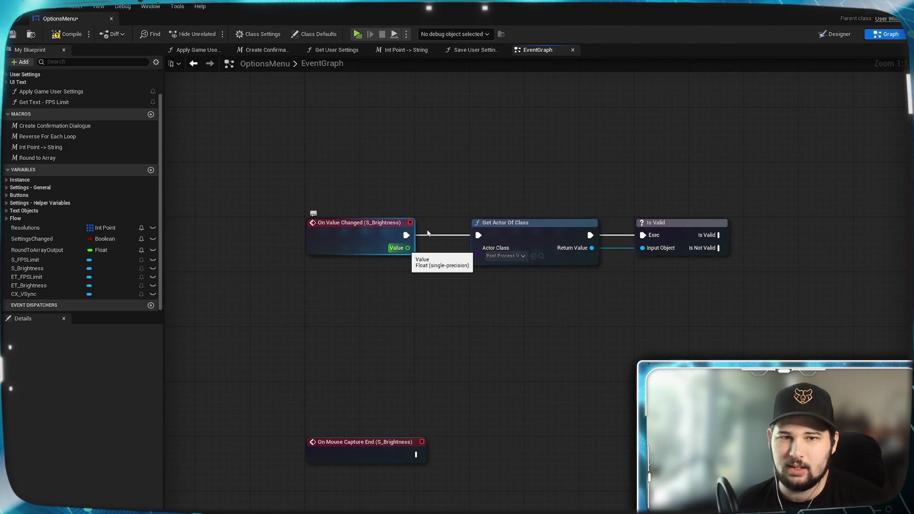
mouse_move(408, 252)
left_mouse_down()
mouse_move(426, 306)
mouse_move(339, 328)
mouse_move(336, 318)
left_mouse_up()
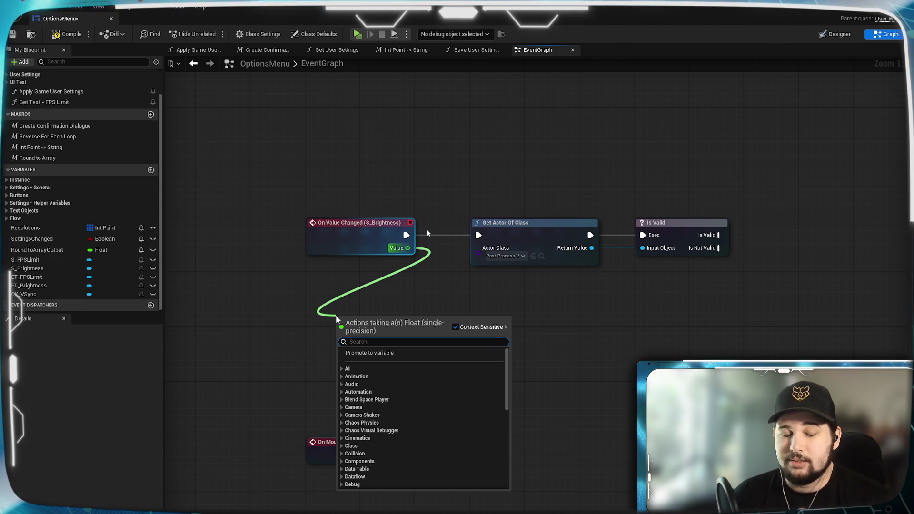
Step: Divide the slider's Value by 75.0 with a new Divide node
type("/")
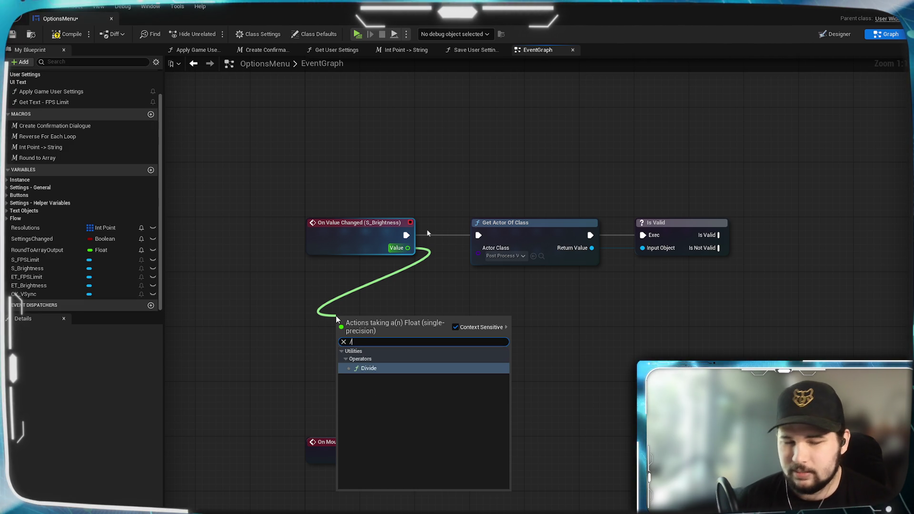
key("Return")
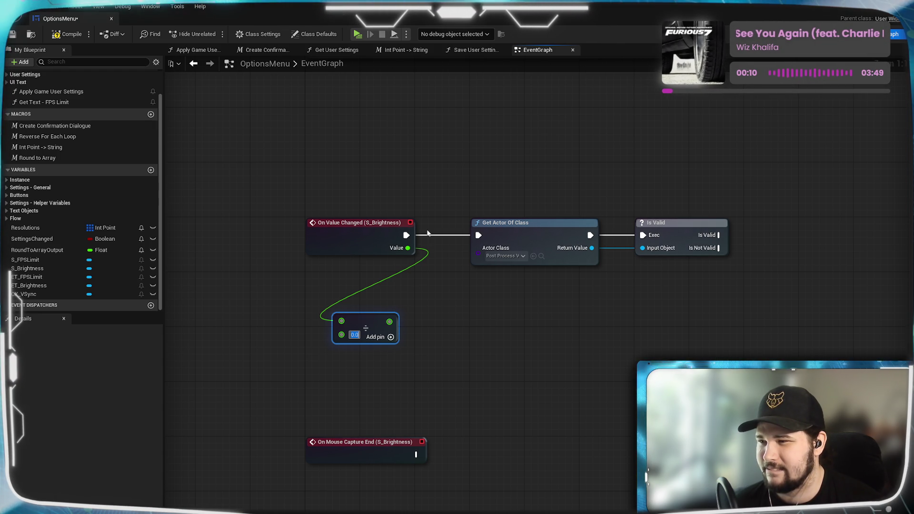
type("75")
left_click(438, 341)
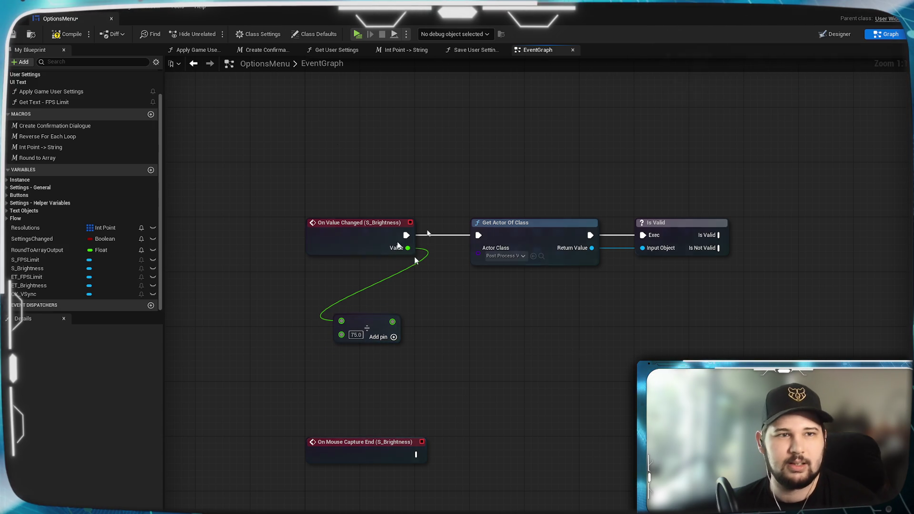
Step: Compile and save the OptionsMenu blueprint, then bring up the Content Browser
left_click(64, 34)
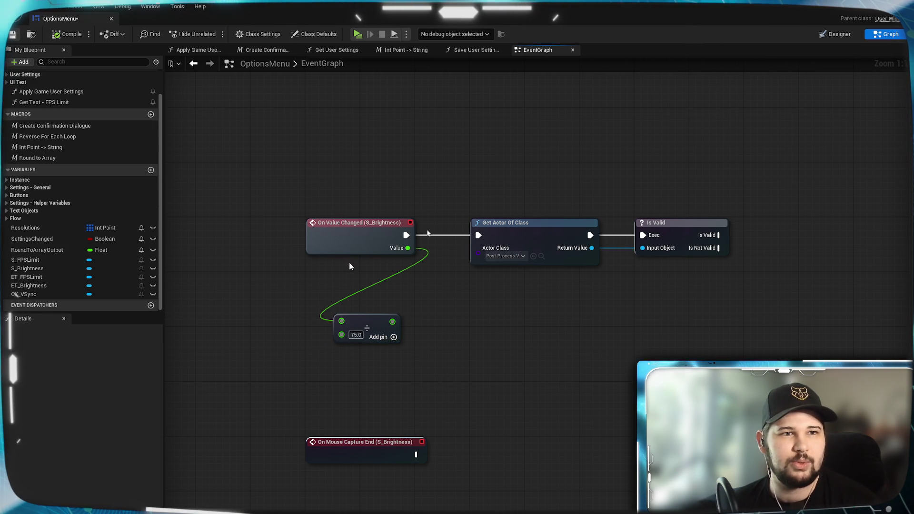
key("ctrl+s")
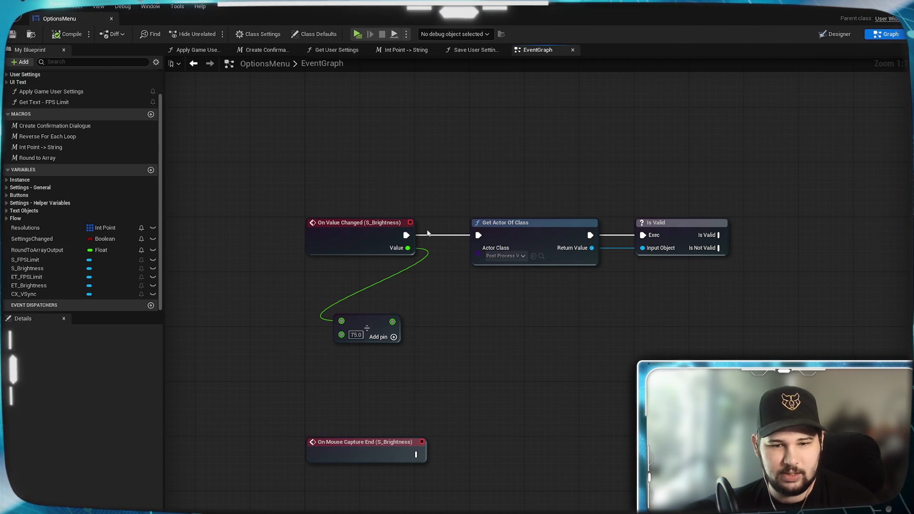
key("alt+F4")
key("Return")
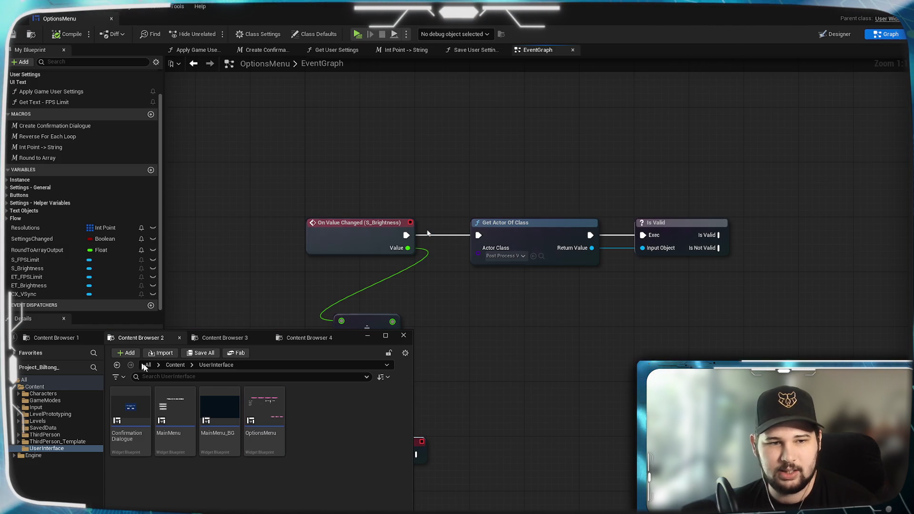
Step: Open the Lvl_ThirdPerson level from the ThirdPerson_Template folder
left_click(55, 338)
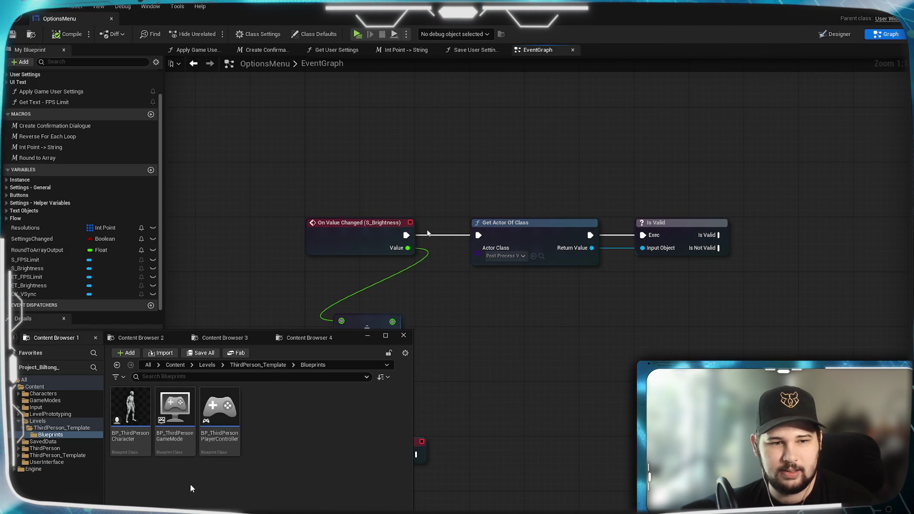
left_click(230, 364)
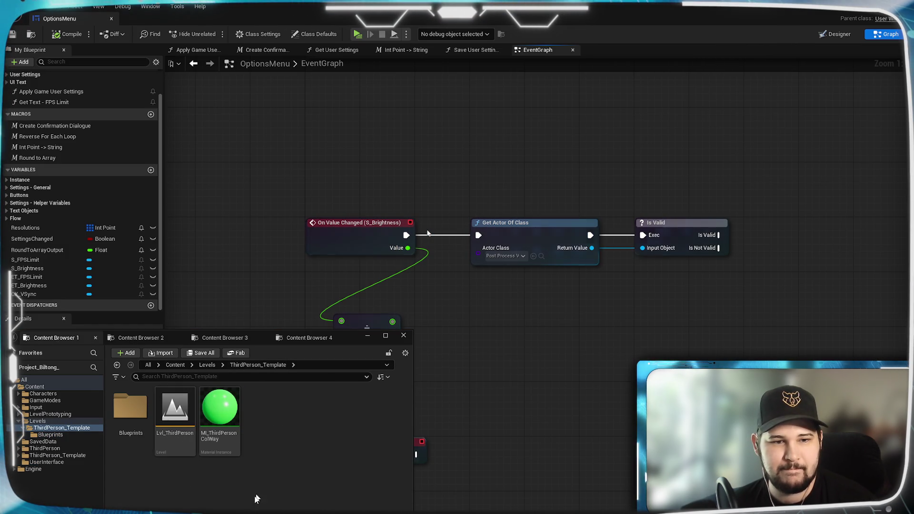
double_click(164, 407)
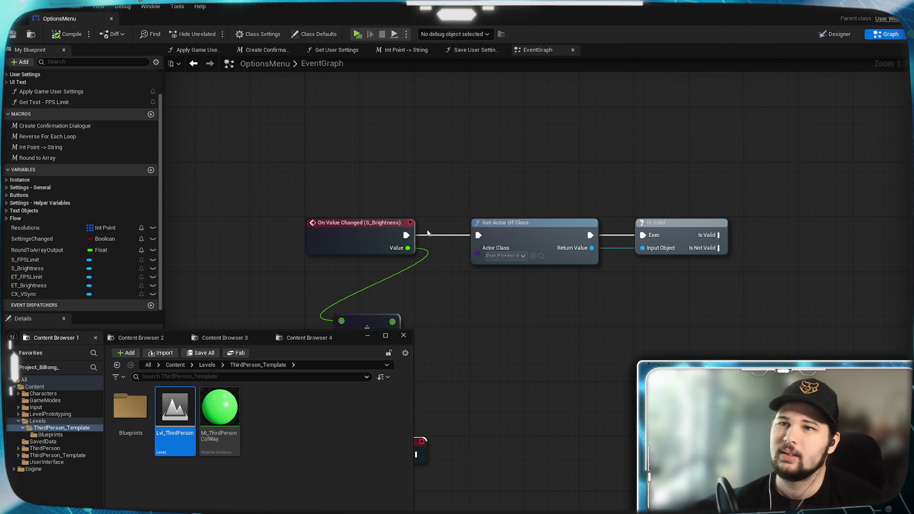
Step: Select the PostProcessVolume in the Outliner and show its Details
left_click(866, 9)
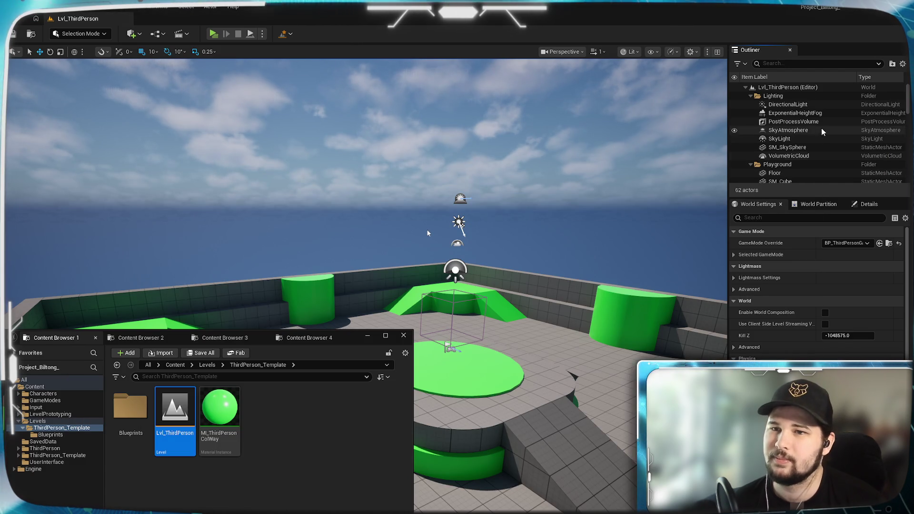
left_click(802, 121)
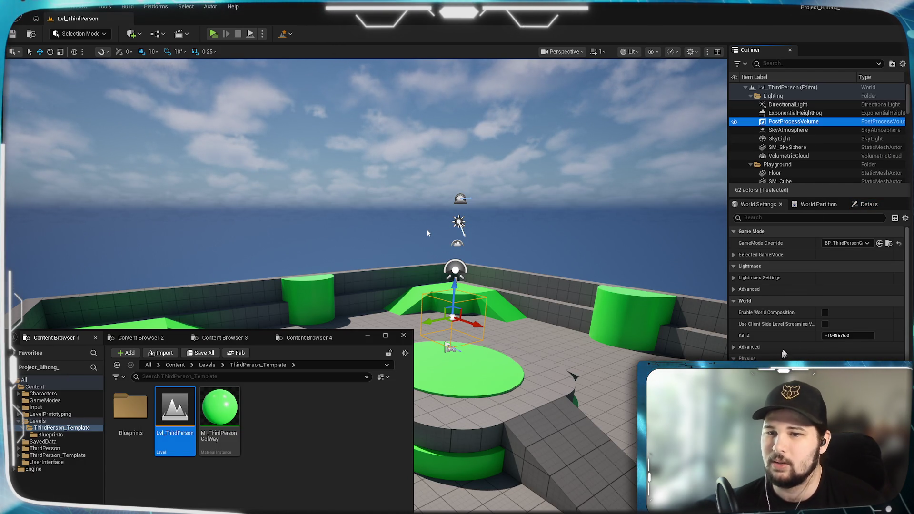
left_click(869, 204)
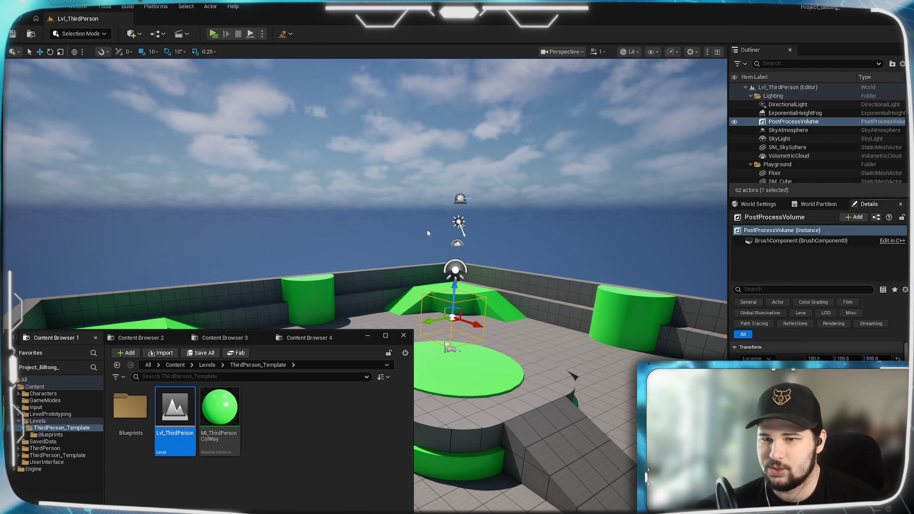
Step: Search the PostProcessVolume Details for 'gain', then clear the search and deselect the level asset
type("gain")
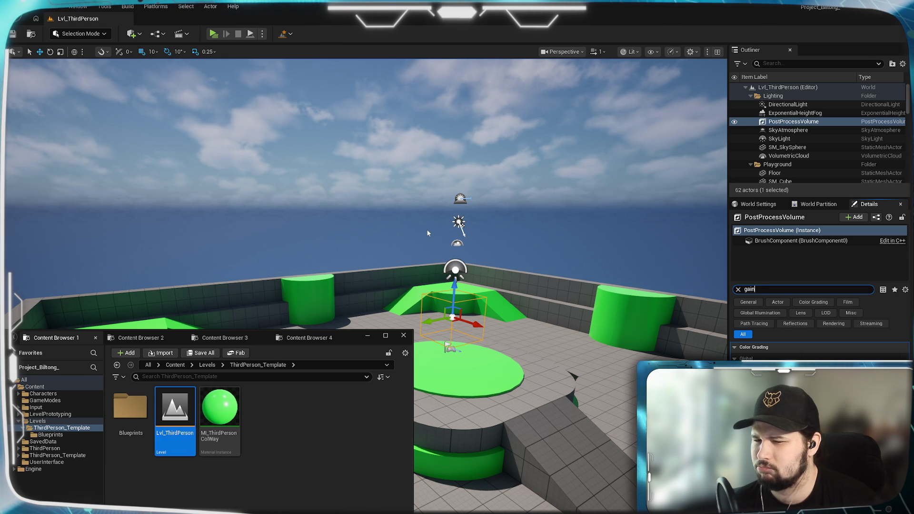
left_click(738, 289)
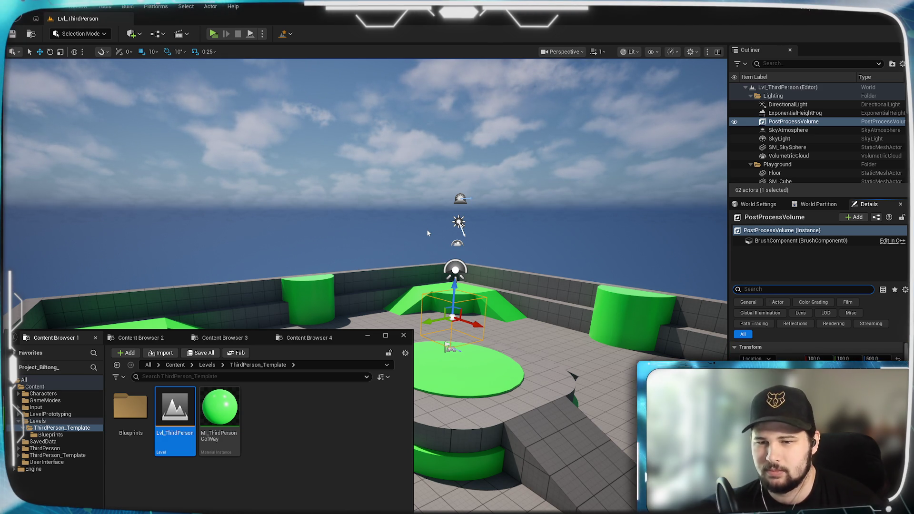
key("Escape")
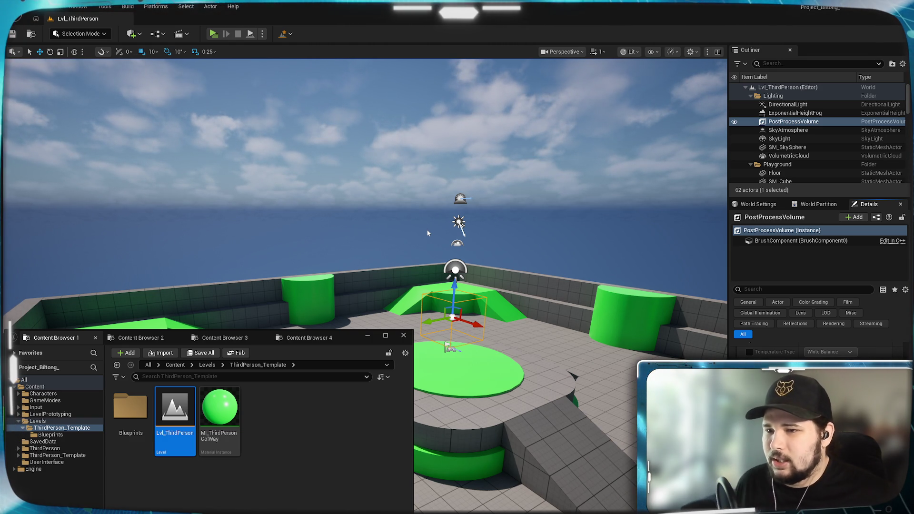
left_click(323, 450)
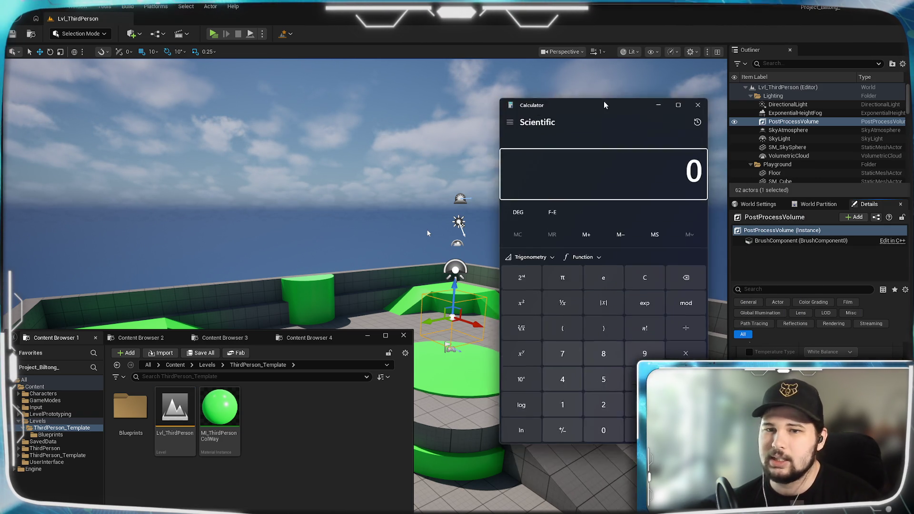
Step: Compute 100 ÷ 75 and 100 ÷ 75 + 0.25 in Calculator
left_click_drag(606, 113, 573, 118)
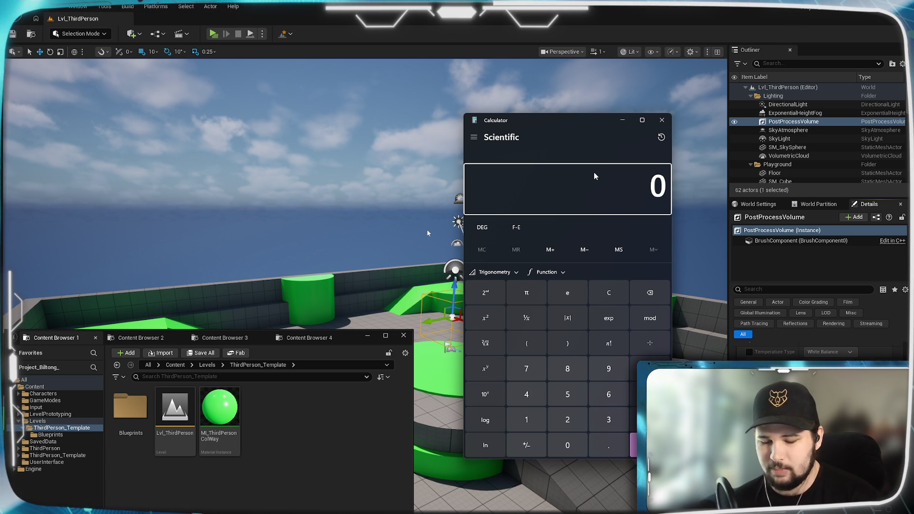
type("100")
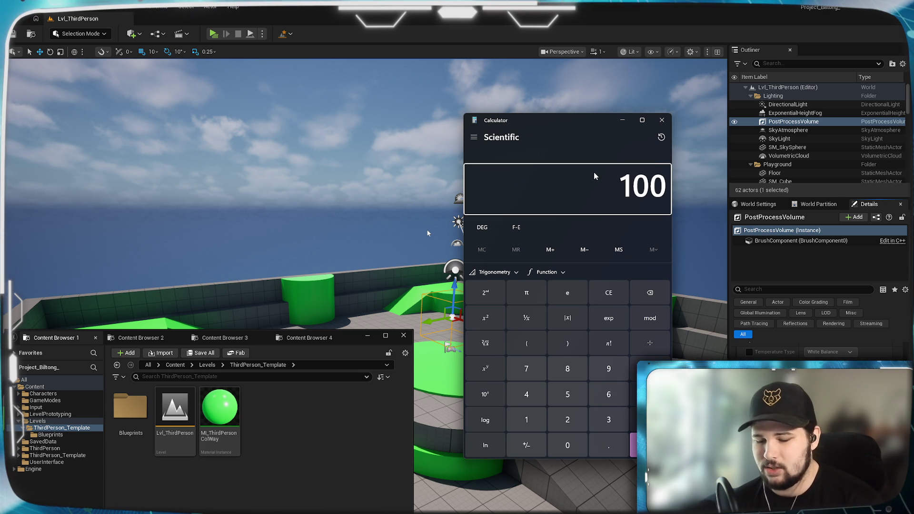
type("/75")
key("Return")
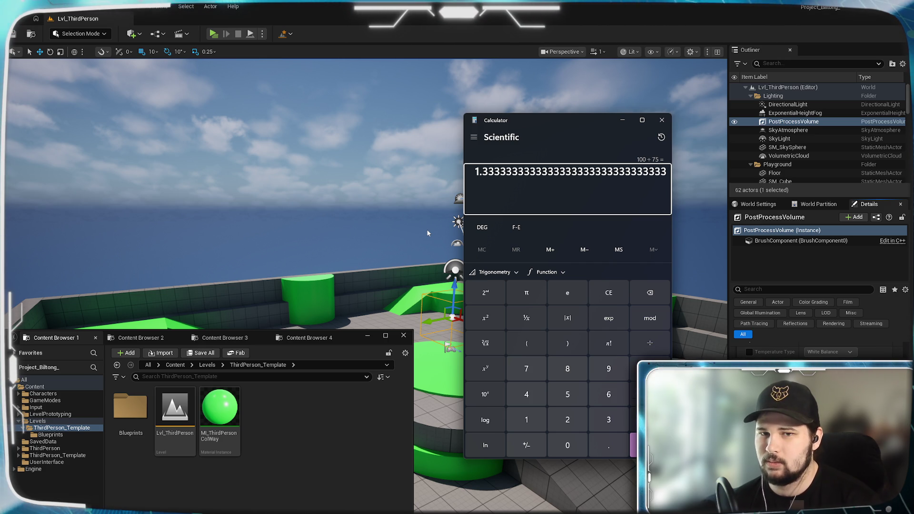
key("plus")
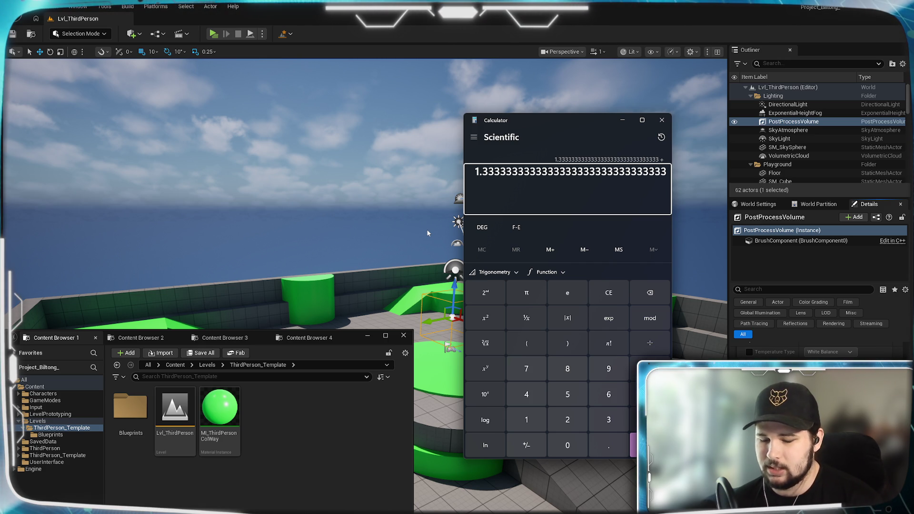
type("25")
key("Return")
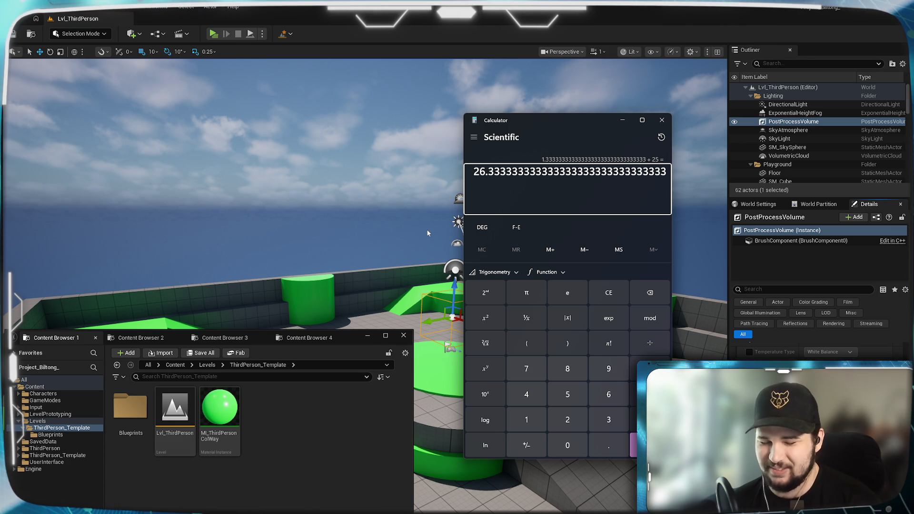
type("100")
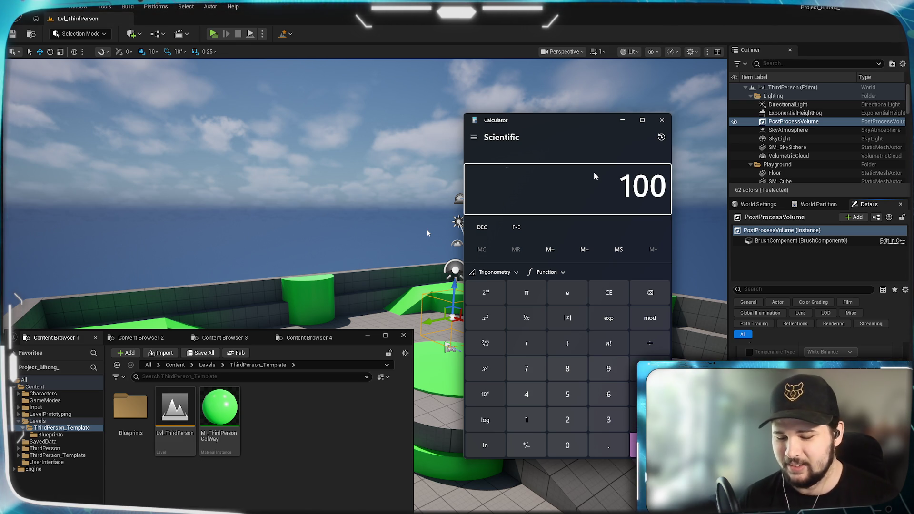
type("/75+0.25")
key("Return")
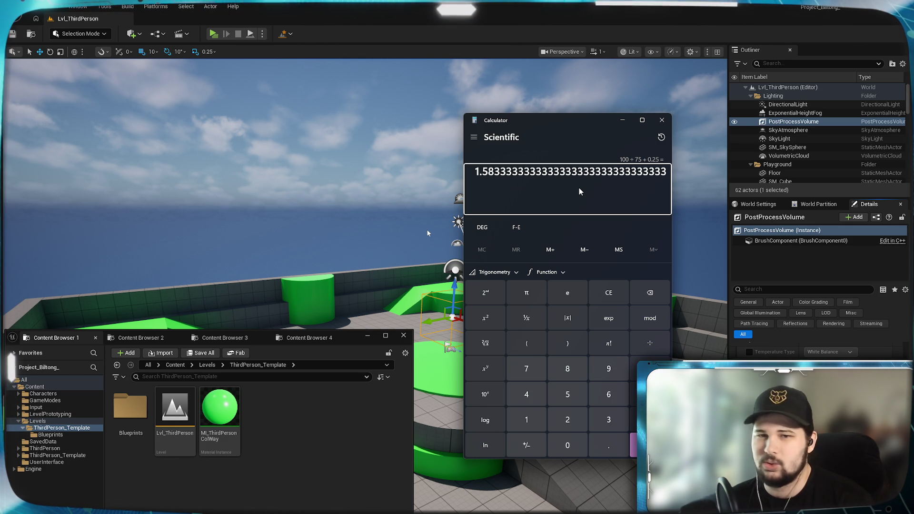
Step: Evaluate 100 ÷ 50 + 0.25 and 100 ÷ 80 + 0.25, then clear the display
left_click_drag(568, 121, 570, 122)
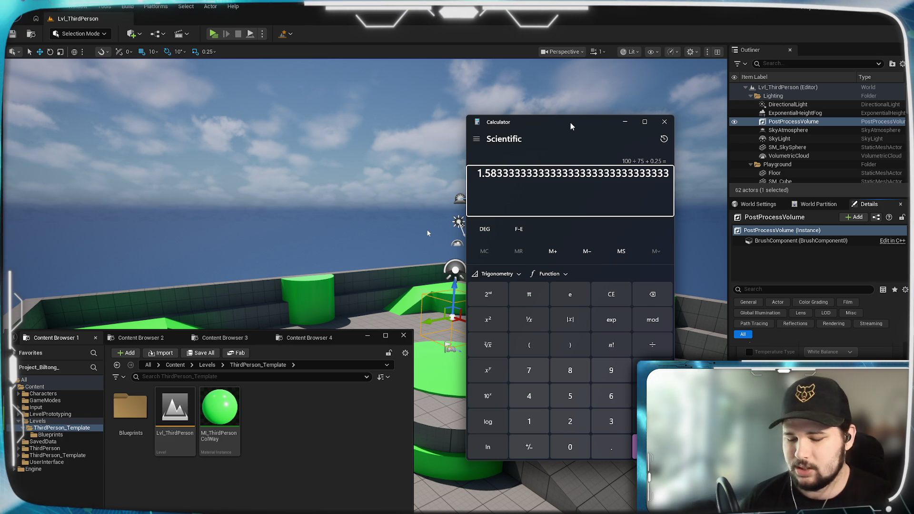
type("41")
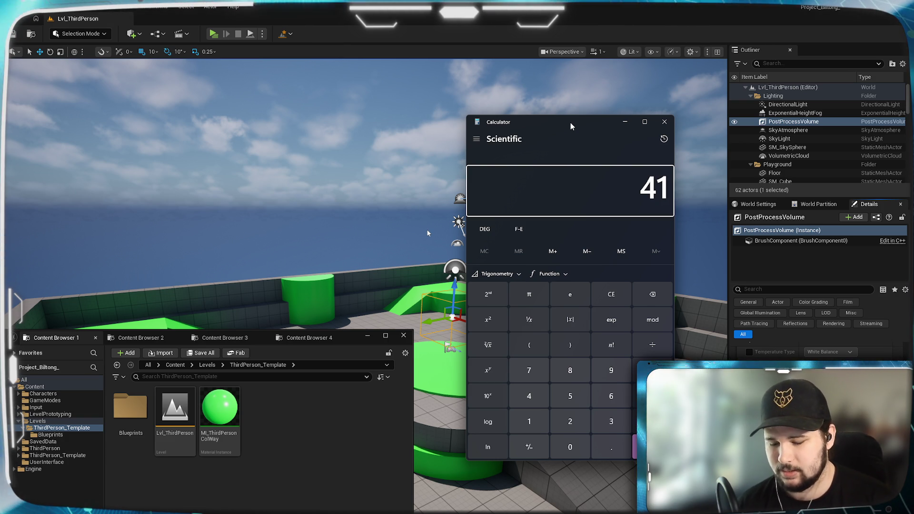
key("BackSpace")
key("BackSpace")
type("100")
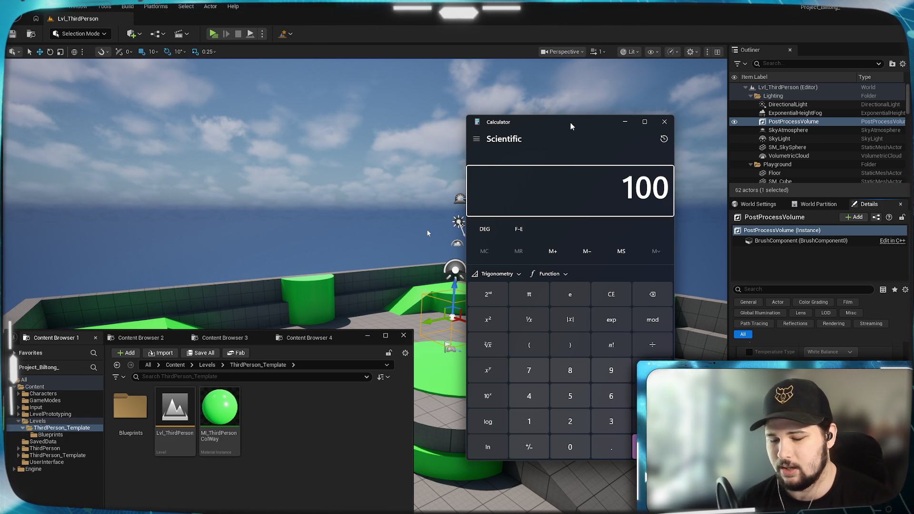
type("/50")
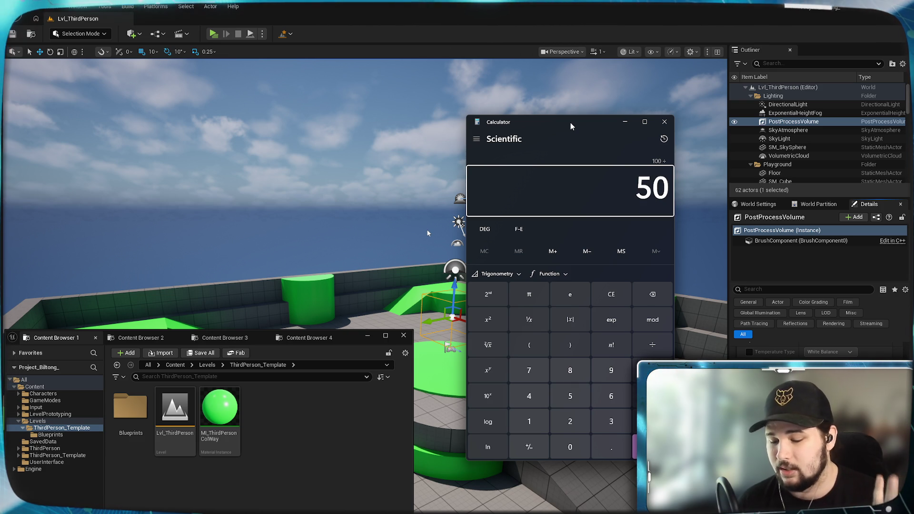
type("+0.0")
key("BackSpace")
type("25")
key("Return")
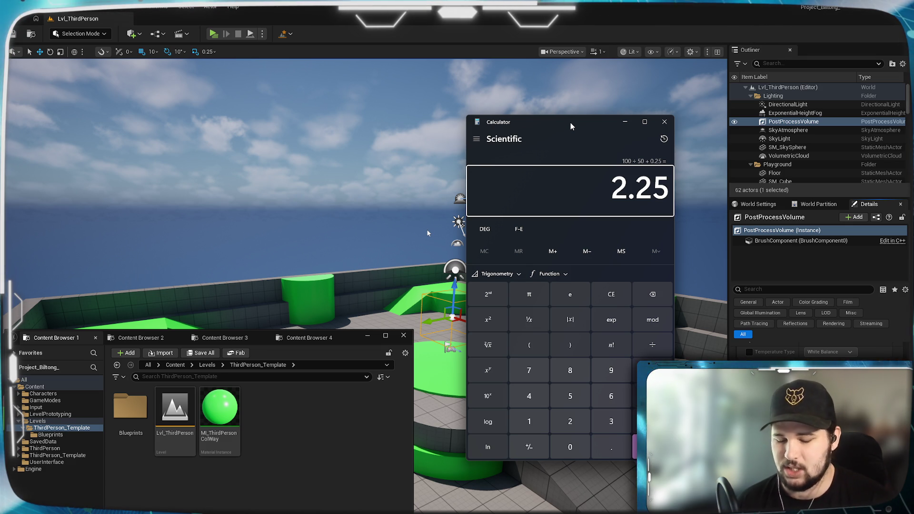
type("100/80")
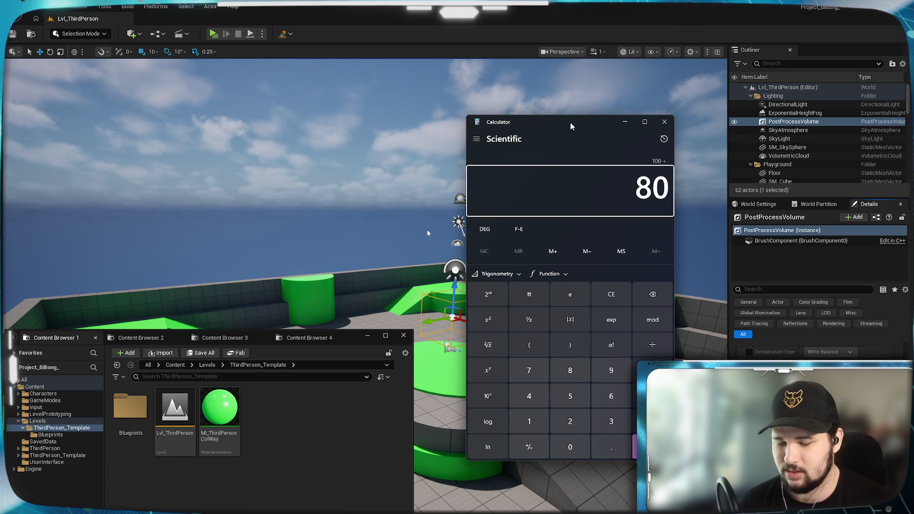
type("+0.25")
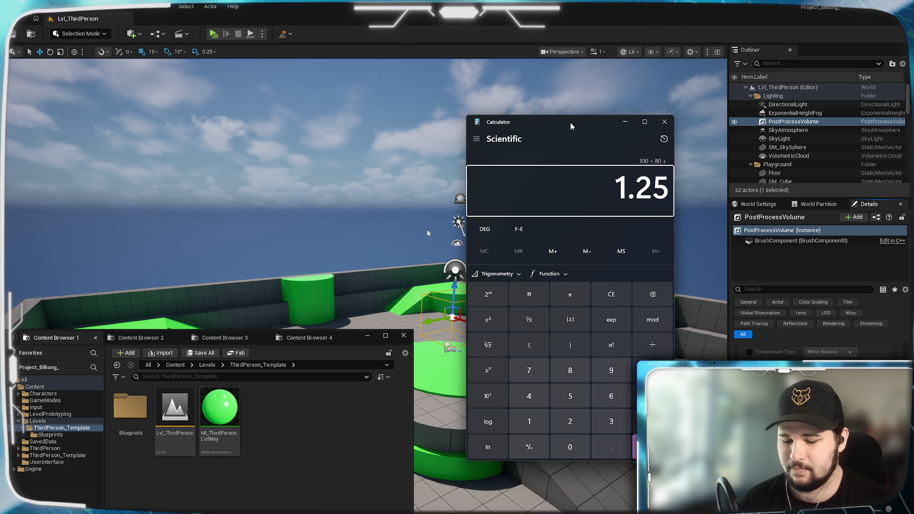
key("Return")
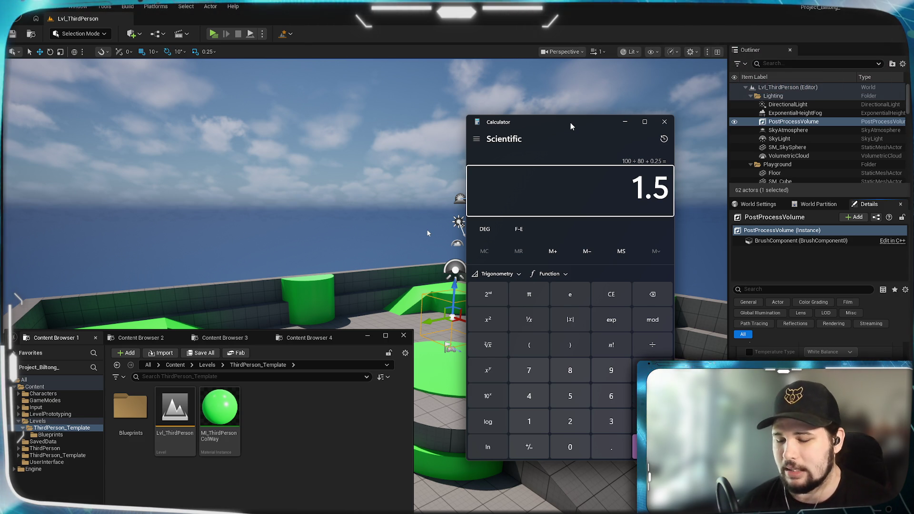
key("Escape")
Step: Work out 100 ÷ 76 + 0.25, then clear the unfinished 100 ÷ 76 entry
type("/8")
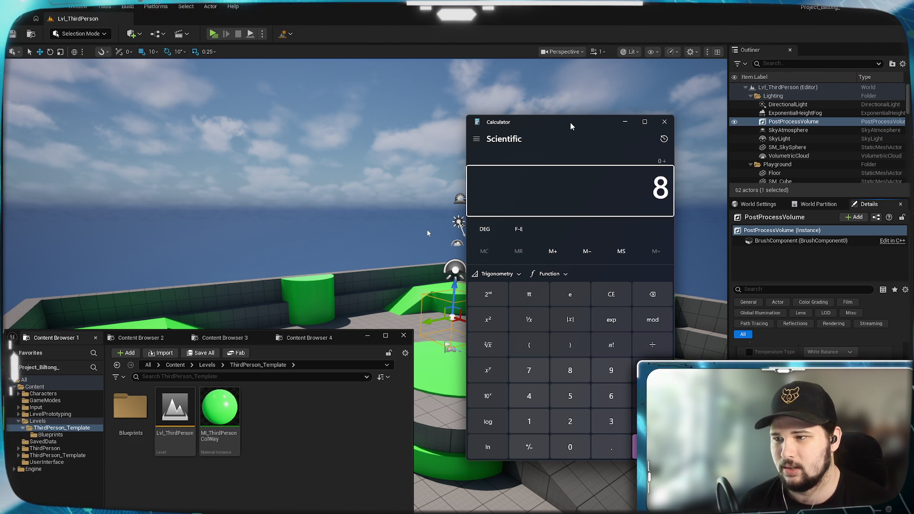
key("BackSpace")
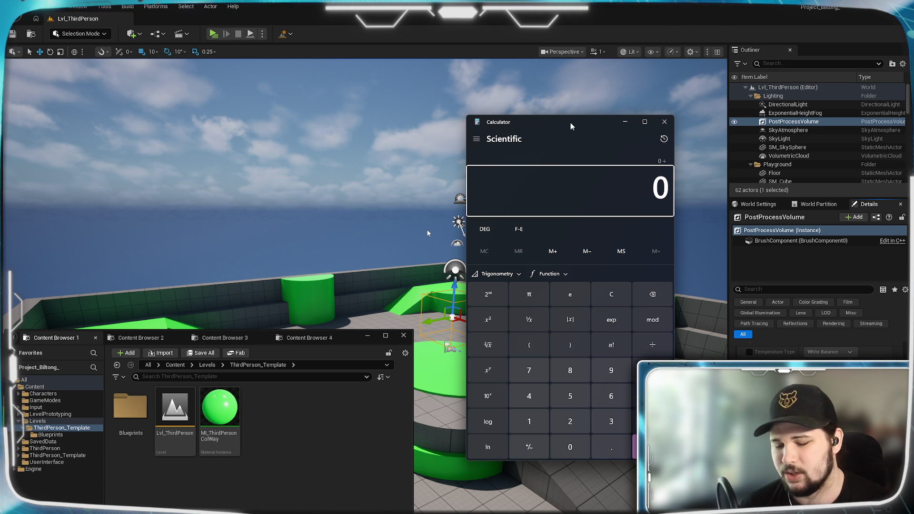
type("100")
key("slash")
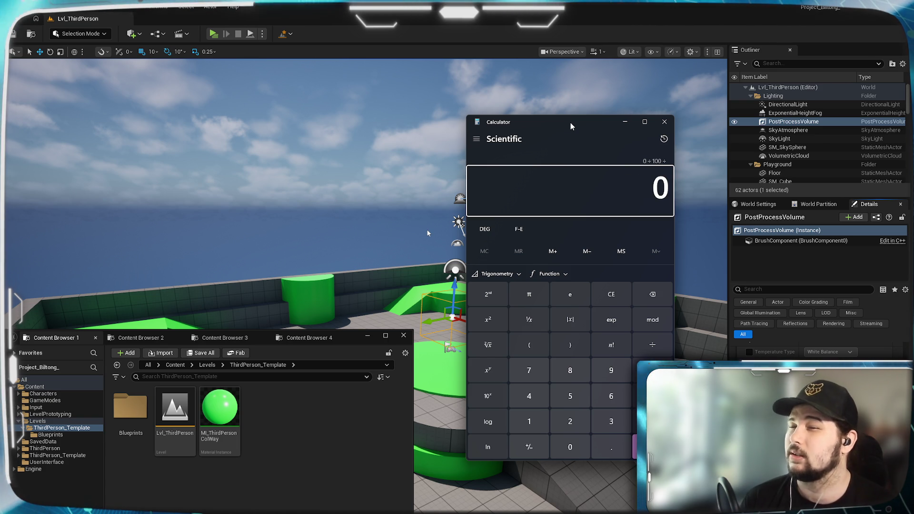
type("76 ")
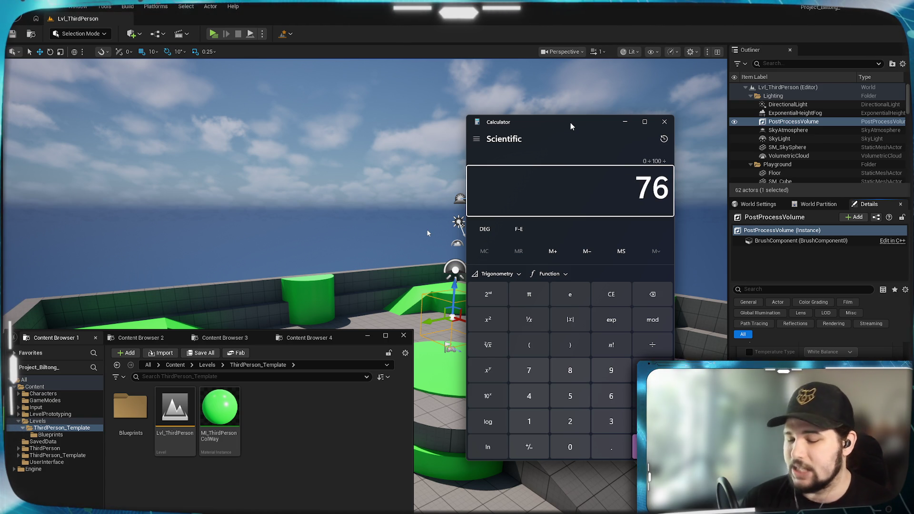
type("+ 0.25")
key("Return")
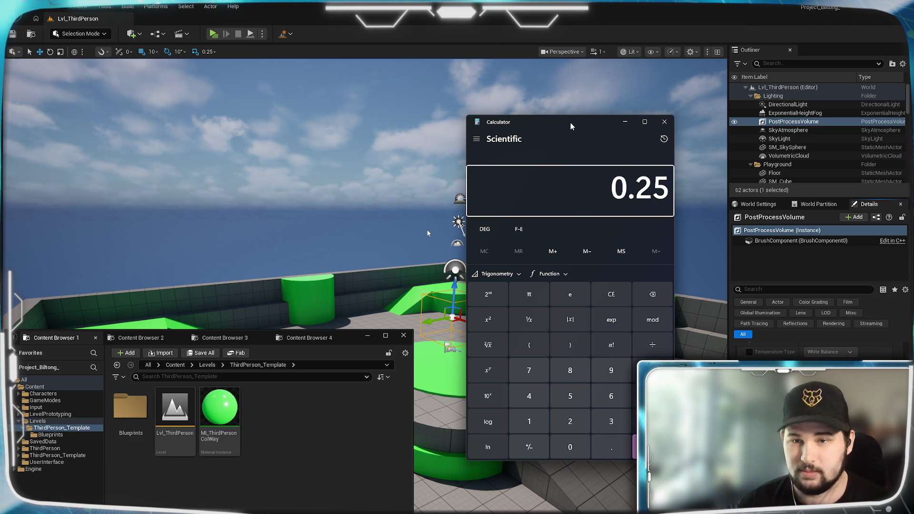
type("100/76")
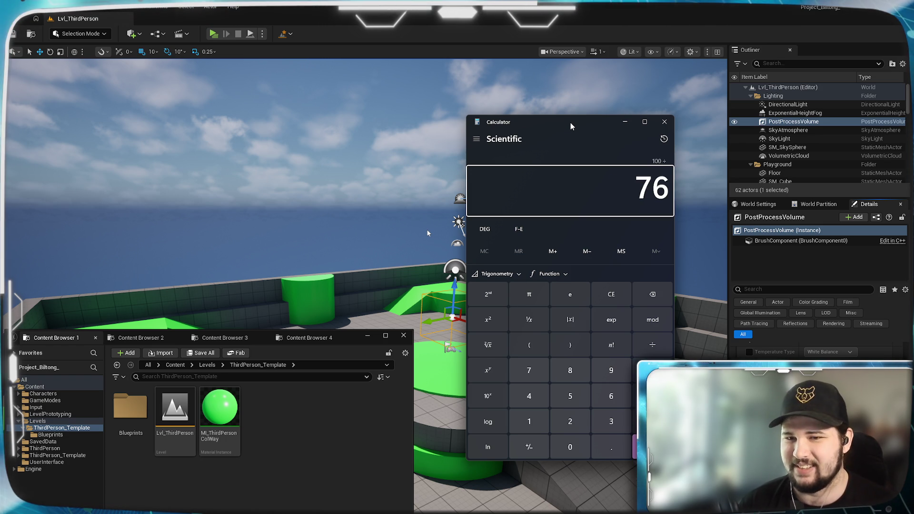
type("+")
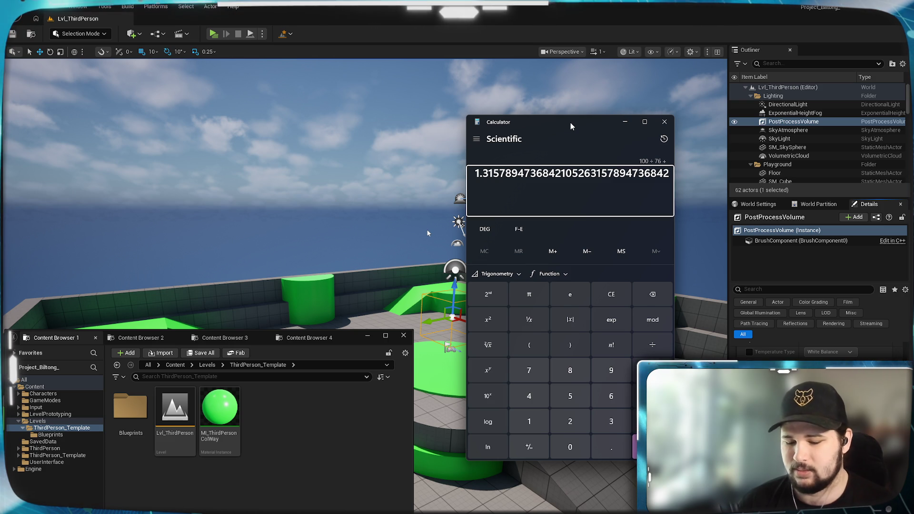
key("Delete")
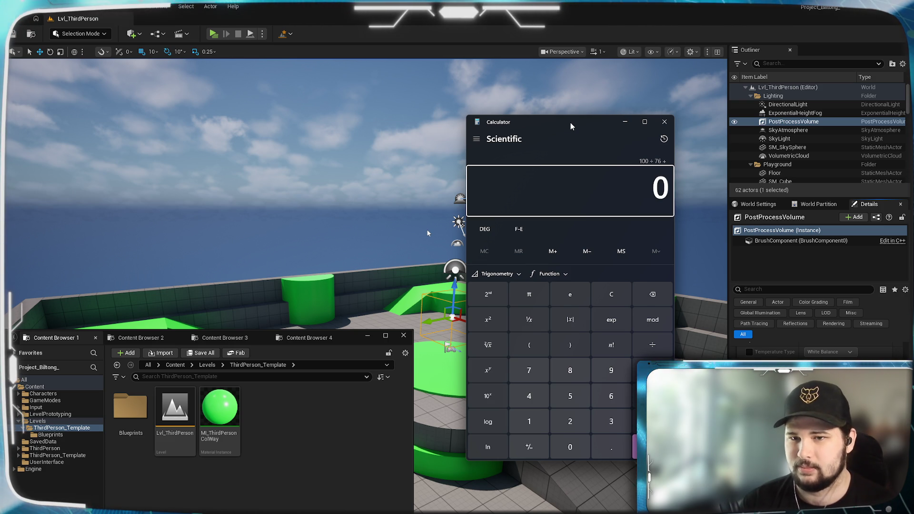
type("1")
key("BackSpace")
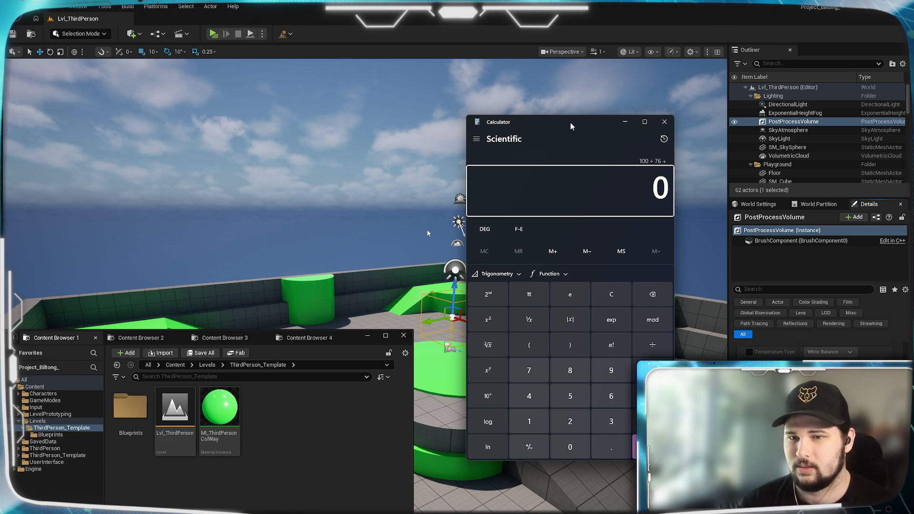
left_click(610, 297)
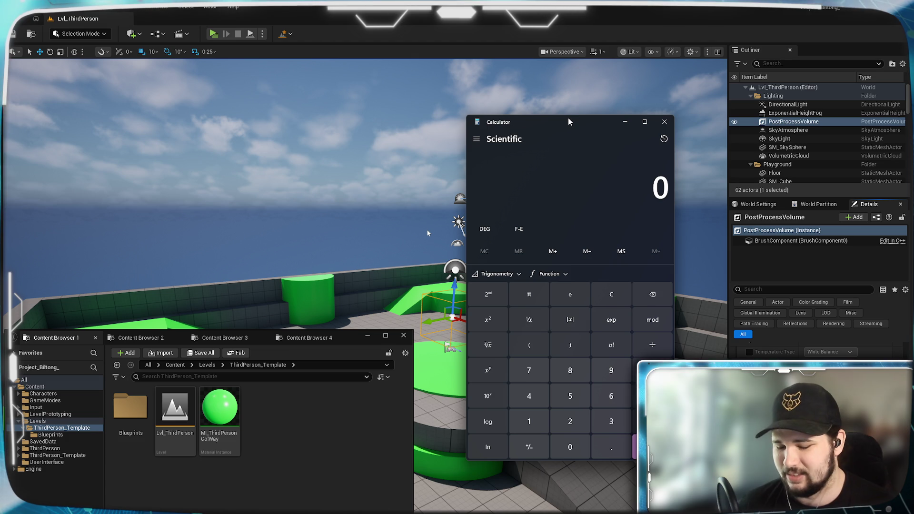
Step: Divide 100 by 78, 79 and 77 in Calculator
type("100/")
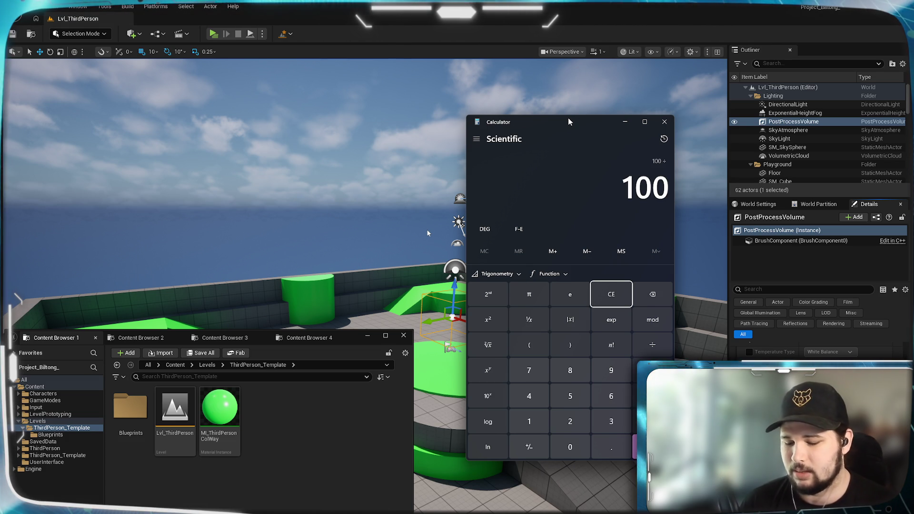
type("78")
key("Return")
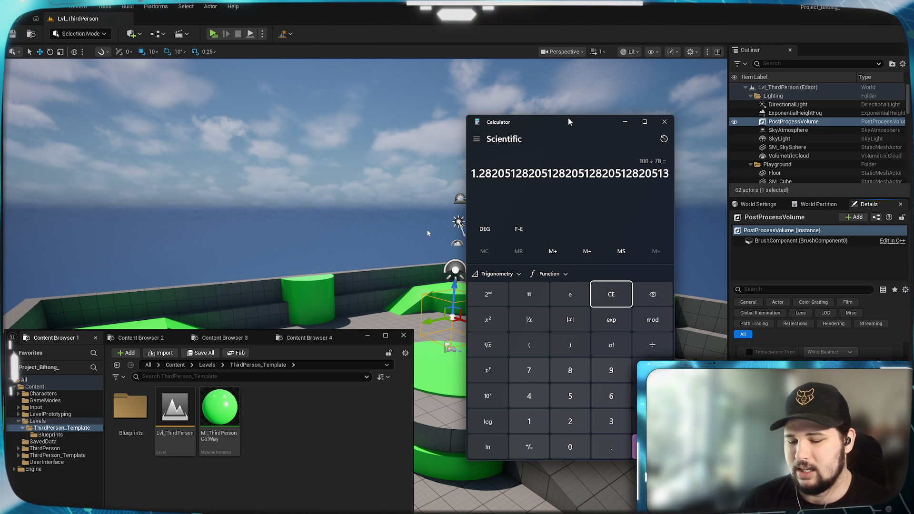
type("100")
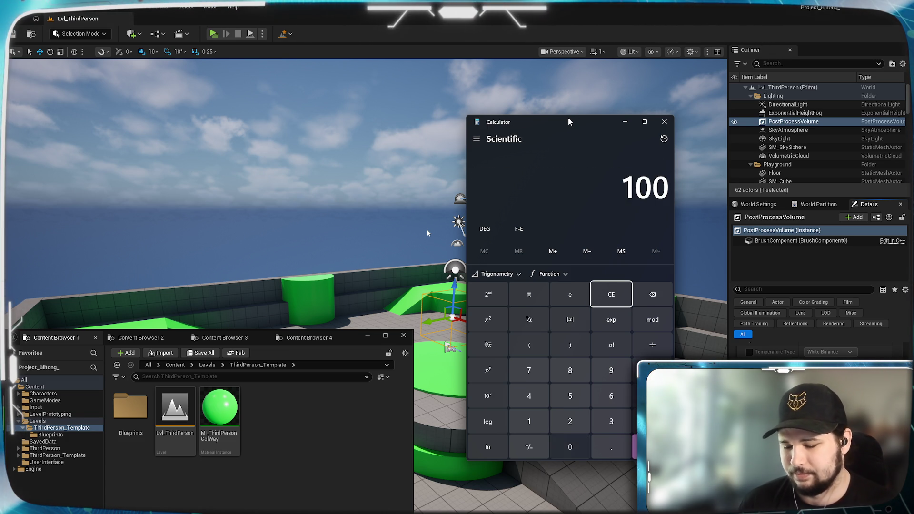
type("/79")
key("Return")
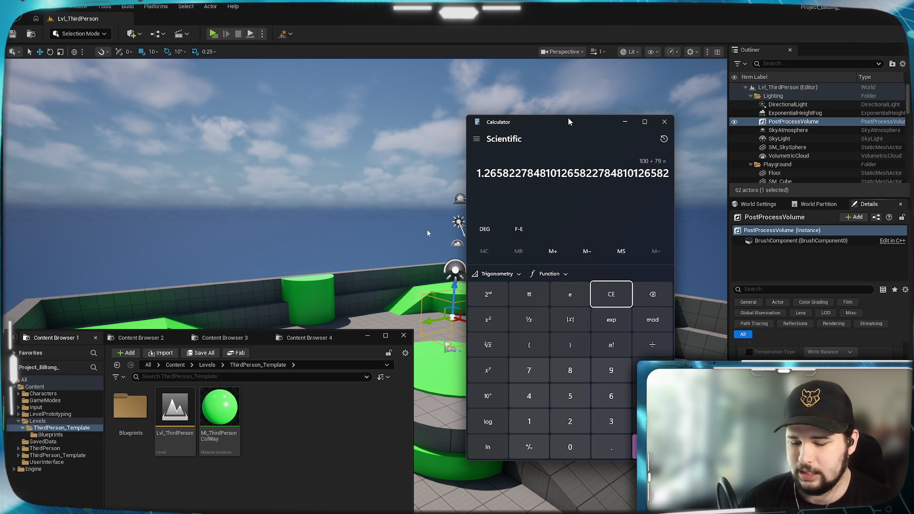
type("100/")
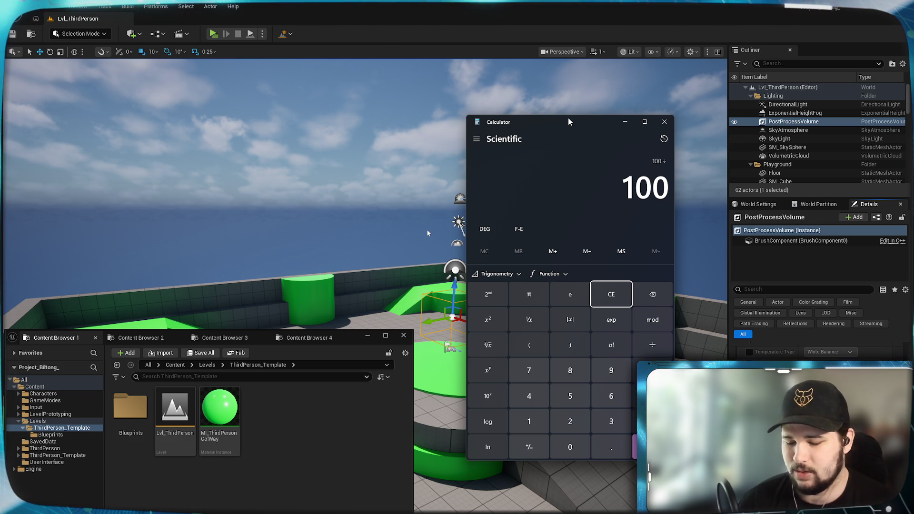
type("77")
key("Return")
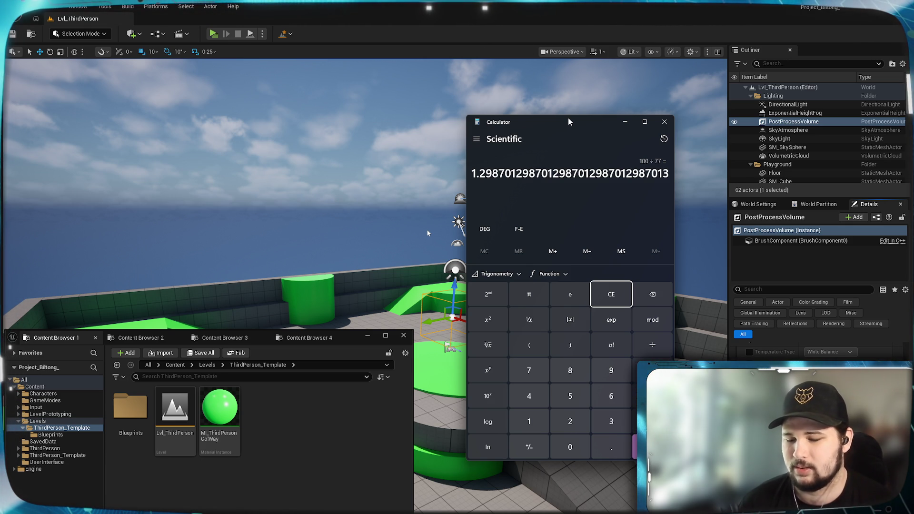
Step: Divide 100 by 60, 65, 66, 67 and 66.5
type("1")
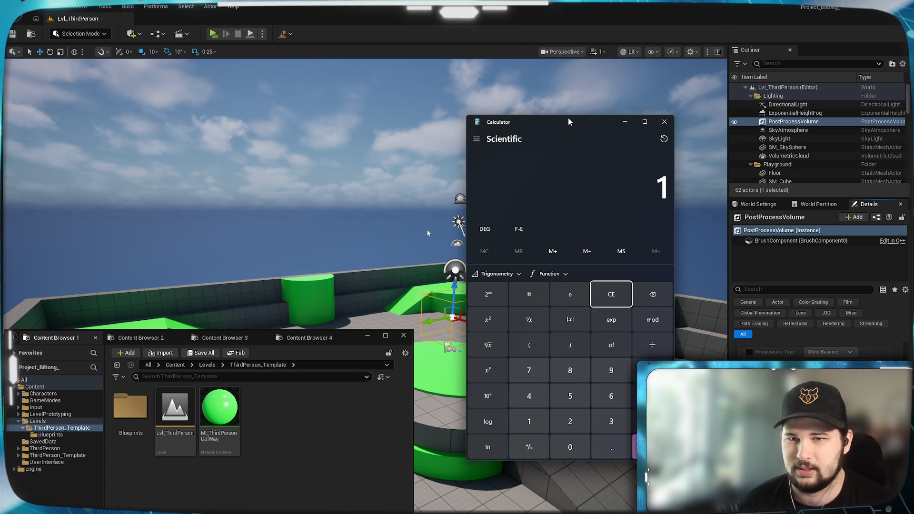
type("00/60")
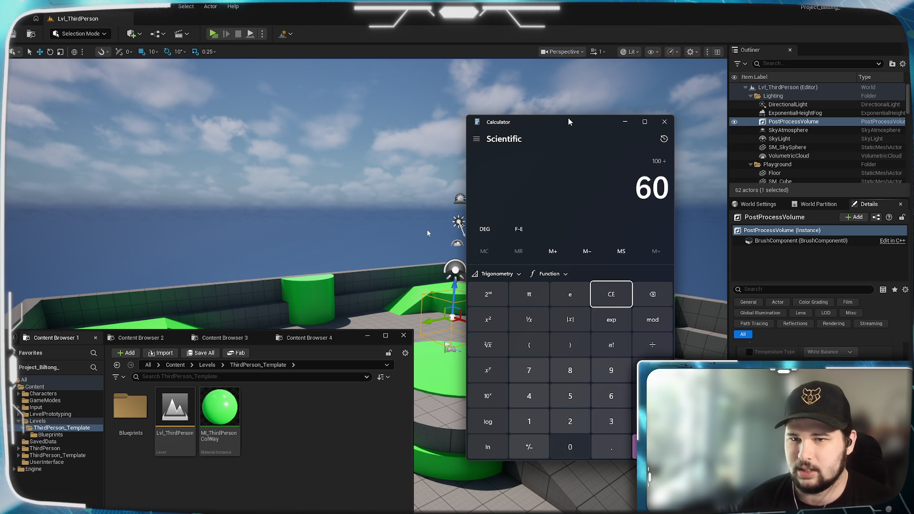
key("Return")
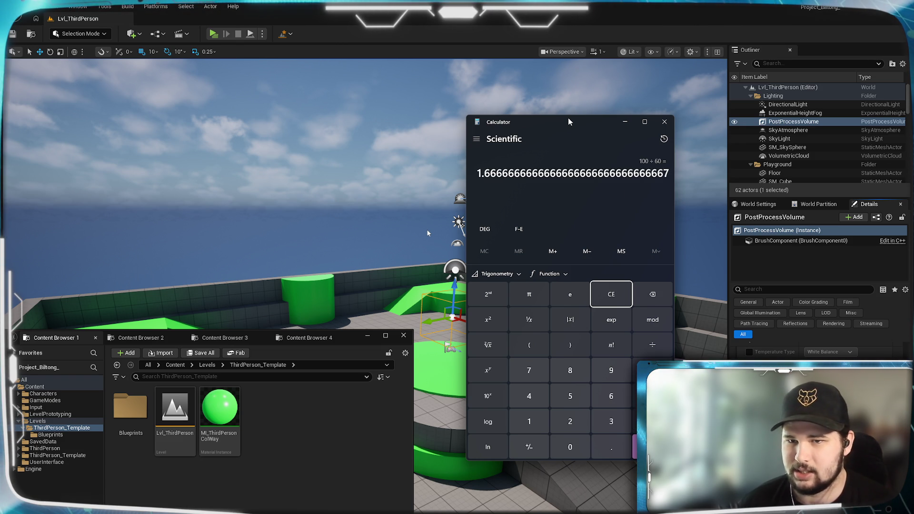
type("100/65")
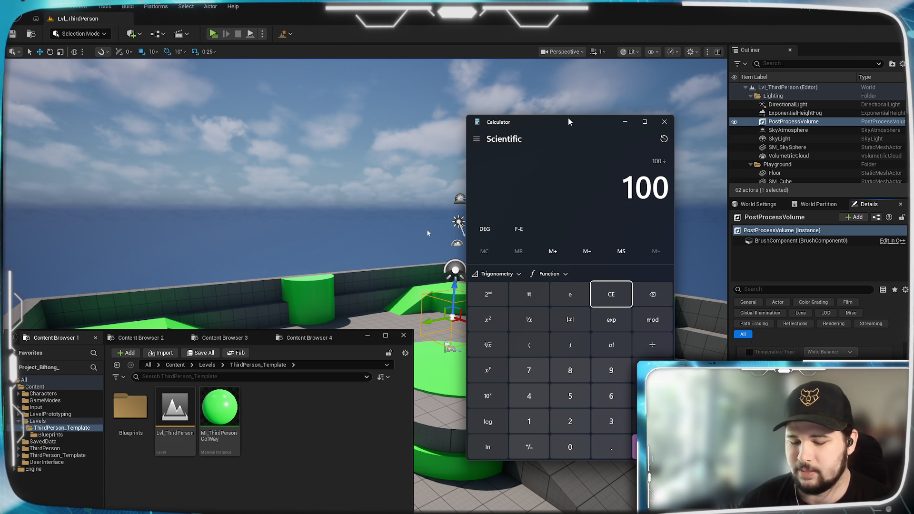
key("Return")
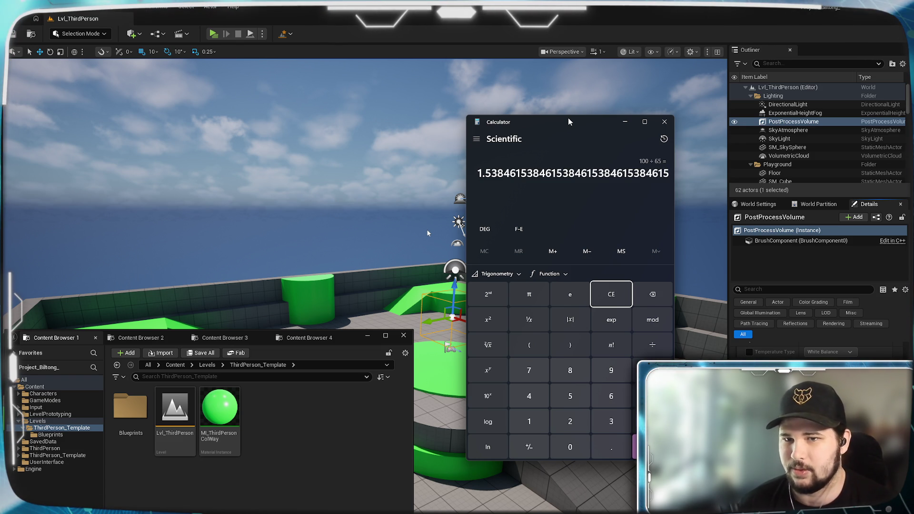
type("100/")
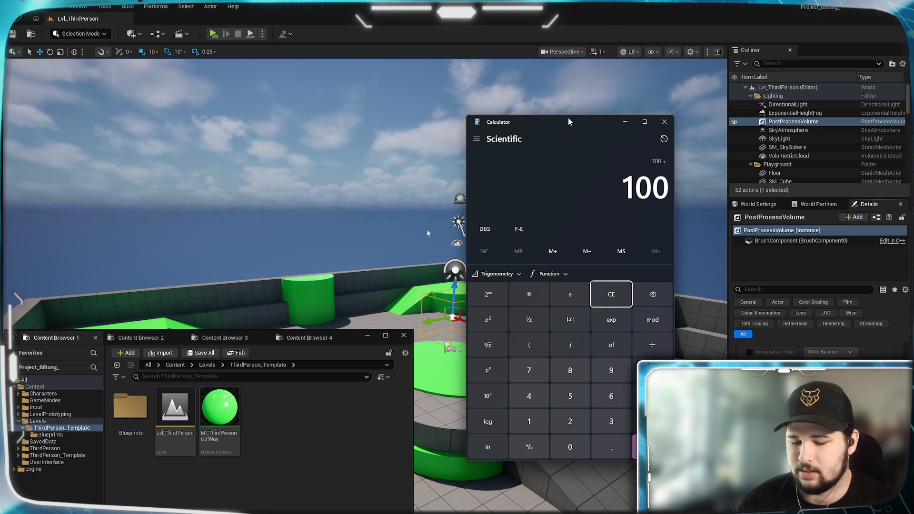
type("66")
key("Return")
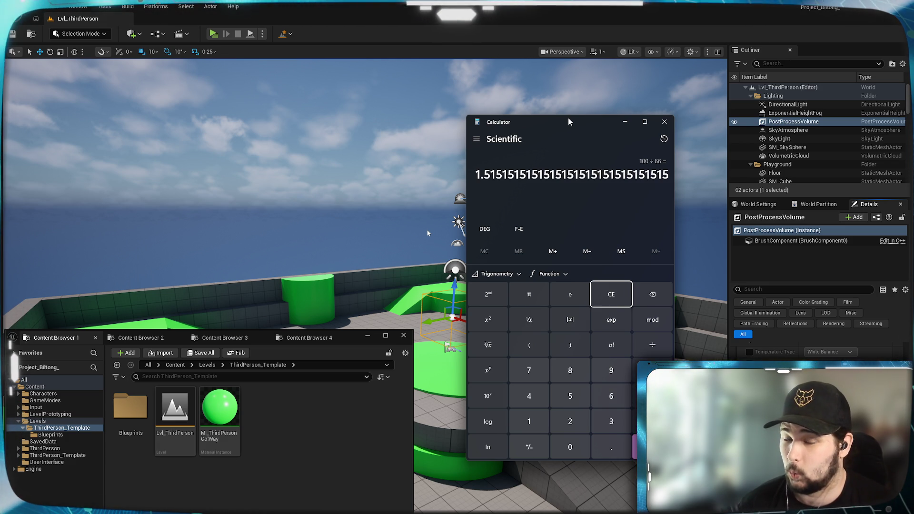
type("100/67")
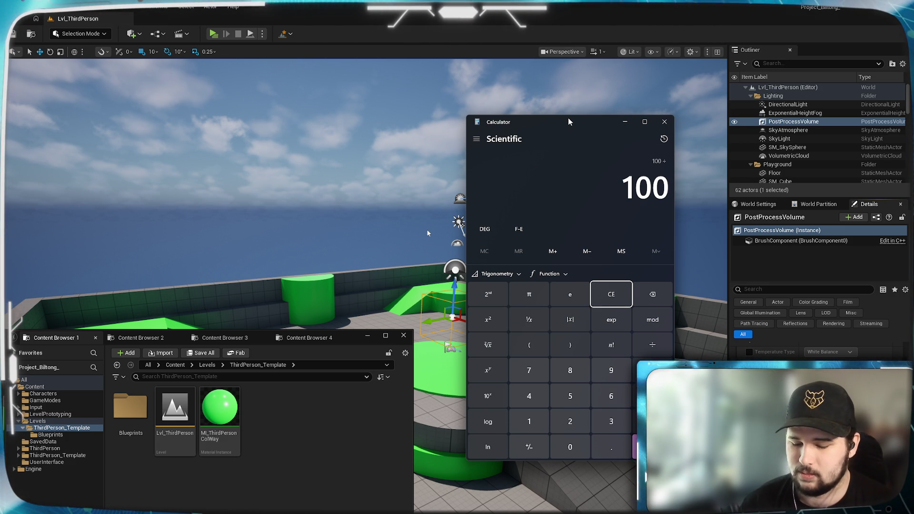
key("Return")
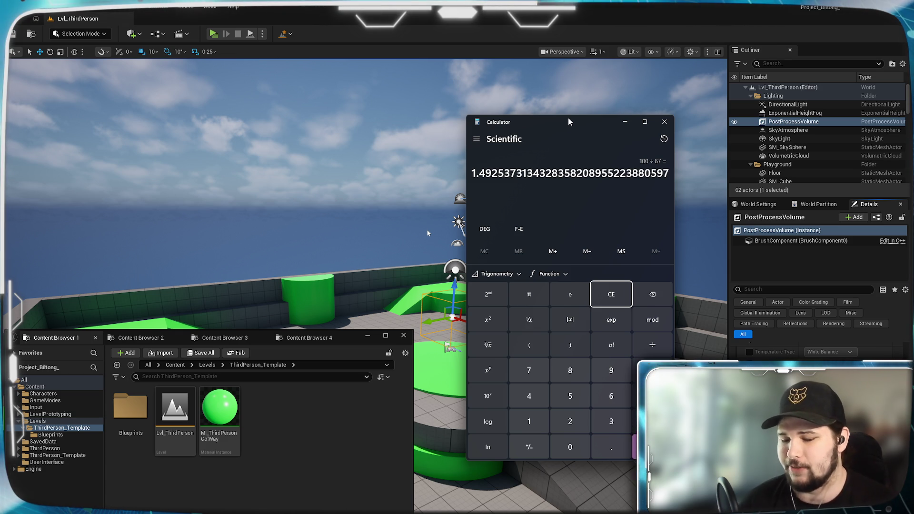
type("100/6")
type("6.5")
key("Return")
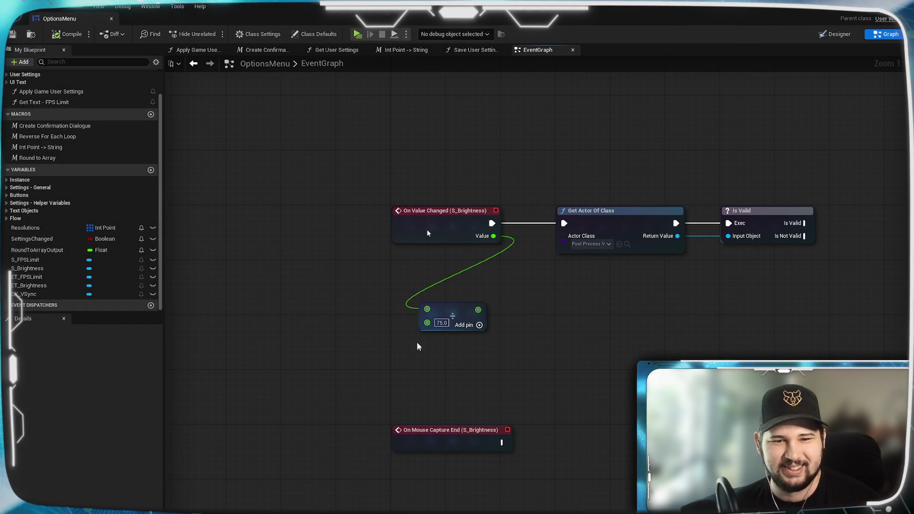
Step: Change the Divide node's divisor from 75 to 66.5
left_click(441, 323)
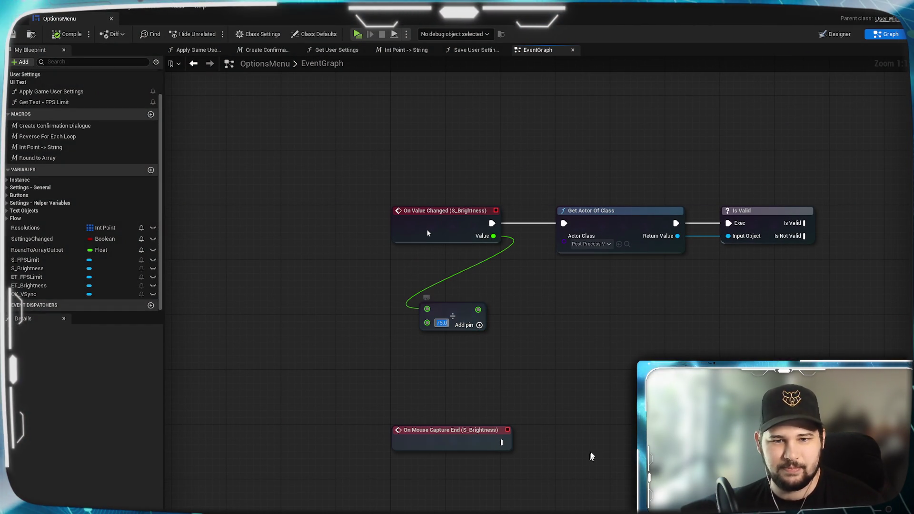
type("66.5")
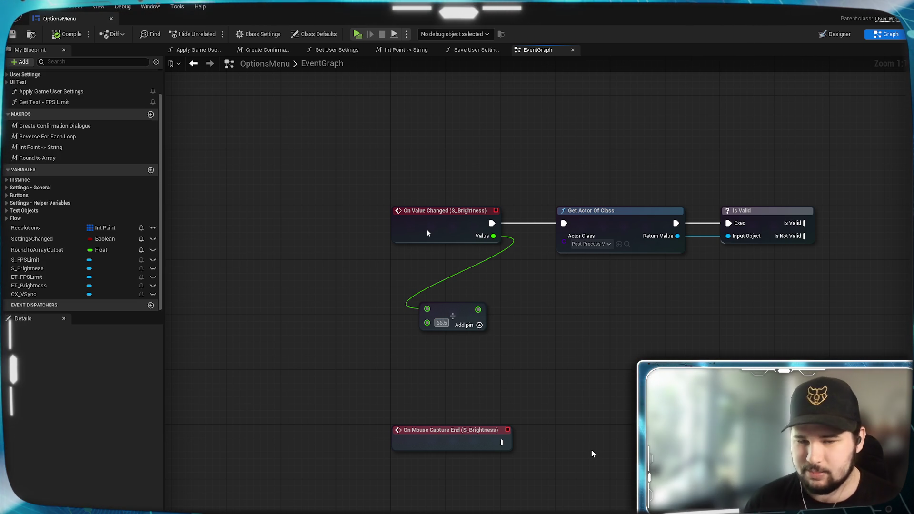
key("Return")
Step: Add a Clamp (Float) node after the divide with Max set to 1.5
left_click_drag(478, 309, 510, 319)
type("clamp")
left_click(541, 354)
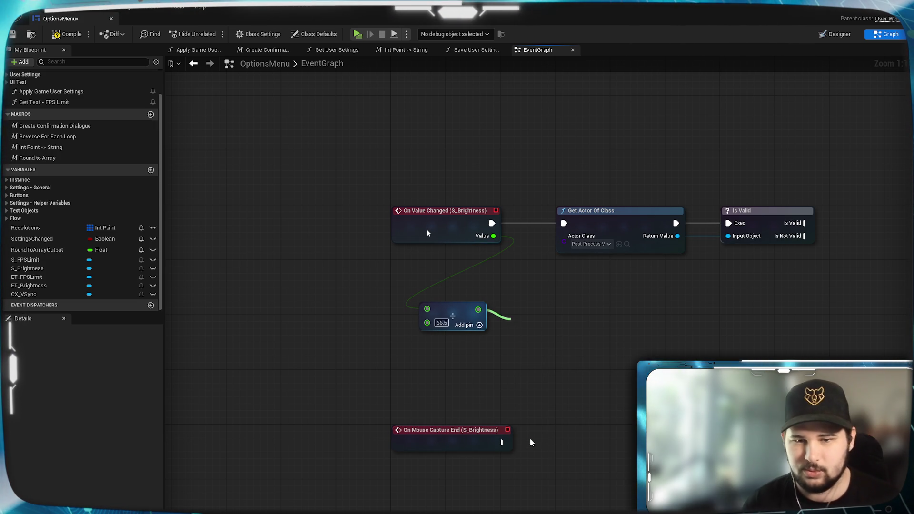
key("ctrl+z")
left_click_drag(478, 310, 512, 320)
type("clamp")
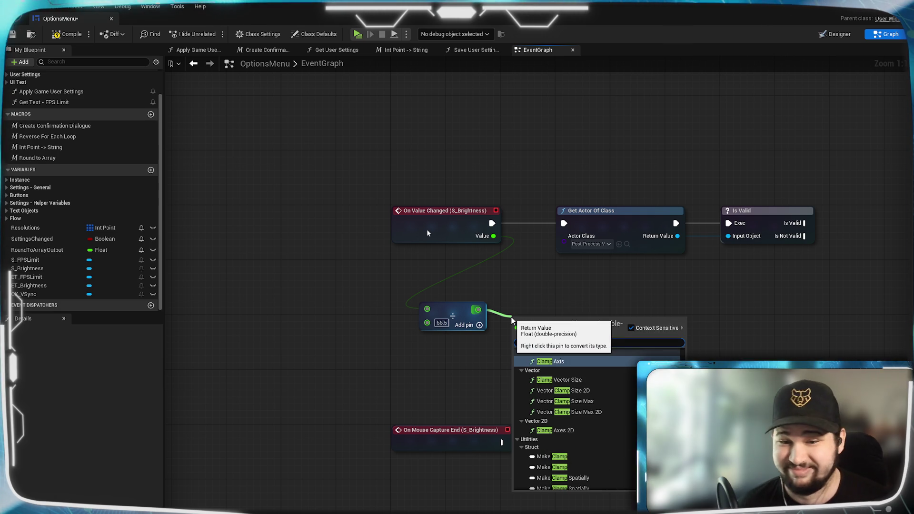
left_click(601, 373)
left_click(540, 362)
type("1.5")
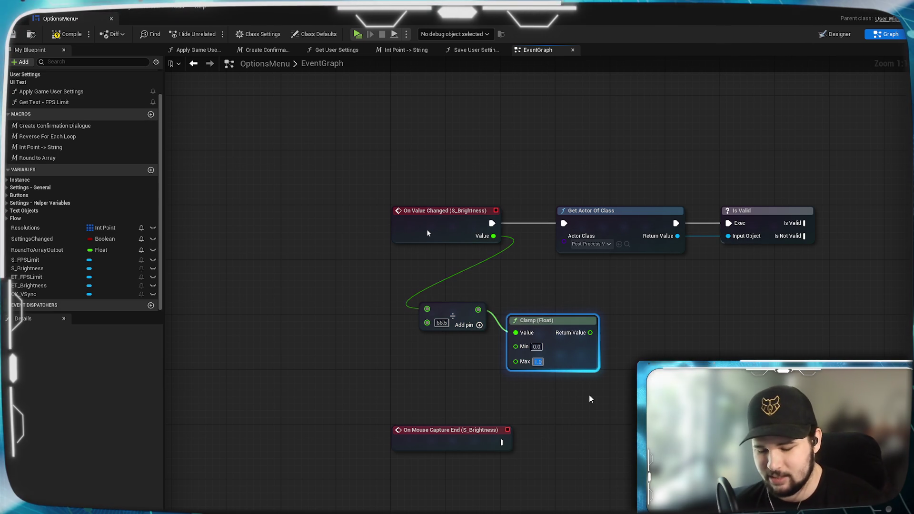
mouse_move(545, 321)
left_mouse_down()
mouse_move(536, 297)
mouse_move(614, 326)
left_mouse_up()
Step: Add 0.25 after the clamp with an Add node and line up the three math nodes
left_click(577, 416)
left_click(618, 373)
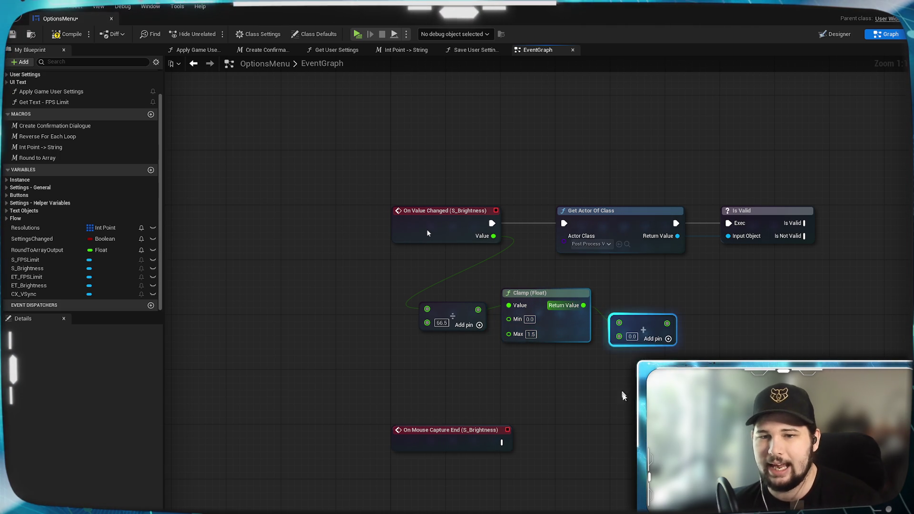
type("0.2")
key("Return")
left_click_drag(644, 323, 643, 308)
left_click(604, 433)
left_click_drag(721, 357, 420, 297)
left_click_drag(565, 325, 536, 324)
left_click(505, 395)
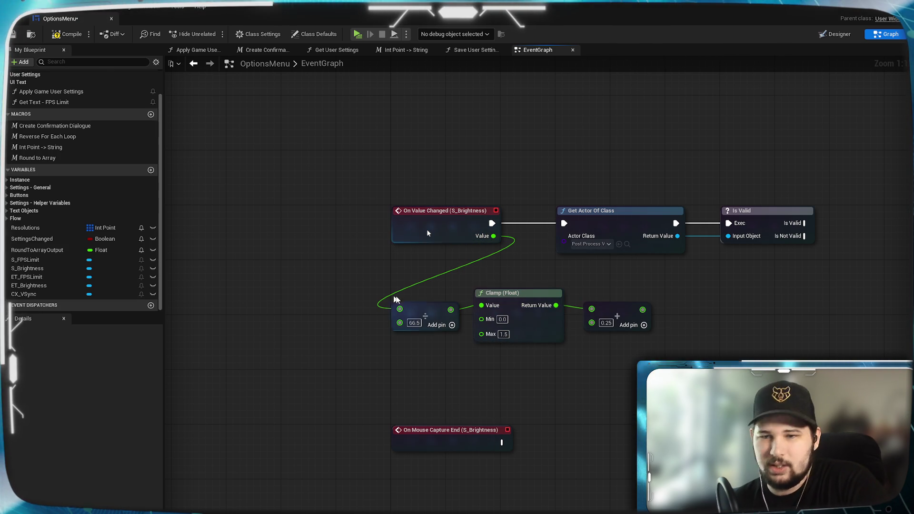
Step: Tidy the Clamp (Float) and Add nodes closer together in the brightness chain
left_click_drag(597, 354, 546, 348)
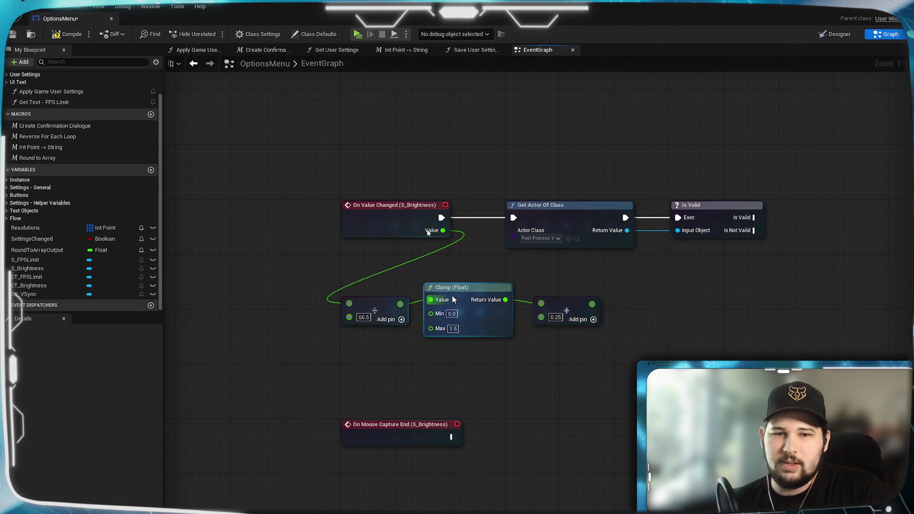
left_click_drag(472, 289, 467, 308)
left_click_drag(563, 305, 547, 302)
left_click(485, 379)
Step: Add a Make Vector 4 node fed by the Add result in X, Y and Z
left_click_drag(572, 304, 634, 305)
type("make ve")
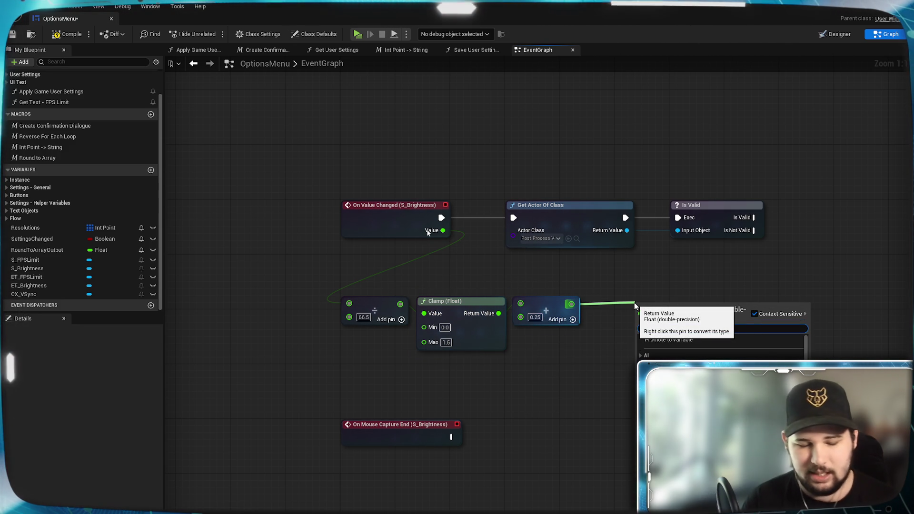
key("Return")
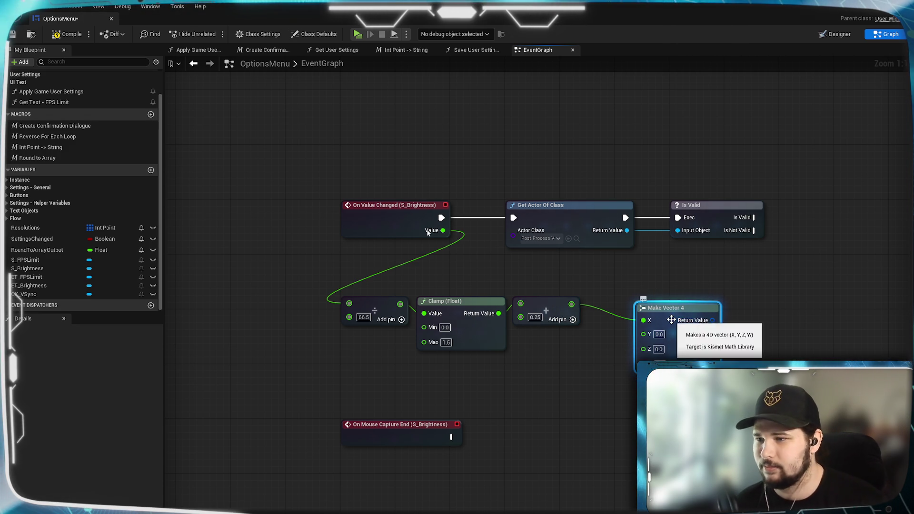
mouse_move(572, 304)
left_mouse_down()
mouse_move(602, 327)
mouse_move(647, 336)
mouse_move(643, 349)
left_mouse_up()
left_click_drag(675, 321, 640, 301)
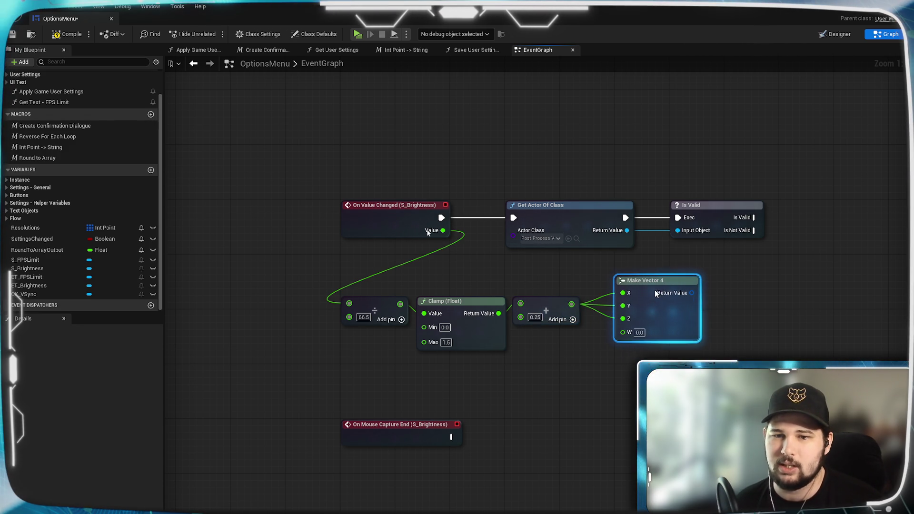
Step: Set Make Vector 4's W to 1.0, then compile and save the blueprint
mouse_move(734, 342)
left_mouse_down()
mouse_move(658, 363)
mouse_move(589, 412)
mouse_move(599, 372)
mouse_move(547, 345)
left_mouse_up()
left_click_drag(391, 250, 437, 284)
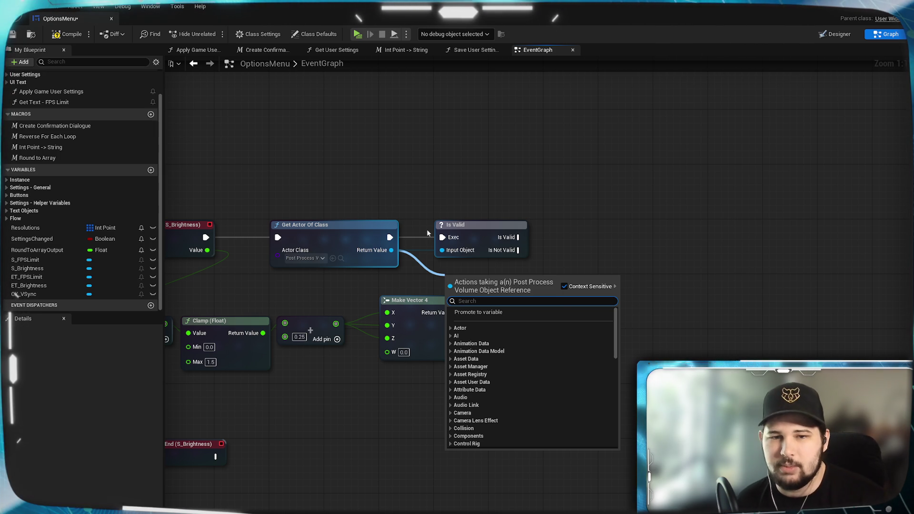
left_click(386, 427)
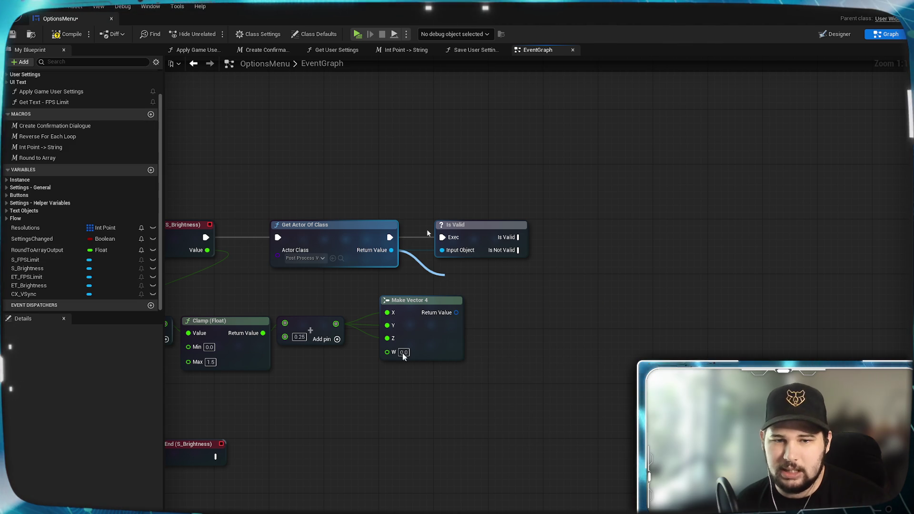
left_click(403, 352)
type("1")
left_click(292, 224)
left_click(72, 34)
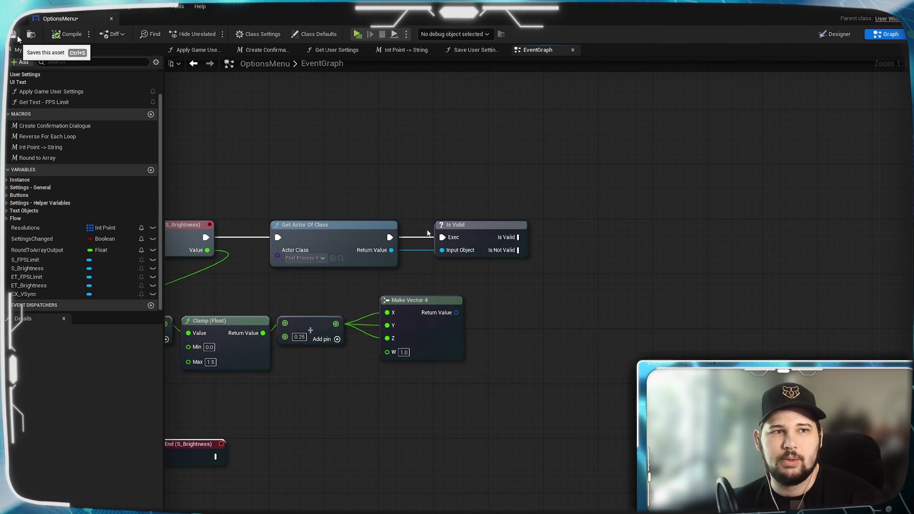
key("ctrl+s")
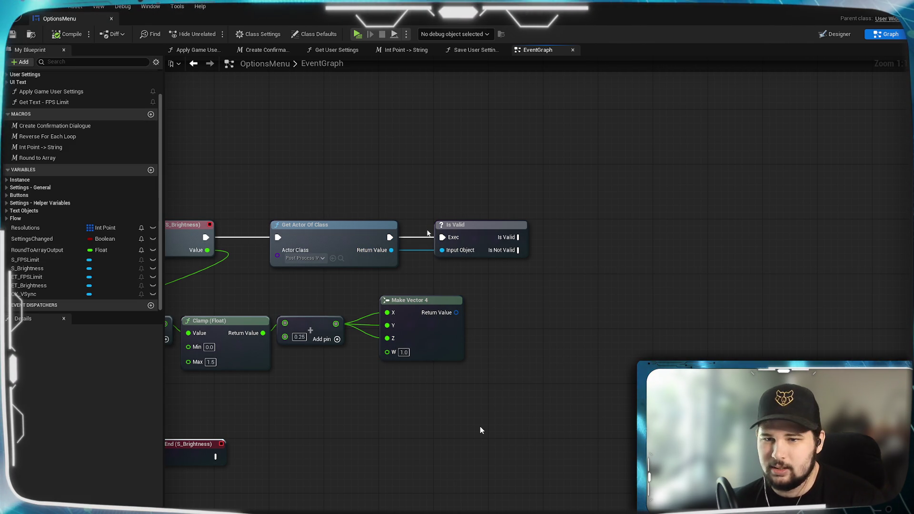
Step: Pan the graph and begin pulling a connection from the Make Vector 4 output
mouse_move(492, 347)
left_mouse_down()
mouse_move(507, 352)
mouse_move(527, 340)
left_mouse_up()
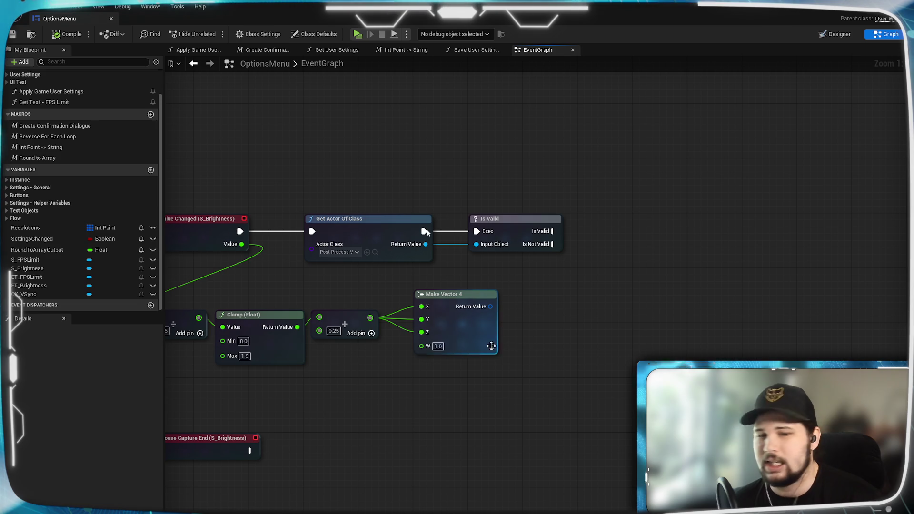
left_click_drag(553, 333, 524, 329)
left_click_drag(403, 244, 444, 262)
key("Escape")
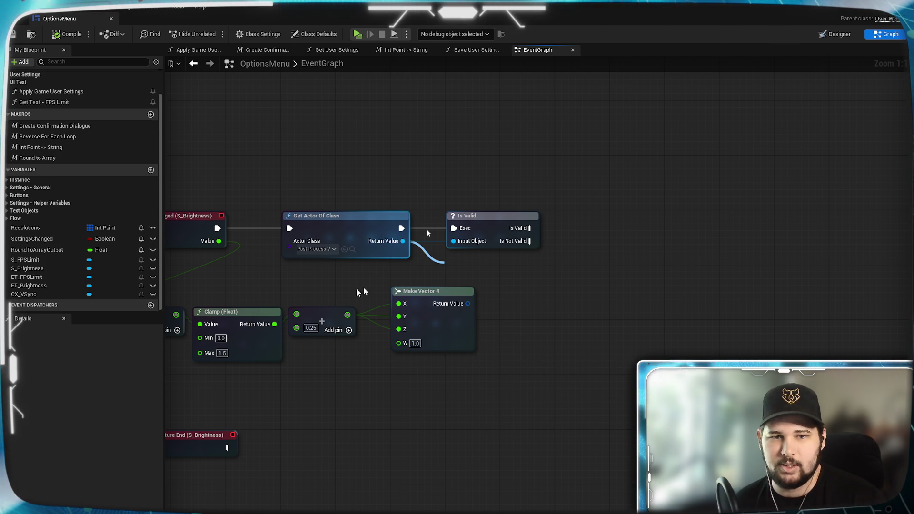
left_click_drag(468, 304, 476, 310)
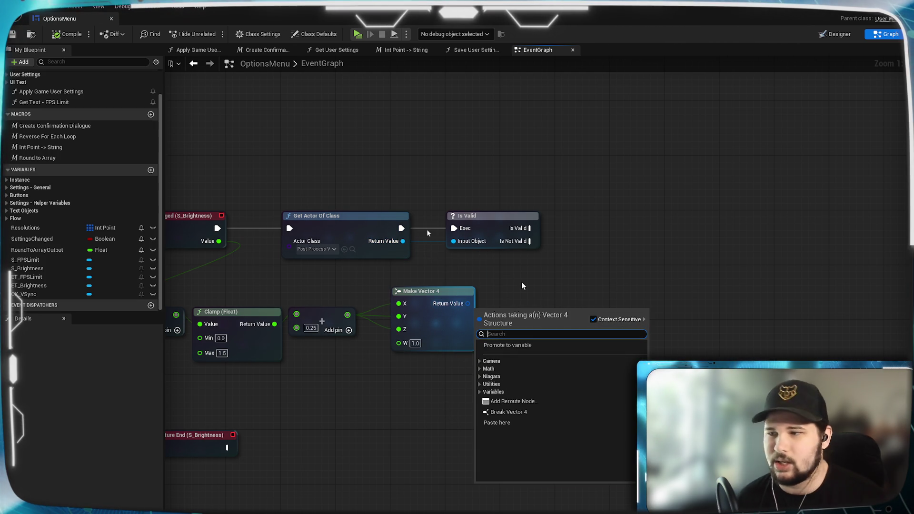
Step: Add an unconnected Make Post Process Settings node beside Make Vector 4 and compile
type("make ")
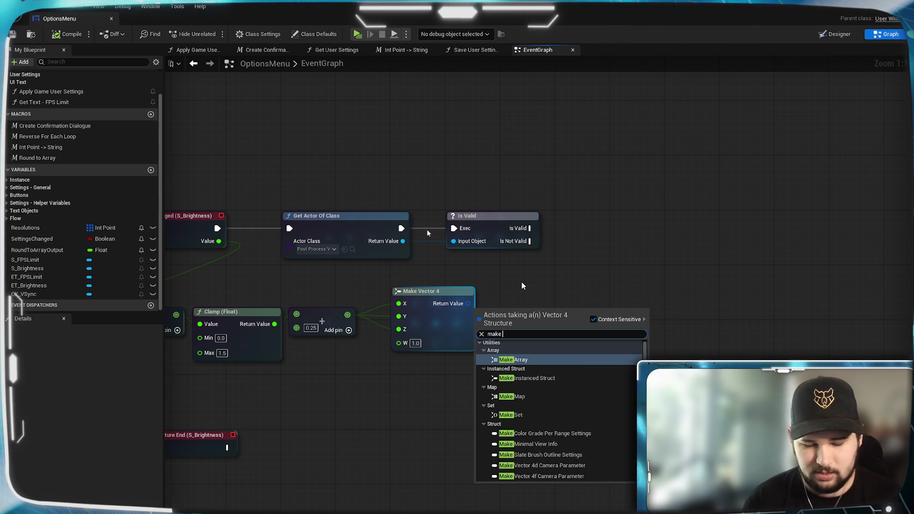
type("post")
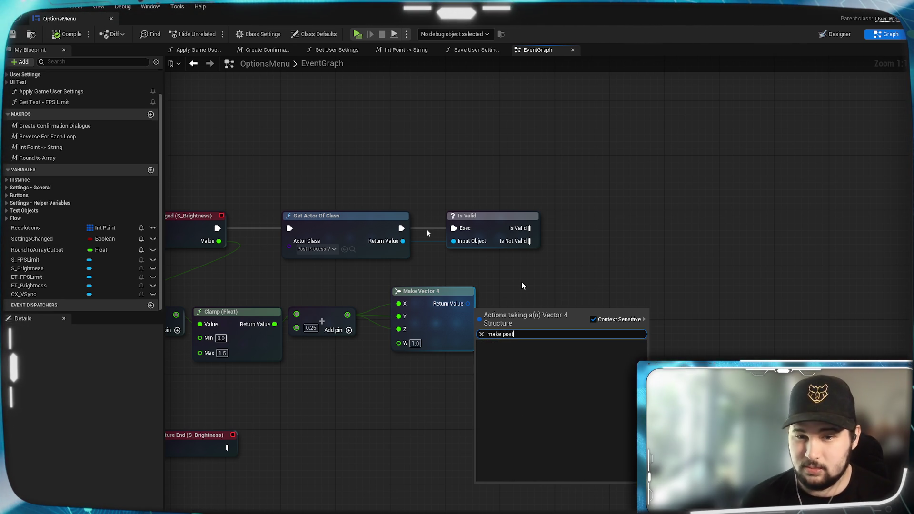
left_click(593, 317)
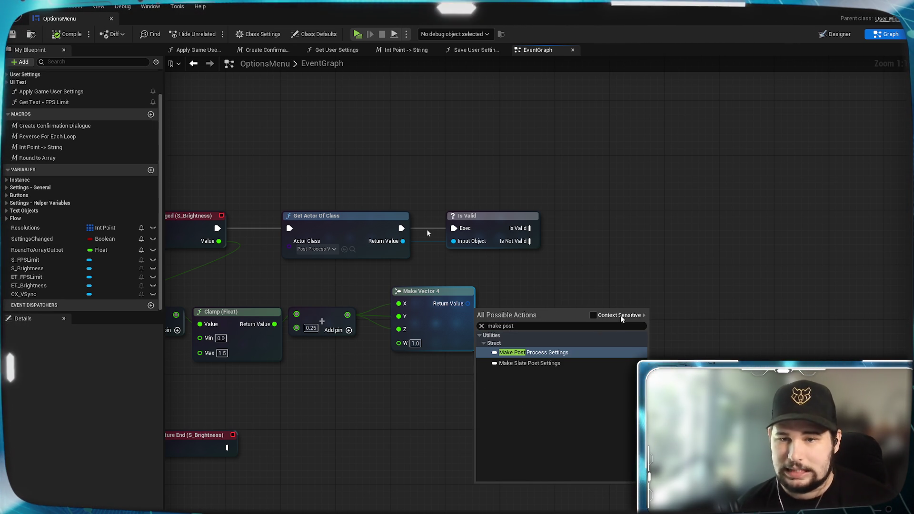
left_click(548, 353)
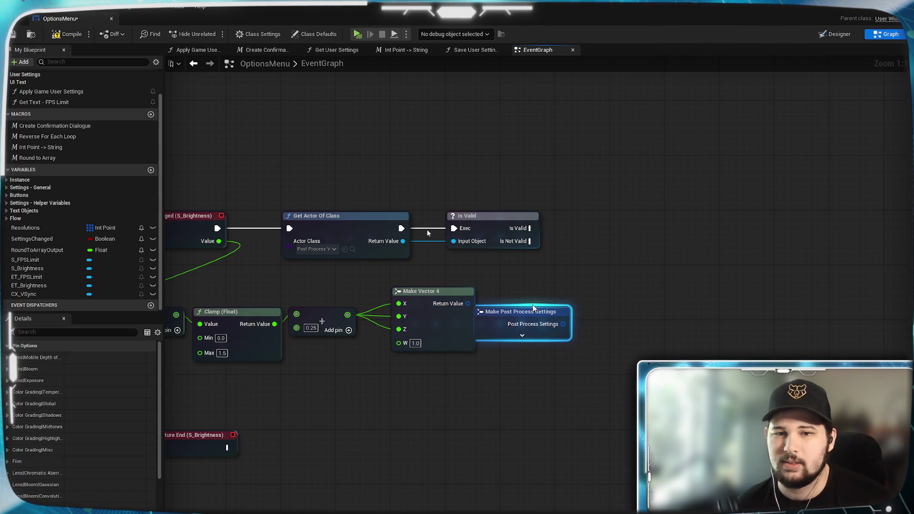
mouse_move(532, 317)
left_mouse_down()
mouse_move(580, 290)
mouse_move(571, 310)
left_mouse_up()
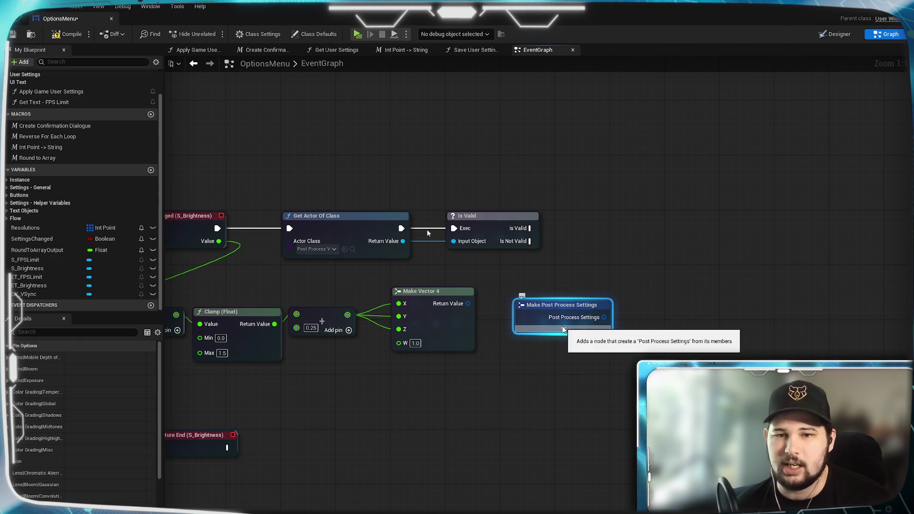
right_click(534, 316)
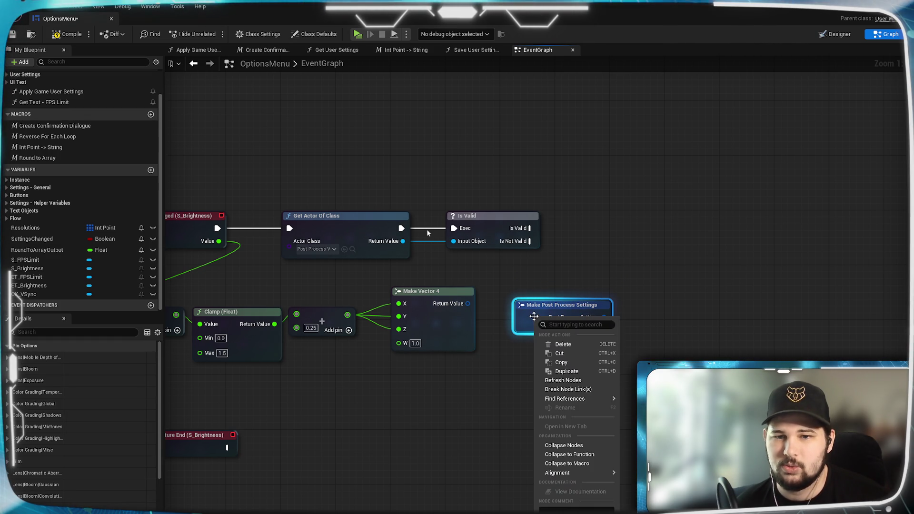
left_click(496, 432)
left_click(56, 35)
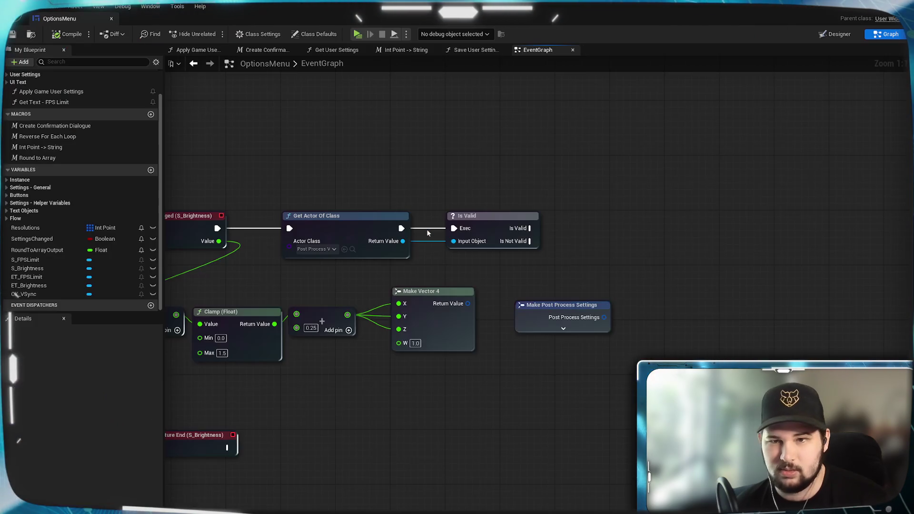
left_click(867, 9)
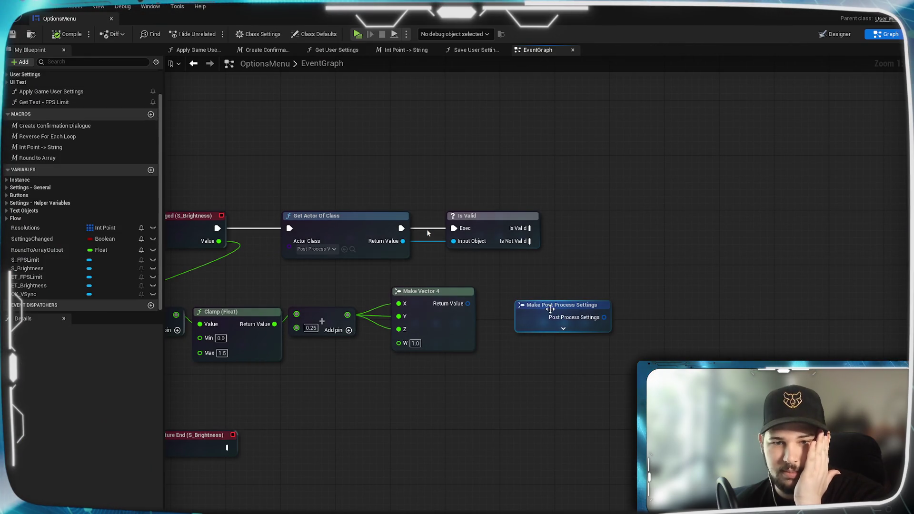
Step: Nudge the Make Post Process Settings node up and to the right
left_click_drag(550, 309, 571, 288)
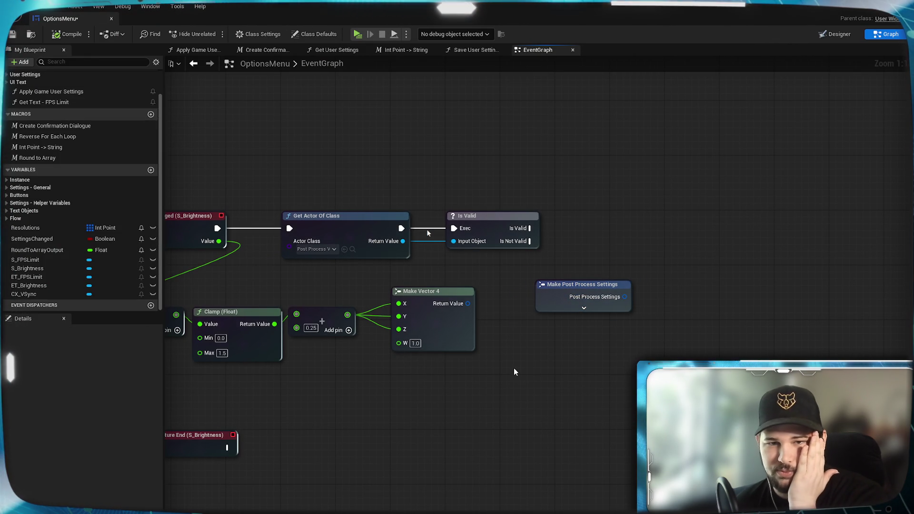
Step: Remove a duplicate Make Post Process Settings node and select the original to list its pin options
right_click(567, 348)
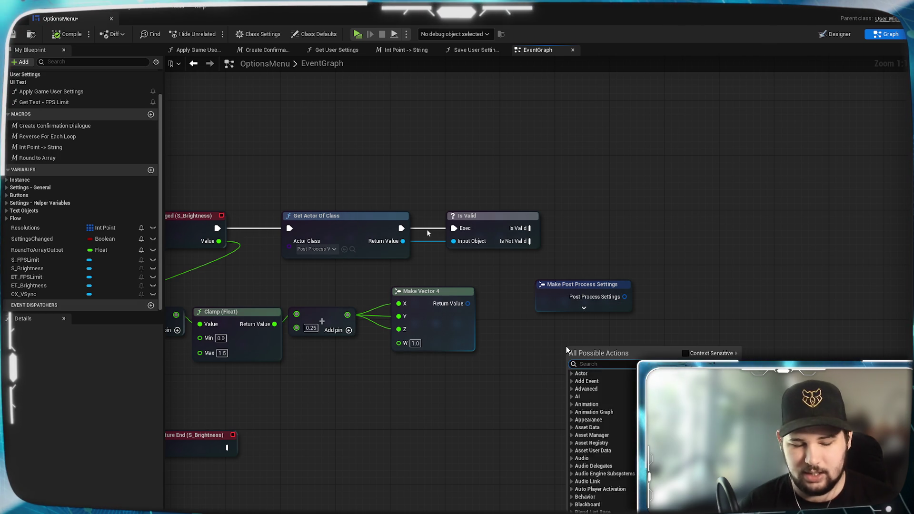
type("make post")
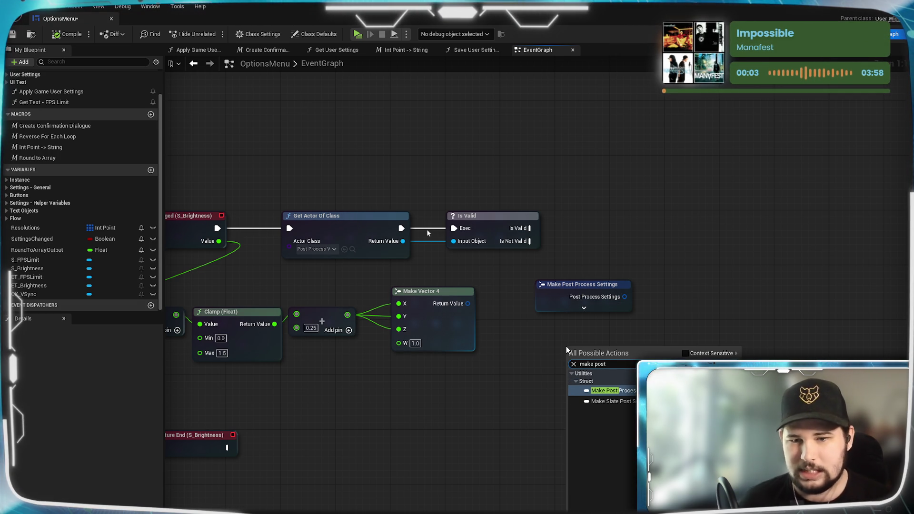
left_click(634, 392)
mouse_move(593, 352)
left_mouse_down()
mouse_move(553, 351)
mouse_move(547, 338)
left_mouse_up()
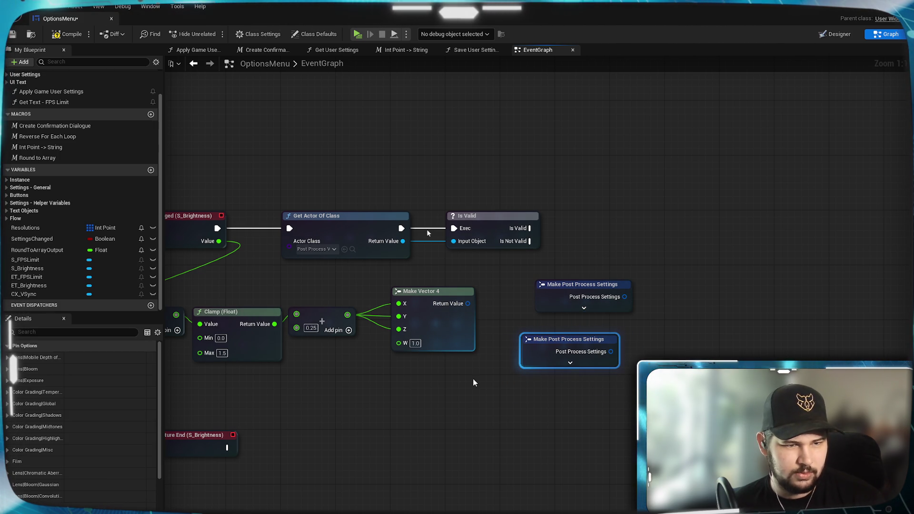
key("Delete")
left_click(583, 286)
scroll(66, 438, "down", 3)
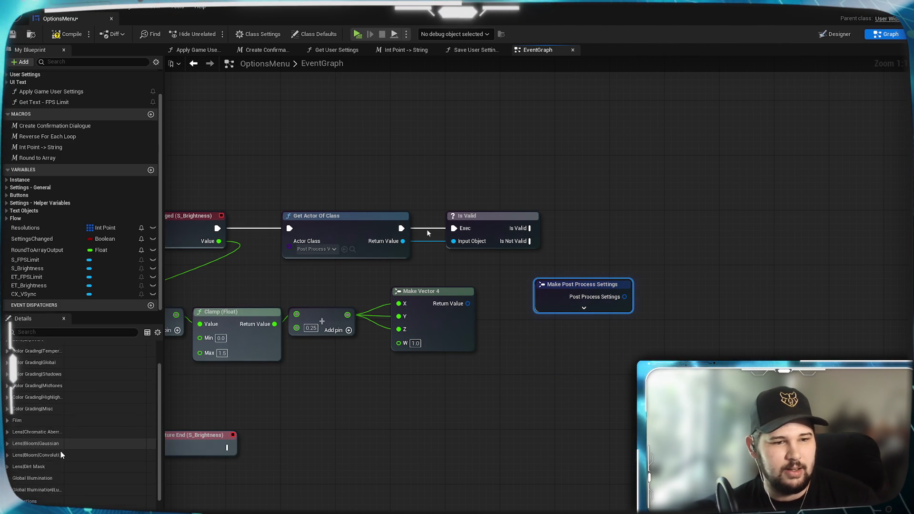
scroll(32, 429, "up", 1)
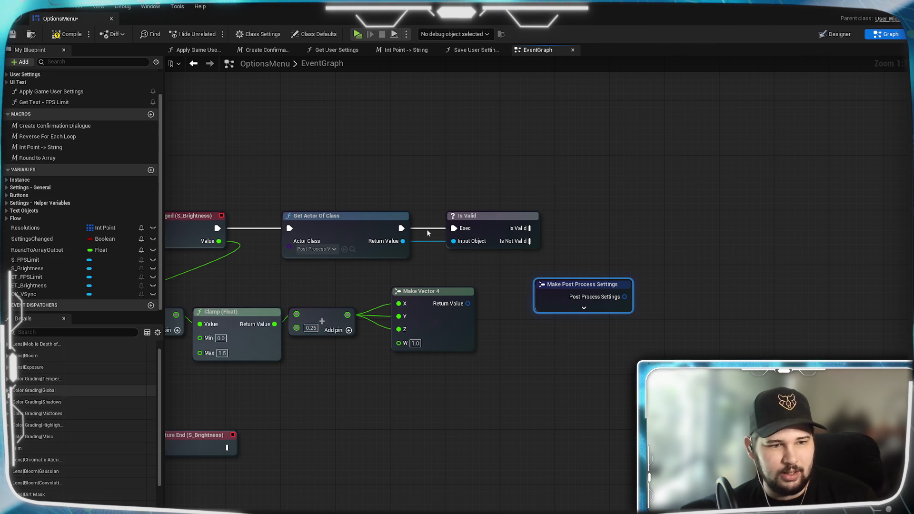
Step: Expose Contrast, Gamma and Gain from Color Grading|Global as pins, placing the node beside Make Vector 4
left_click(33, 390)
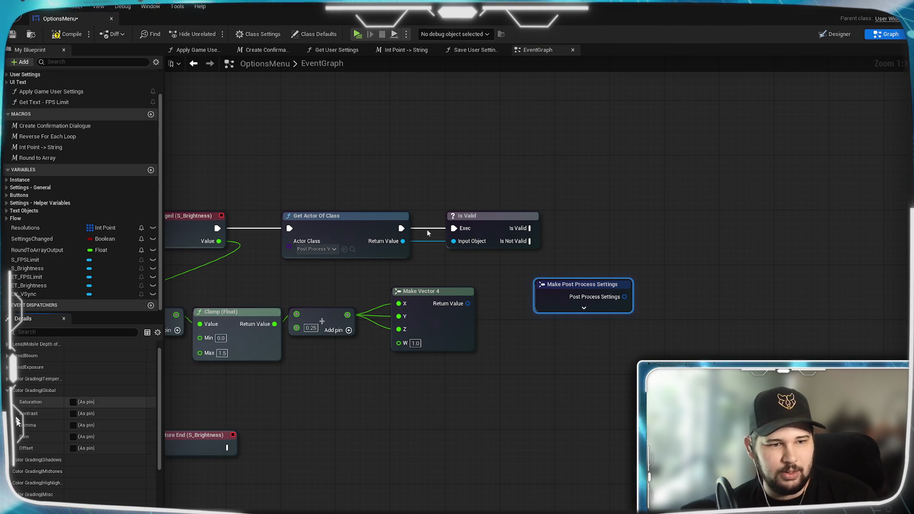
left_click(73, 413)
left_click(73, 426)
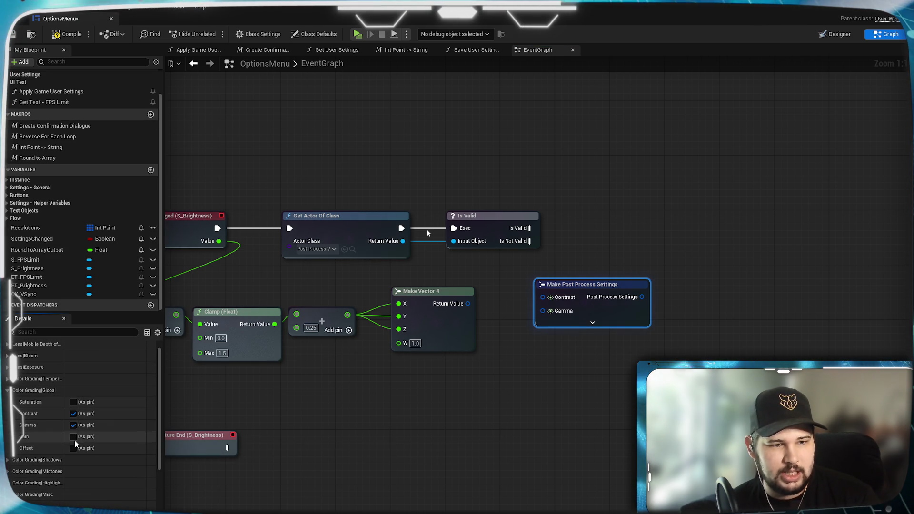
left_click(71, 437)
left_click(489, 414)
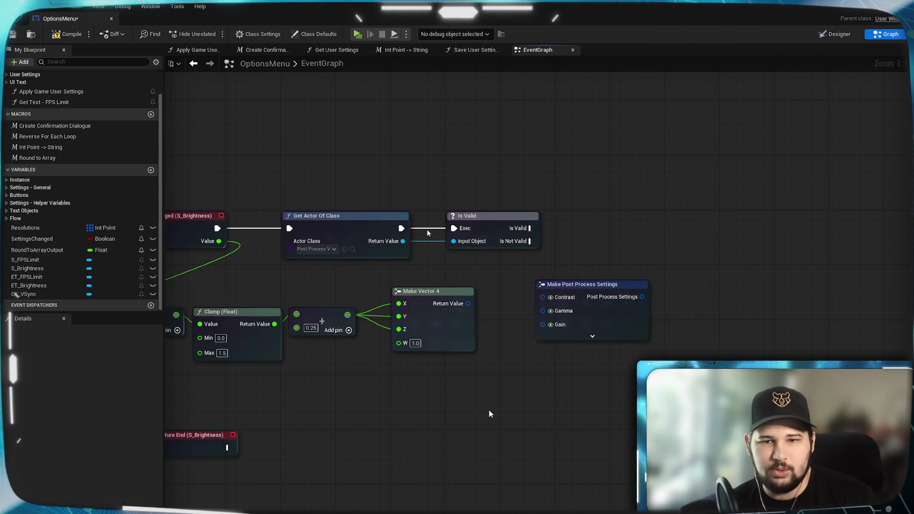
left_click_drag(489, 415, 567, 459)
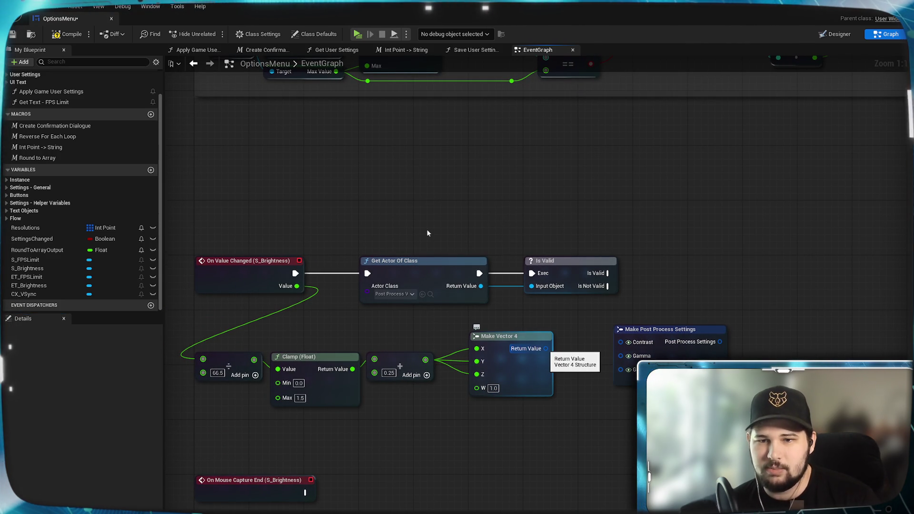
left_click_drag(667, 334, 638, 341)
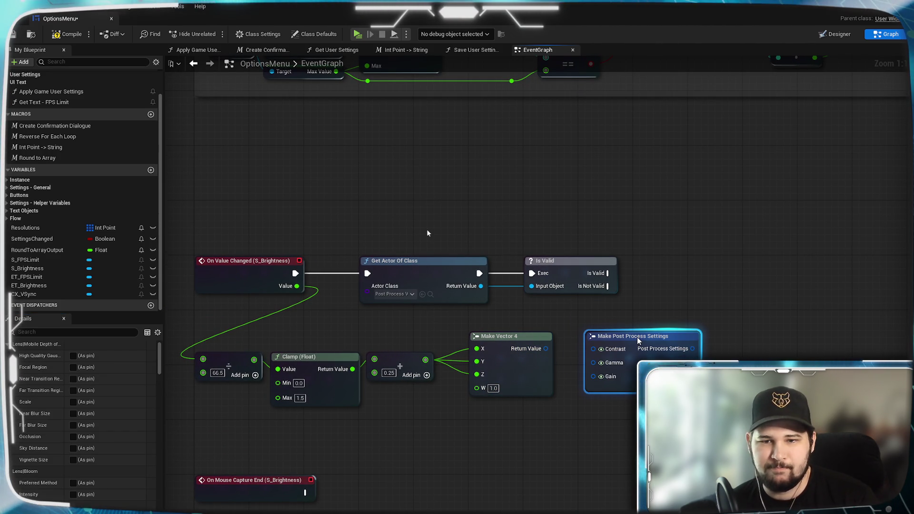
scroll(50, 441, "up", 1)
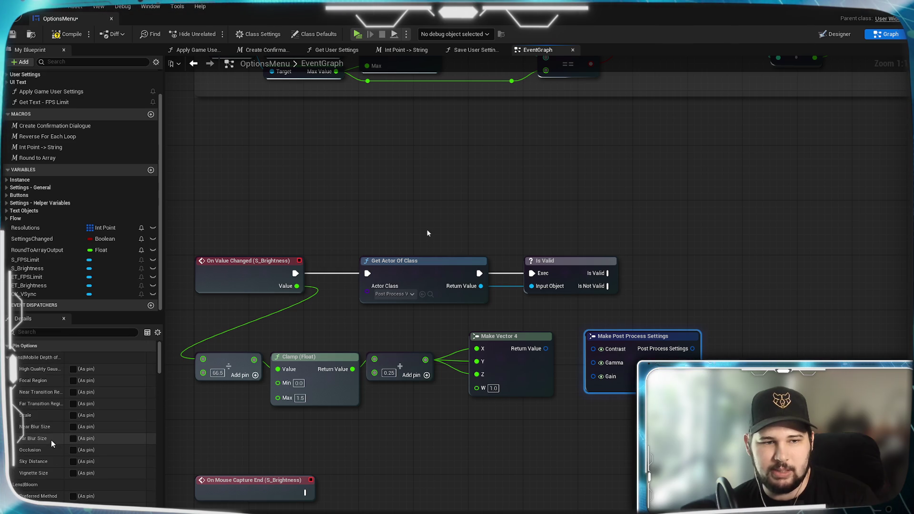
scroll(50, 440, "down", 10)
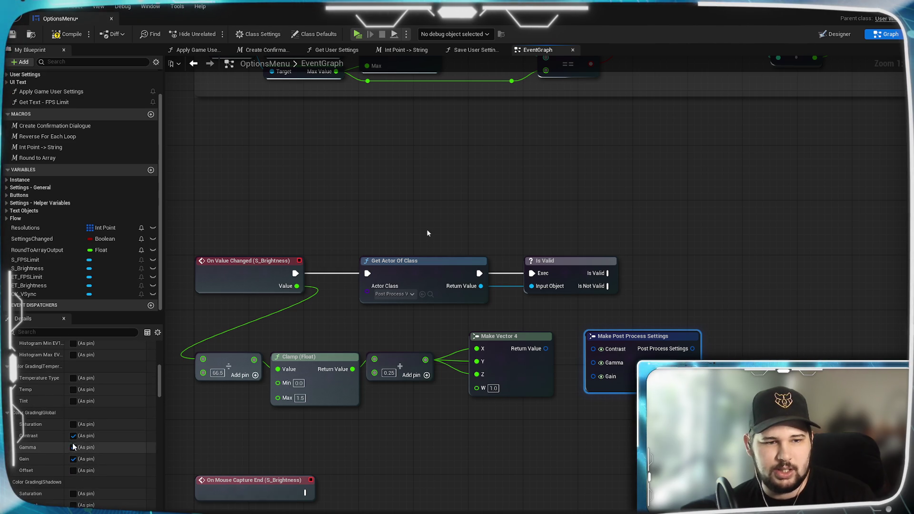
Step: Unexpose Contrast and Gamma, then wire Make Vector 4's Return Value into Gain
left_click(73, 435)
left_click(428, 233)
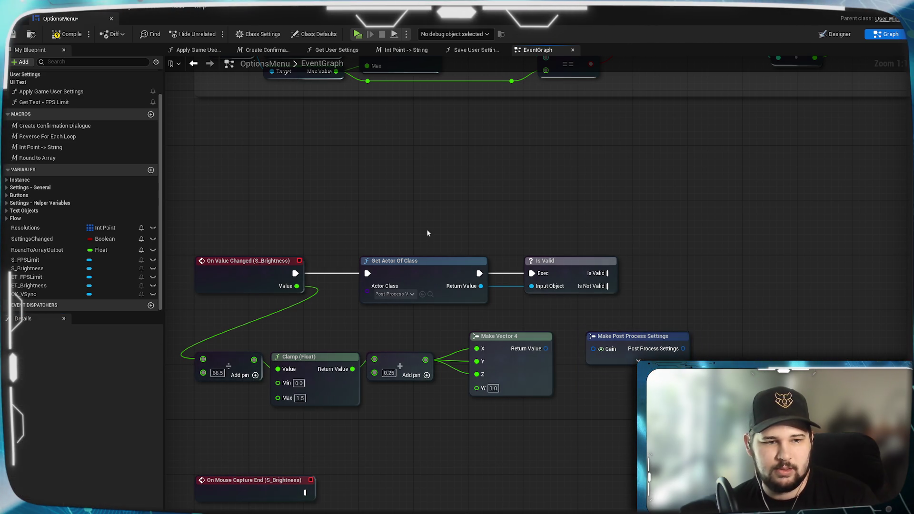
left_click_drag(545, 349, 593, 349)
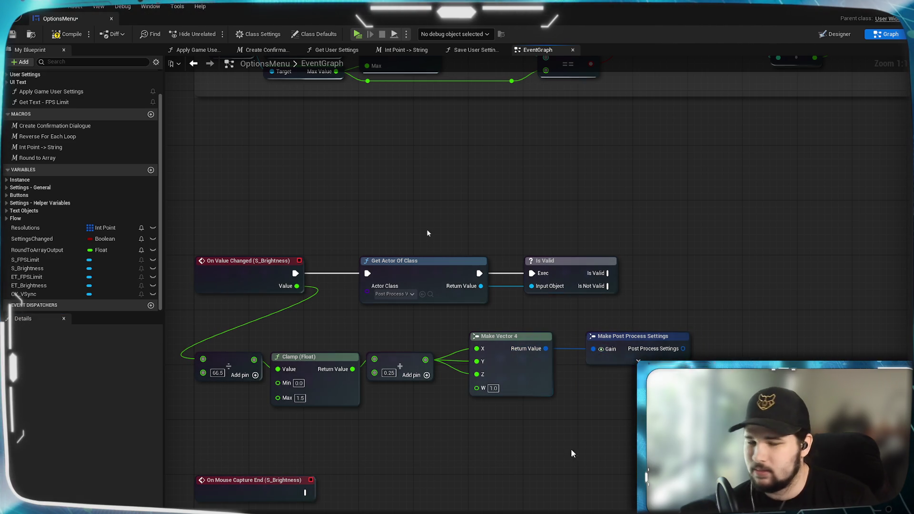
left_click_drag(349, 228, 428, 233)
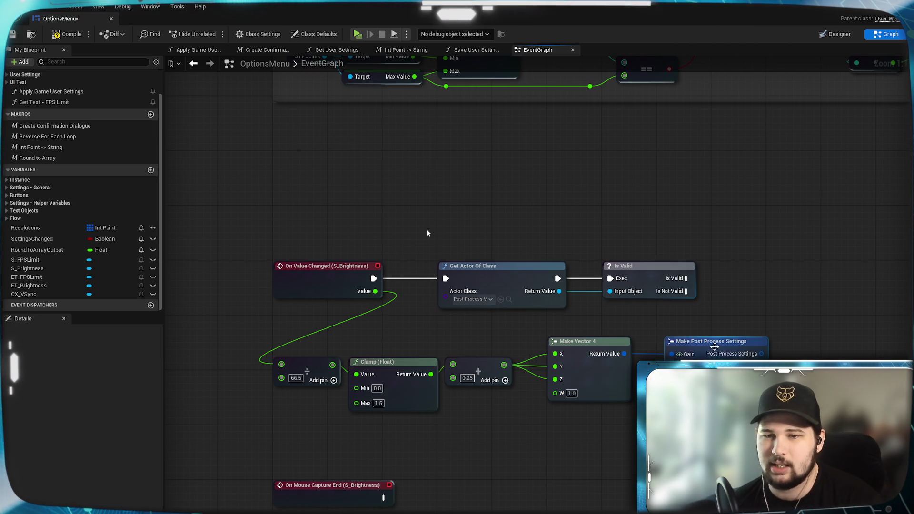
Step: Pan along the chain to the Is Valid node and start a connection from its output
left_click_drag(715, 347, 707, 347)
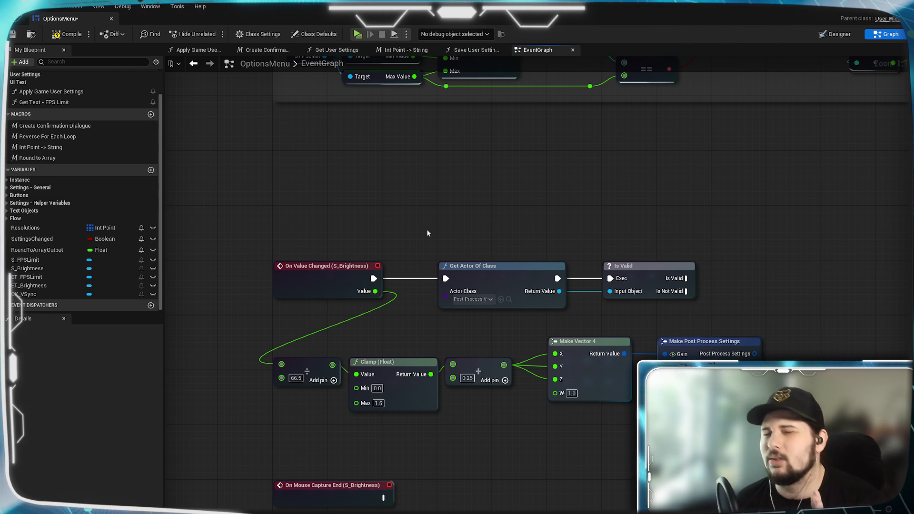
mouse_move(510, 430)
left_mouse_down()
mouse_move(575, 418)
mouse_move(495, 411)
left_mouse_up()
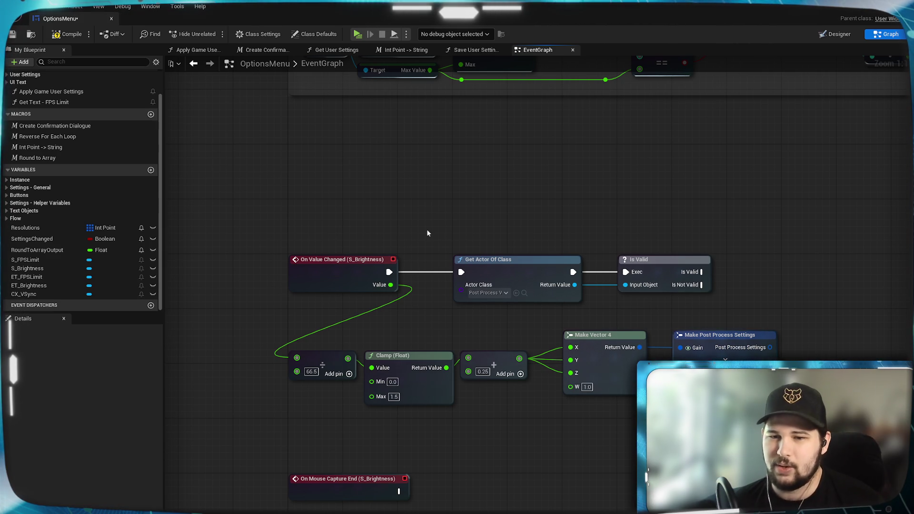
mouse_move(427, 233)
left_mouse_down()
mouse_move(482, 223)
mouse_move(347, 249)
mouse_move(110, 264)
left_mouse_up()
mouse_move(471, 430)
left_mouse_down()
mouse_move(506, 416)
mouse_move(561, 350)
mouse_move(527, 309)
left_mouse_up()
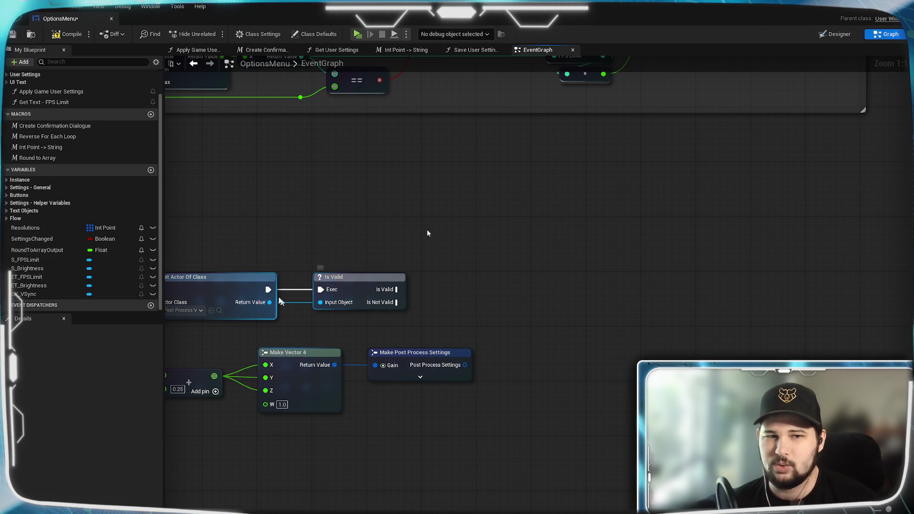
left_click_drag(232, 288, 228, 303)
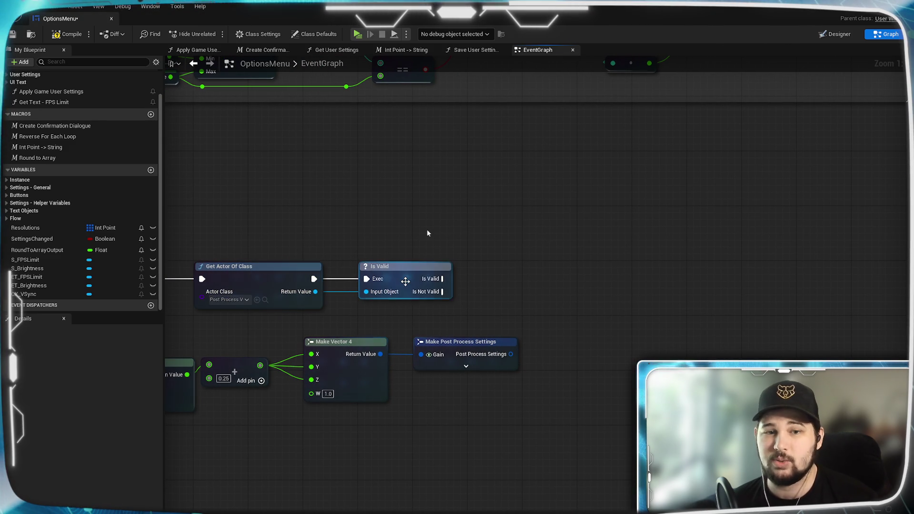
left_click(403, 280)
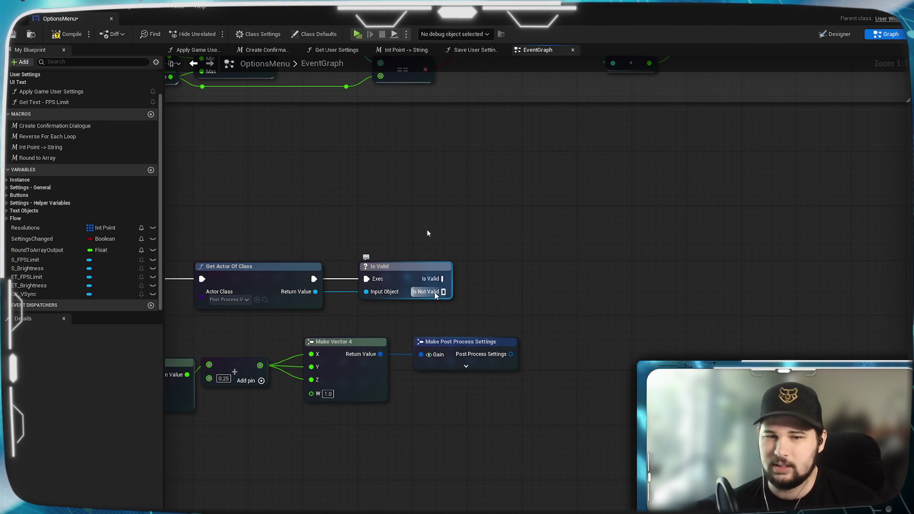
left_click_drag(557, 280, 559, 279)
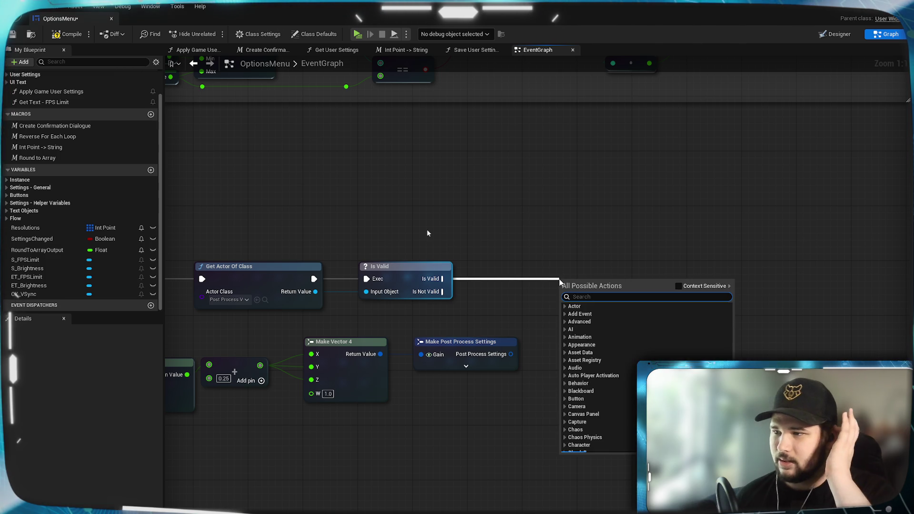
Step: Add the Post Process Volume Set Settings node using a 'set post pr' search
key("Escape")
left_click(505, 361)
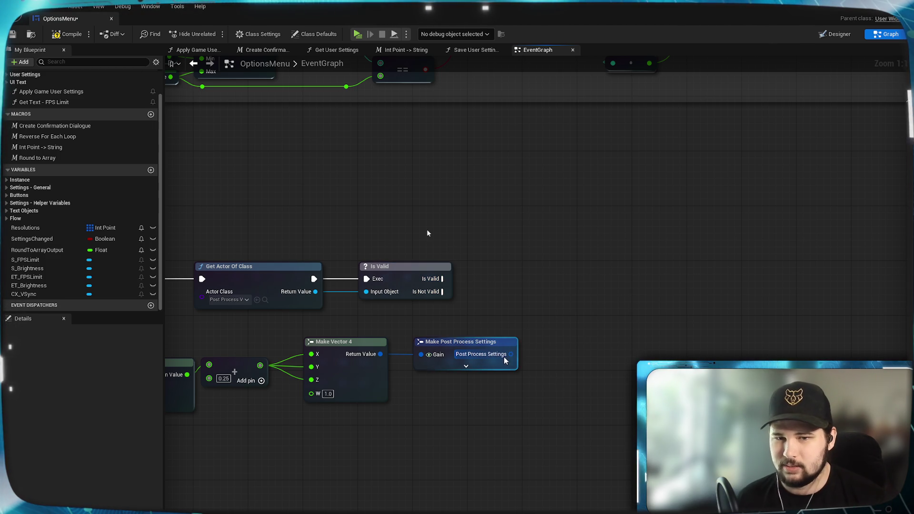
mouse_move(508, 358)
left_mouse_down()
mouse_move(571, 306)
mouse_move(561, 276)
mouse_move(572, 294)
left_mouse_up()
key("Escape")
type("setf")
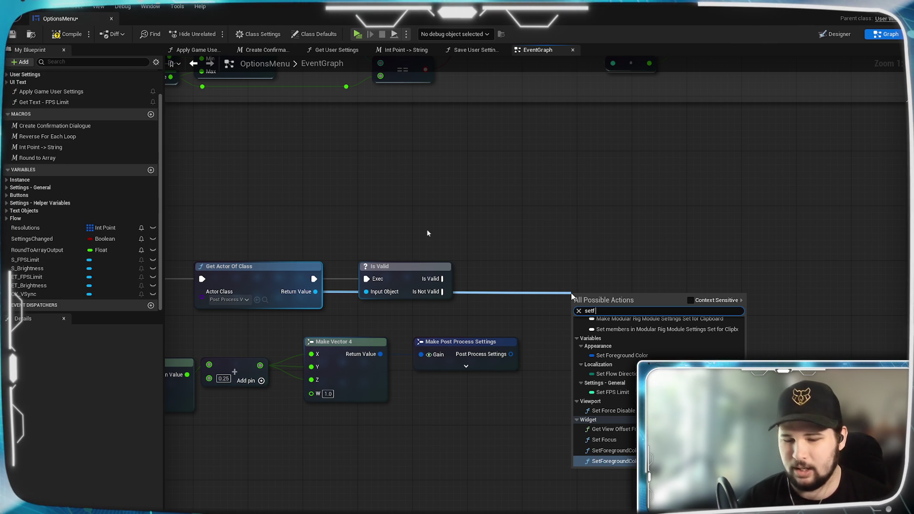
type(" post")
key("BackSpace")
key("BackSpace")
key("BackSpace")
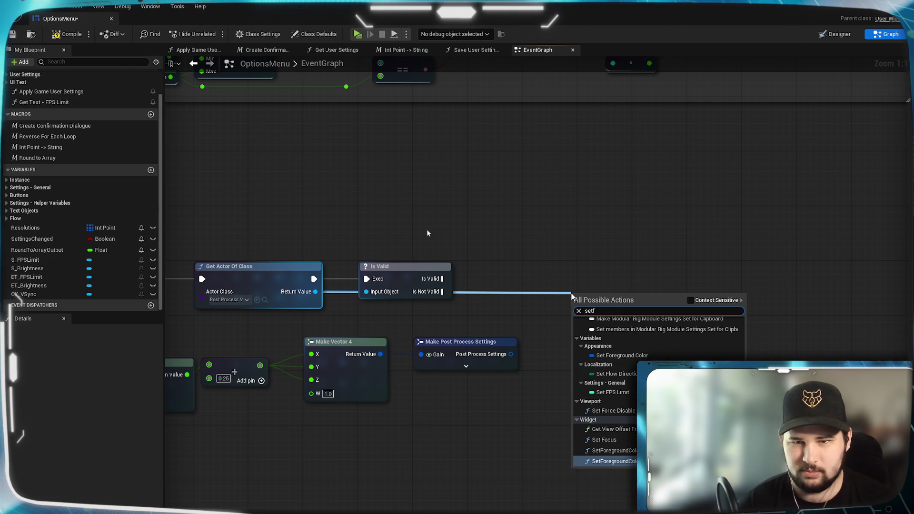
key("BackSpace")
type("po")
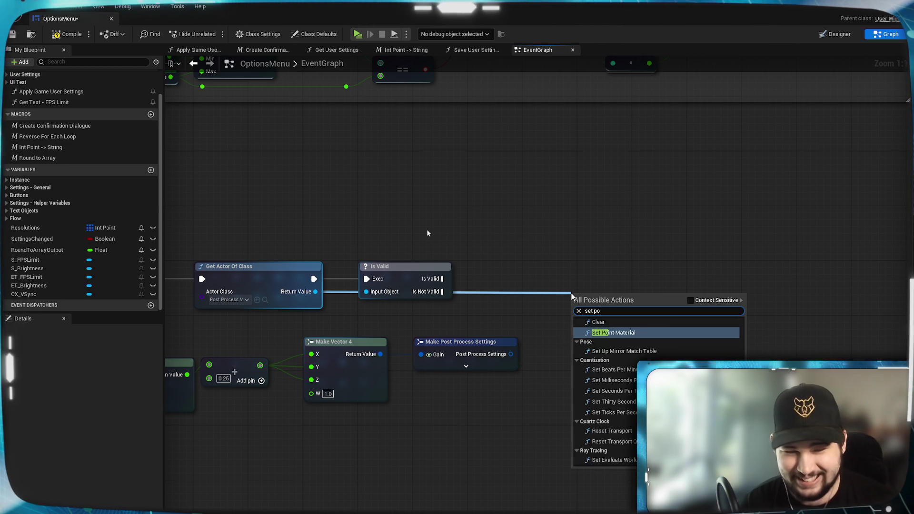
type("st")
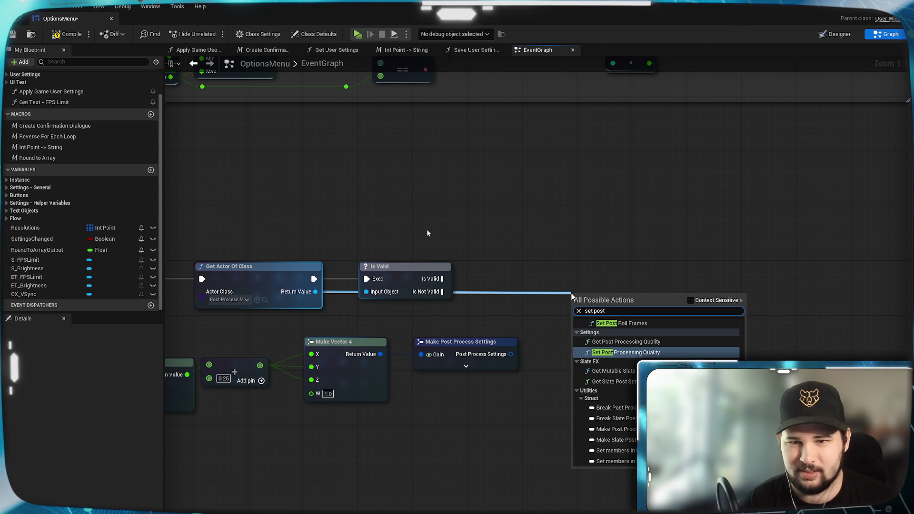
type(" pro")
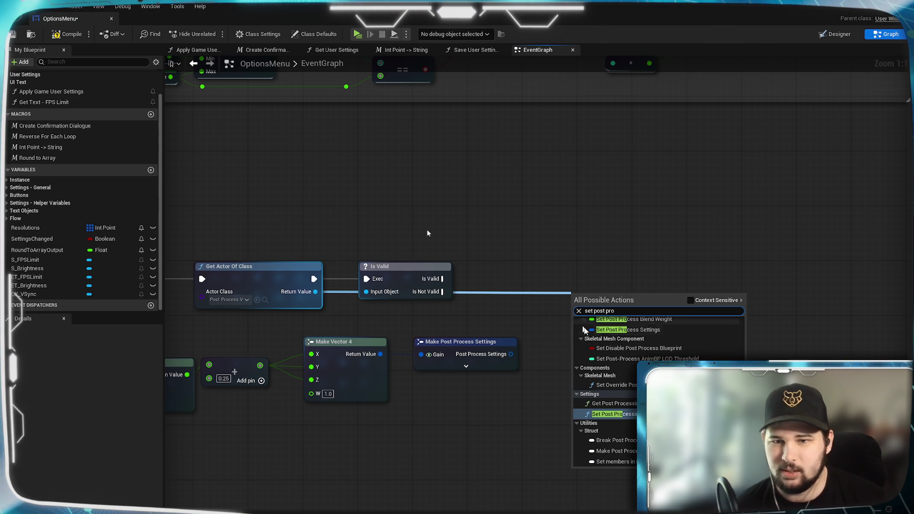
scroll(585, 330, "up", 5)
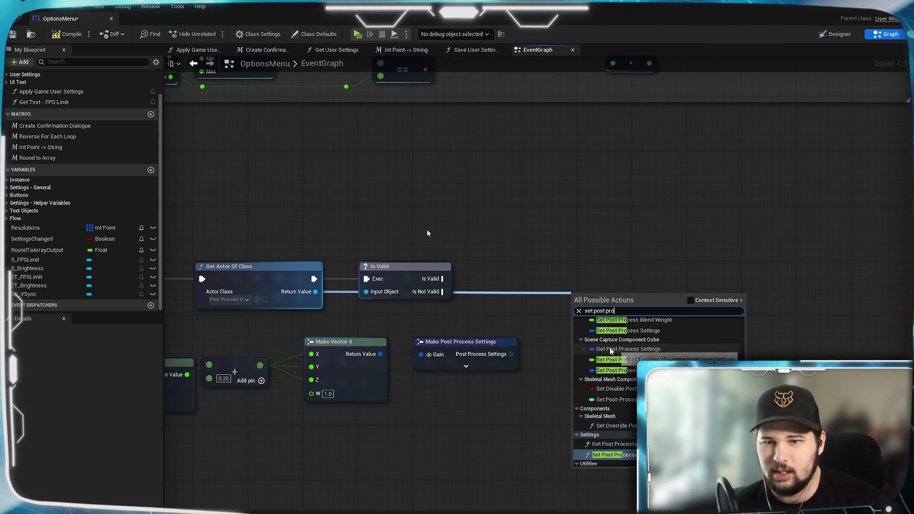
key("Up")
key("Up")
key("Up")
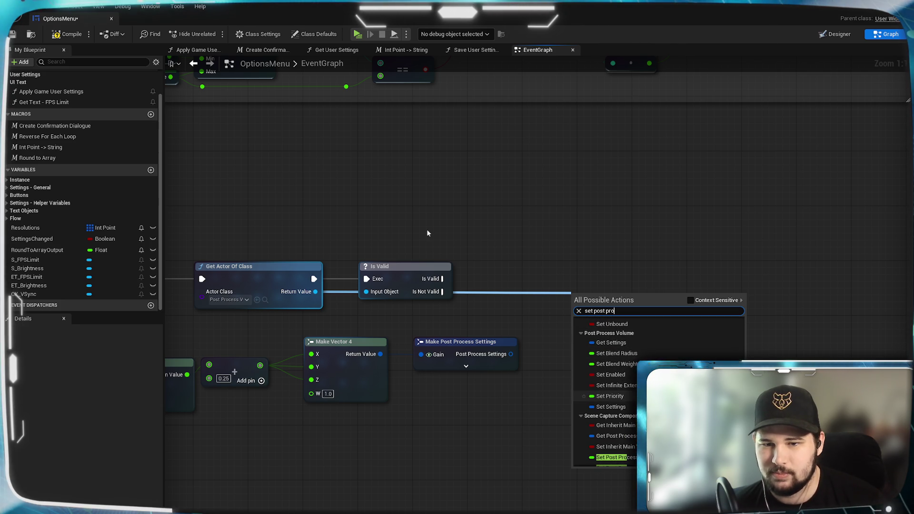
left_click(633, 408)
Step: Wire Make Post Process Settings to Settings, Is Valid to exec, and Target through a reroute
mouse_move(508, 358)
left_mouse_down()
mouse_move(579, 312)
mouse_move(611, 265)
left_mouse_up()
left_click(575, 423)
left_click(478, 320)
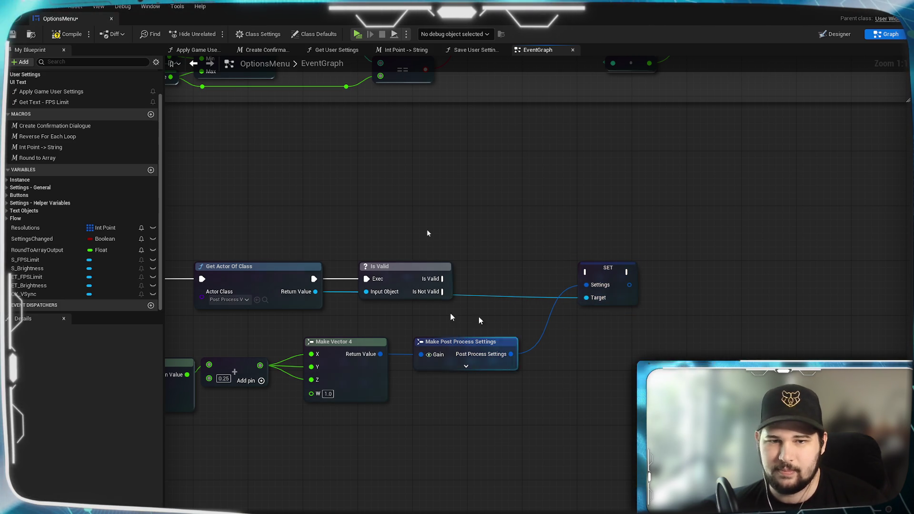
left_click_drag(444, 279, 587, 271)
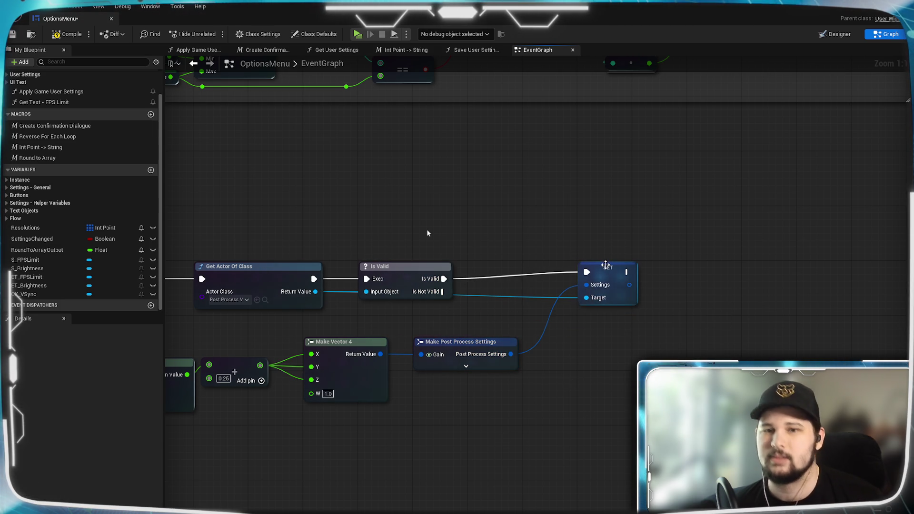
left_click_drag(515, 295, 367, 306)
double_click(504, 304)
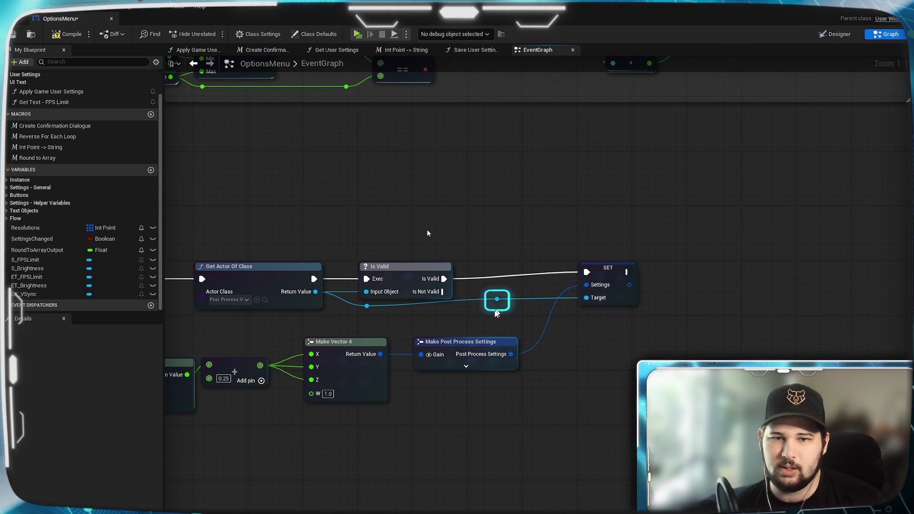
left_click_drag(504, 304, 442, 306)
left_click_drag(606, 273, 599, 280)
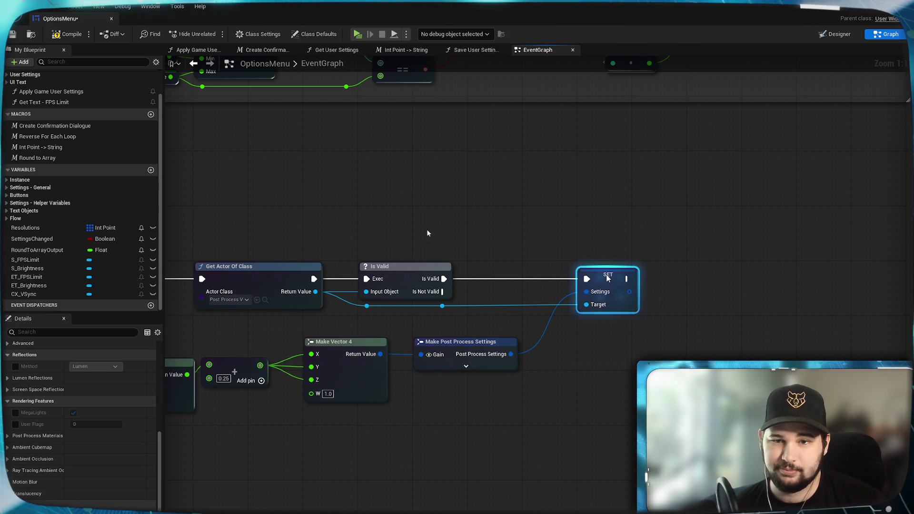
left_click(441, 441)
mouse_move(441, 440)
left_mouse_down()
mouse_move(708, 341)
mouse_move(518, 365)
left_mouse_up()
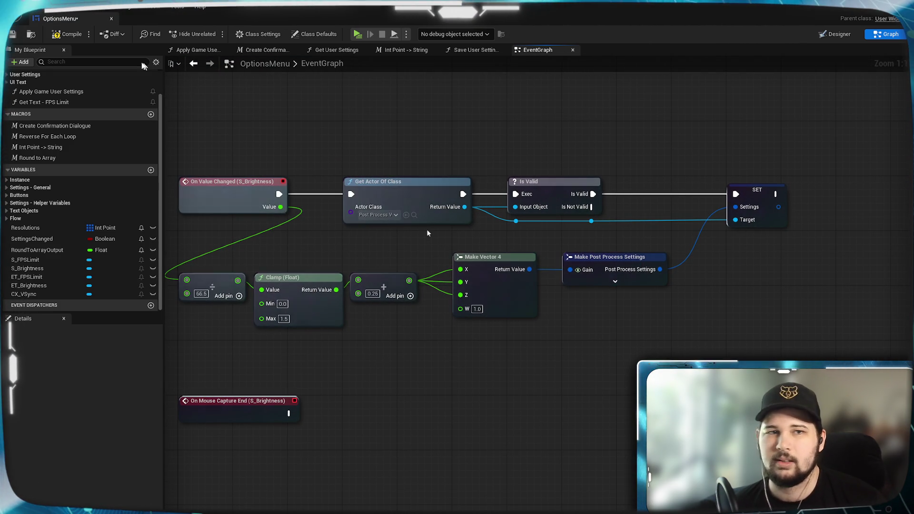
Step: Save the blueprint and move On Mouse Capture End up near the brightness chain
left_click(13, 34)
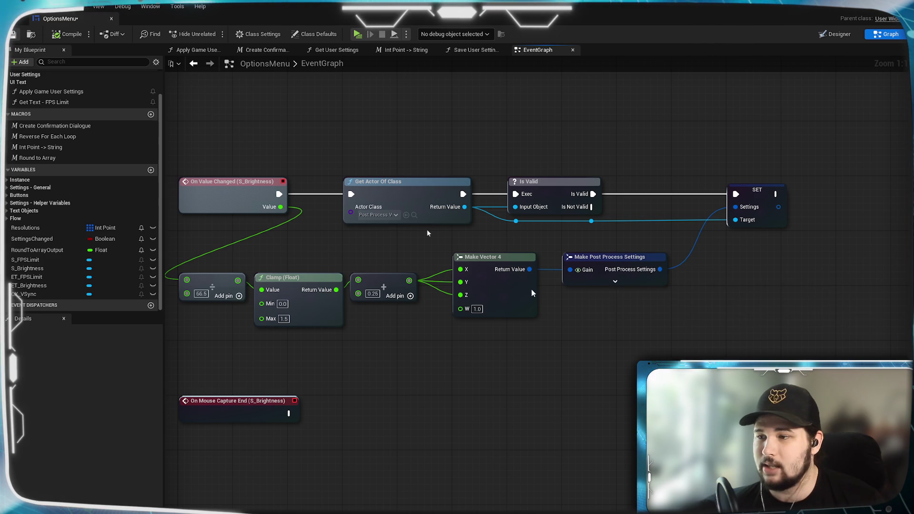
mouse_move(484, 378)
left_mouse_down()
mouse_move(587, 364)
mouse_move(575, 360)
left_mouse_up()
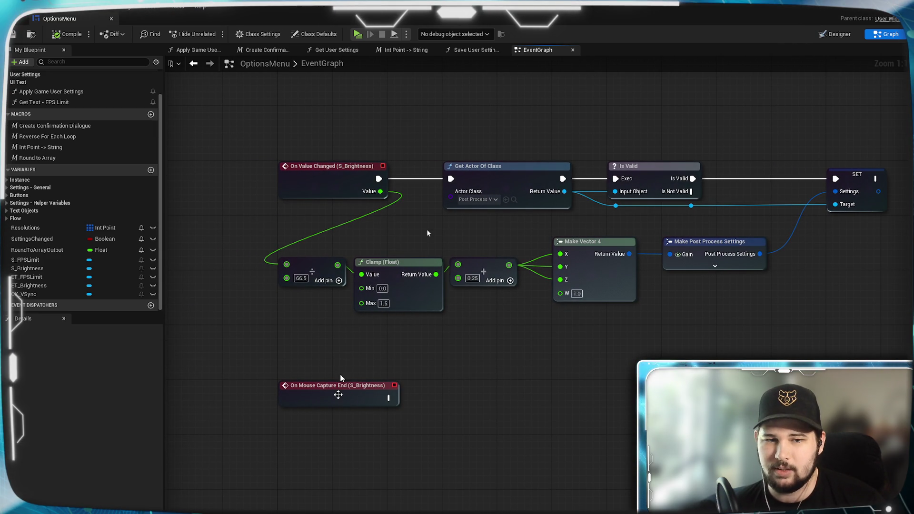
left_click_drag(338, 398, 338, 357)
left_click(568, 385)
left_click_drag(567, 385, 518, 401)
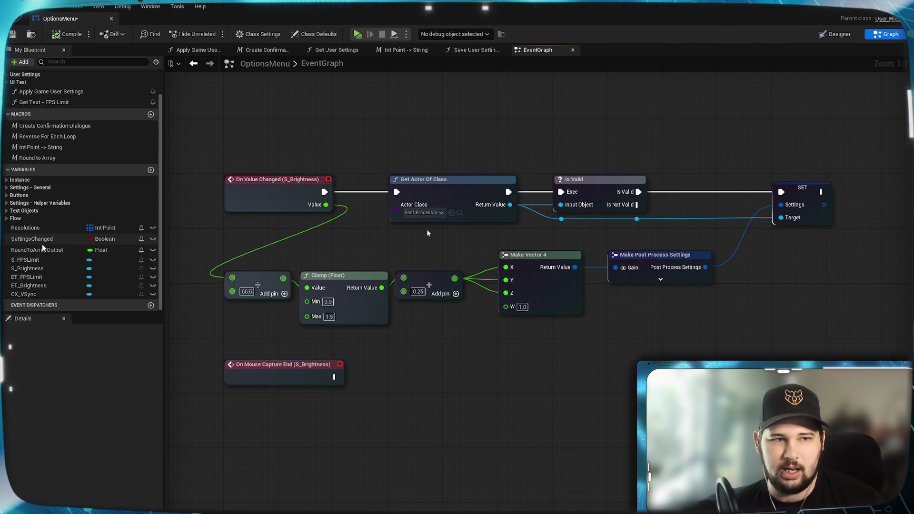
scroll(41, 245, "up", 2)
Step: Add a Set Brightness node after On Mouse Capture End, fed by the slider's value
left_click(7, 224)
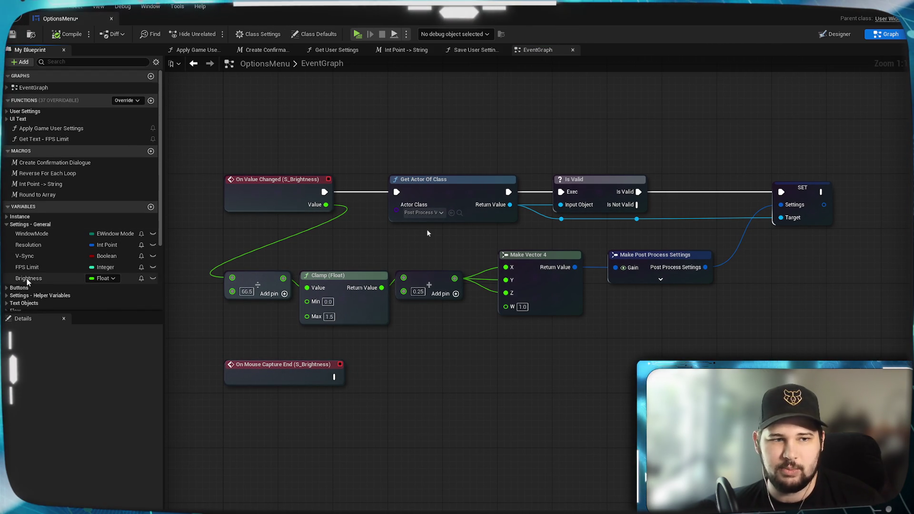
left_click_drag(29, 278, 430, 371)
left_click_drag(444, 412, 441, 413)
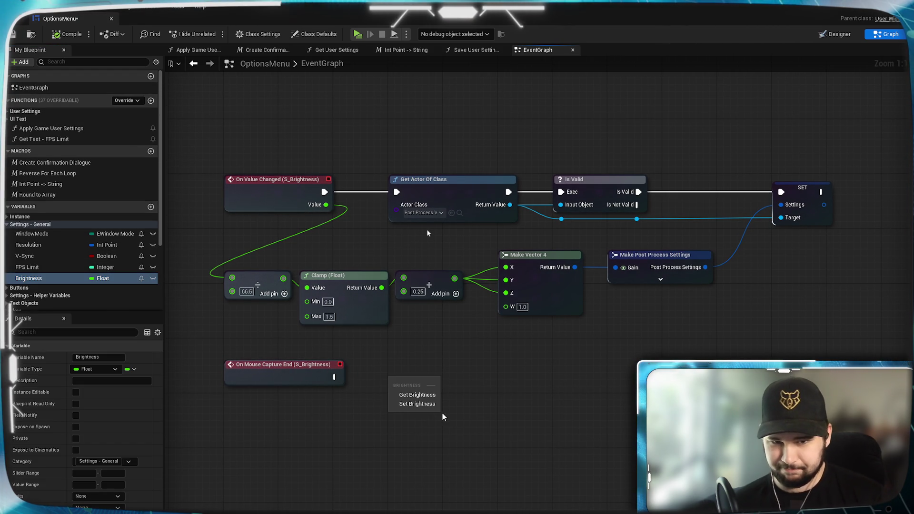
left_click(417, 403)
left_click_drag(334, 377, 415, 377)
left_click(413, 458)
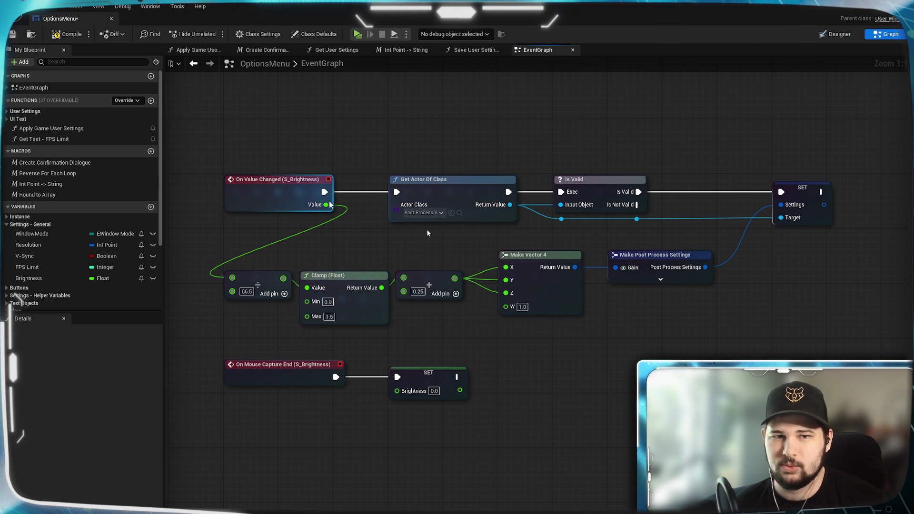
left_click_drag(397, 391, 397, 391)
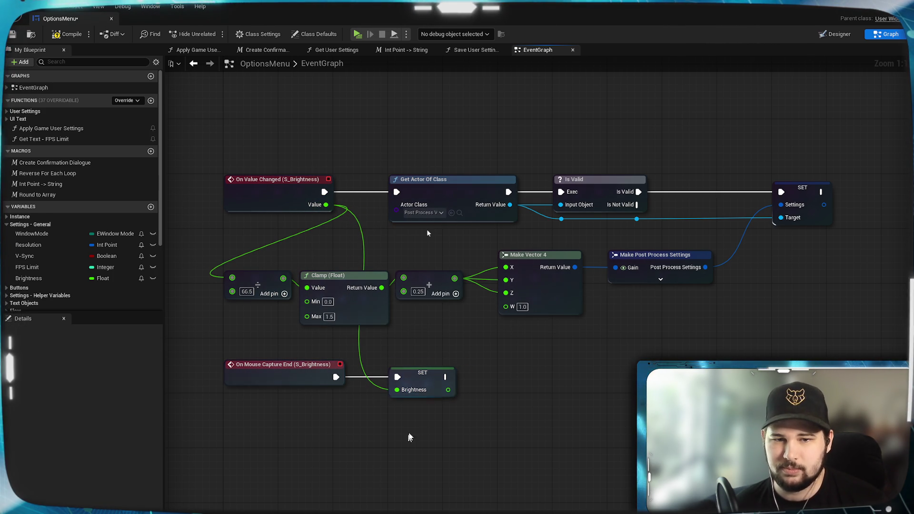
Step: Call Check Settings after Set Brightness, then bring the Check Settings - Apply Button group into view
mouse_move(474, 387)
left_mouse_down()
mouse_move(423, 380)
mouse_move(444, 373)
left_mouse_up()
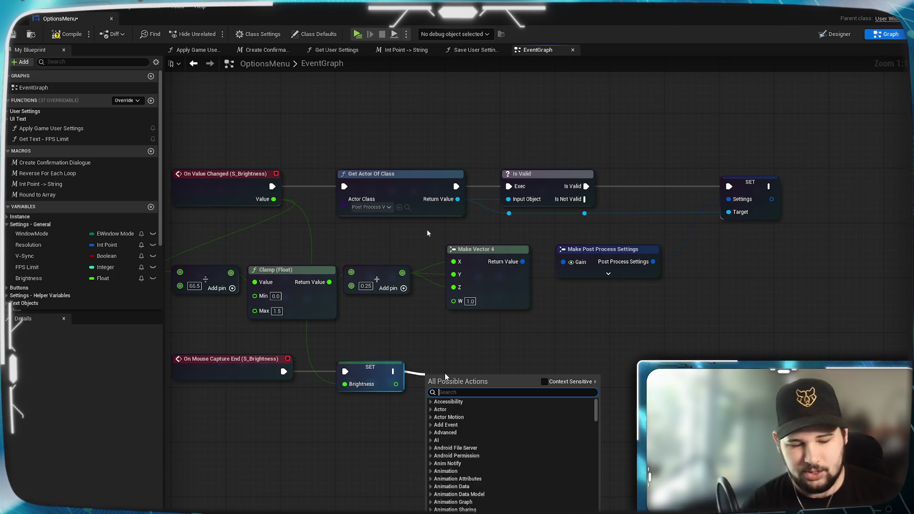
type("check sety")
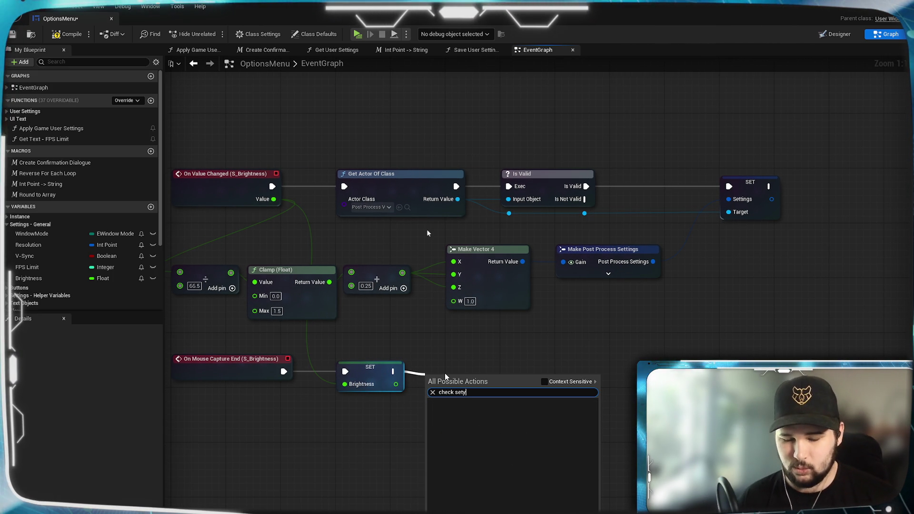
key("BackSpace")
left_click(482, 411)
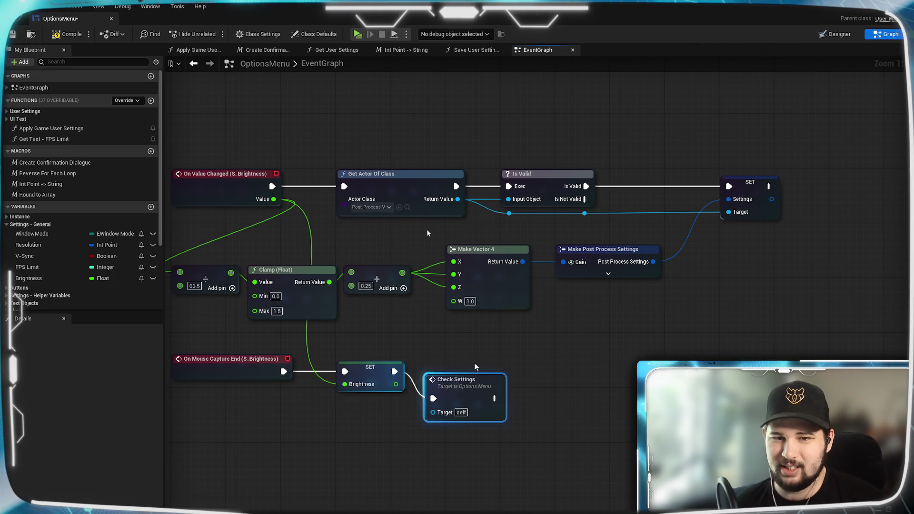
left_click_drag(460, 380, 485, 353)
left_click(431, 445)
scroll(431, 445, "down", 5)
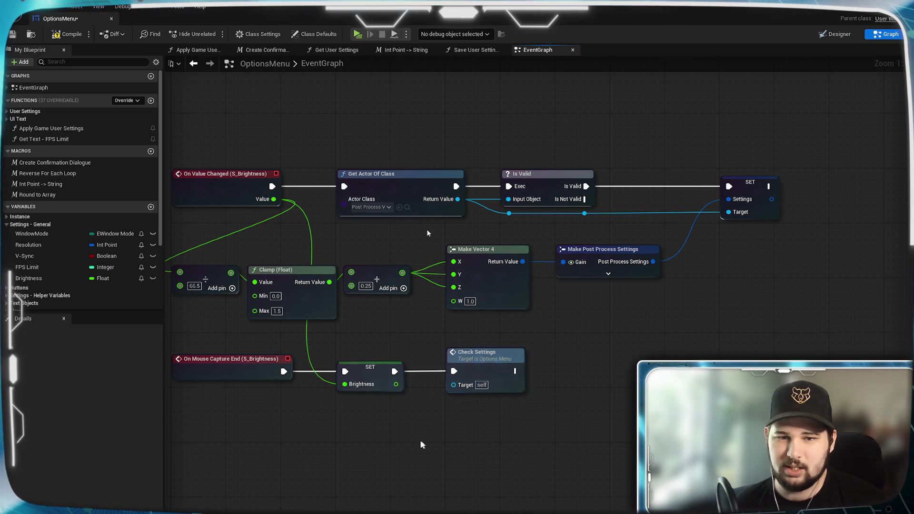
mouse_move(275, 228)
left_mouse_down()
mouse_move(377, 358)
mouse_move(348, 231)
mouse_move(390, 351)
mouse_move(494, 334)
left_mouse_up()
Step: Add Brightness getters from the menu variable and from Game Instance REF in Check Settings
scroll(494, 333, "up", 5)
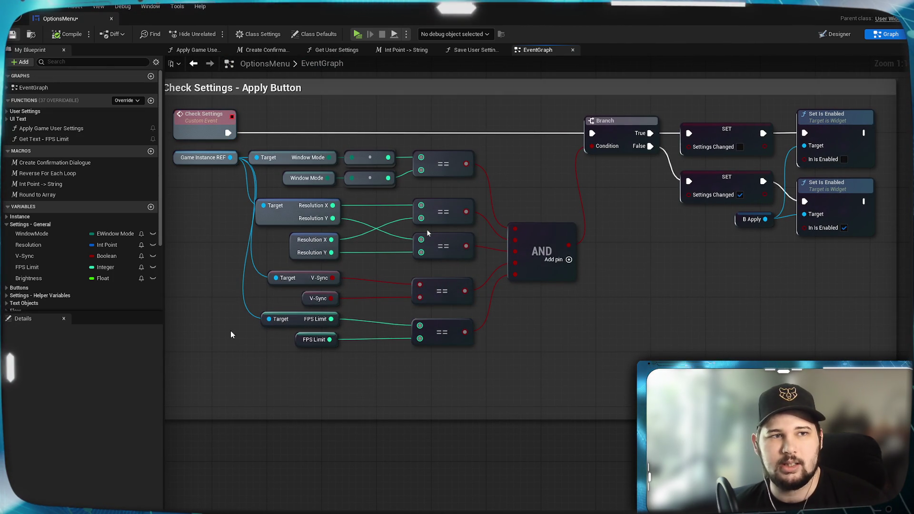
mouse_move(366, 398)
left_mouse_down()
mouse_move(415, 404)
mouse_move(421, 420)
mouse_move(390, 410)
left_mouse_up()
left_click_drag(29, 278, 307, 342)
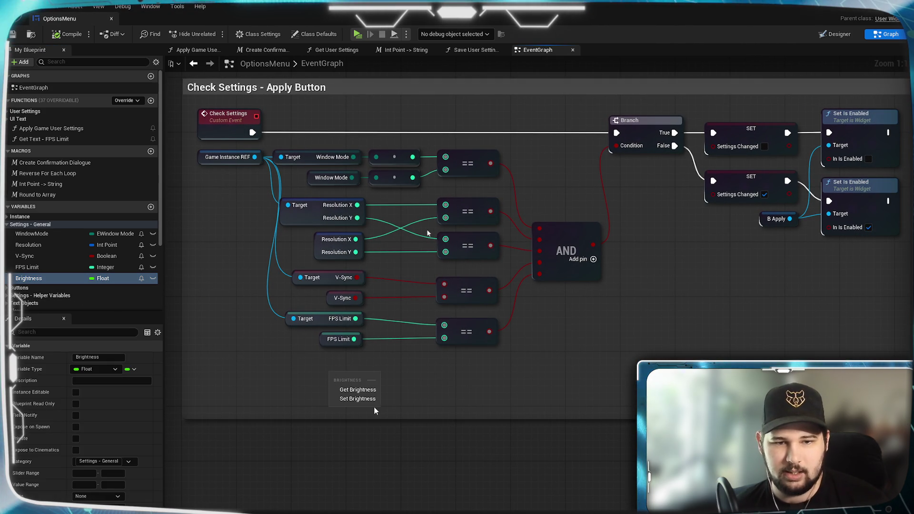
left_click(355, 390)
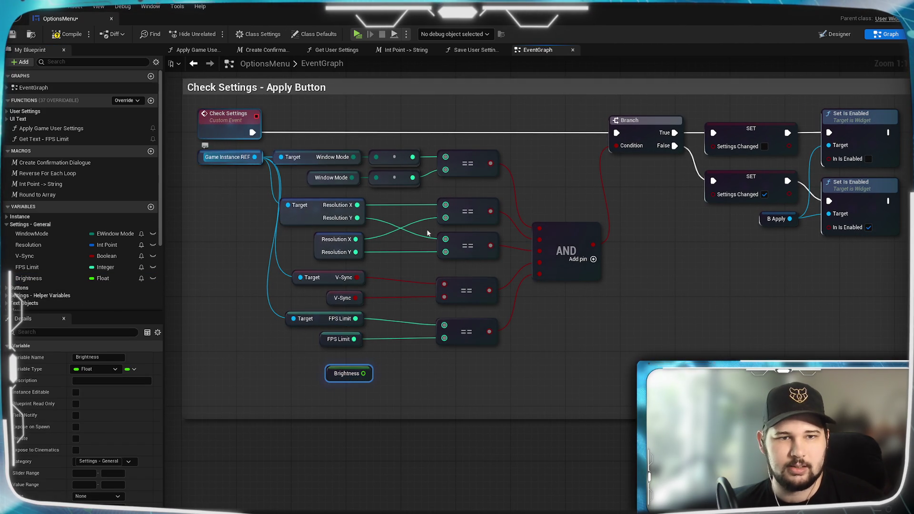
left_click_drag(255, 157, 307, 403)
left_click_drag(319, 357, 319, 357)
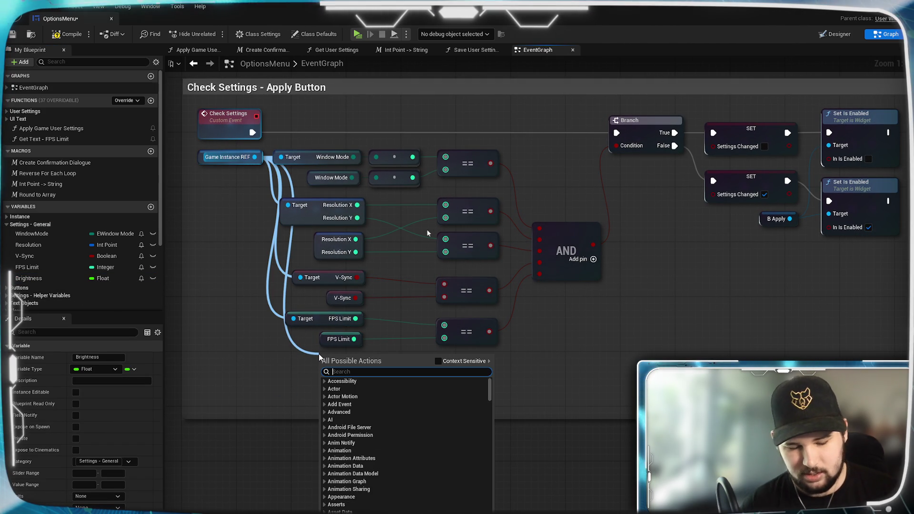
type("get brightn")
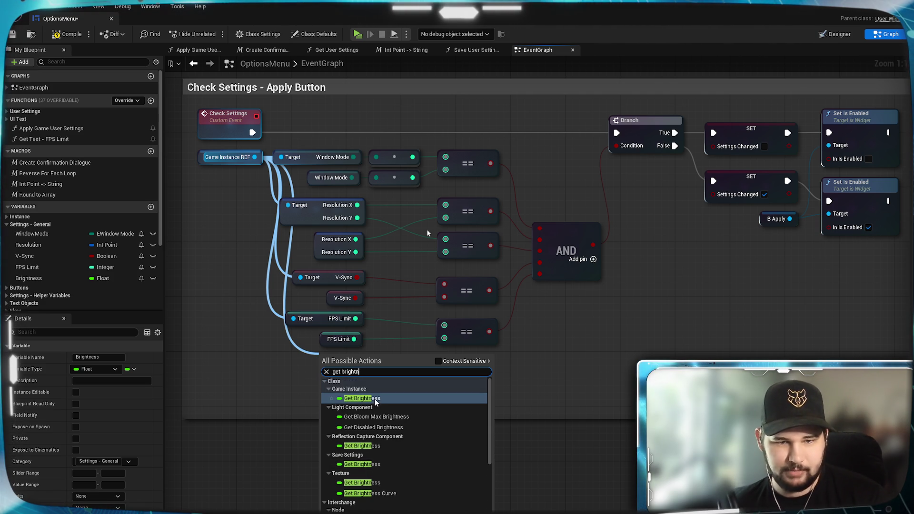
left_click(376, 399)
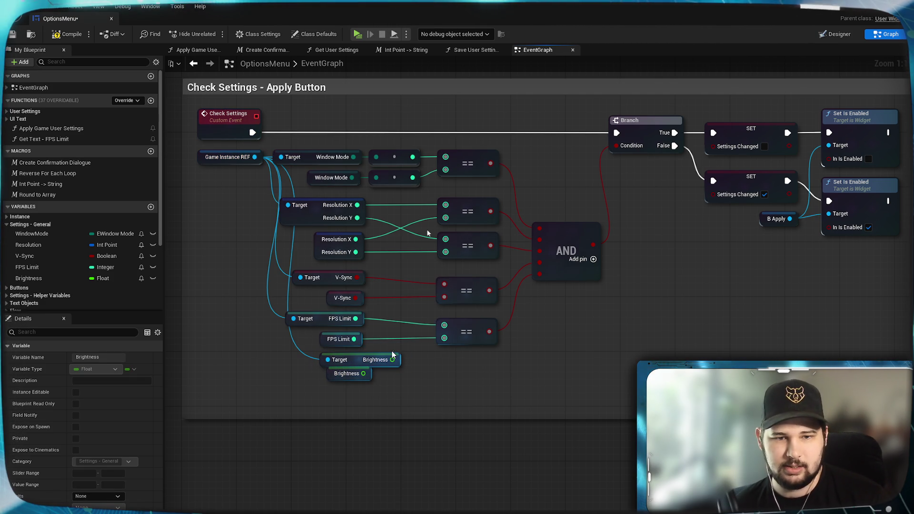
left_click(414, 383)
left_click_drag(391, 365, 367, 363)
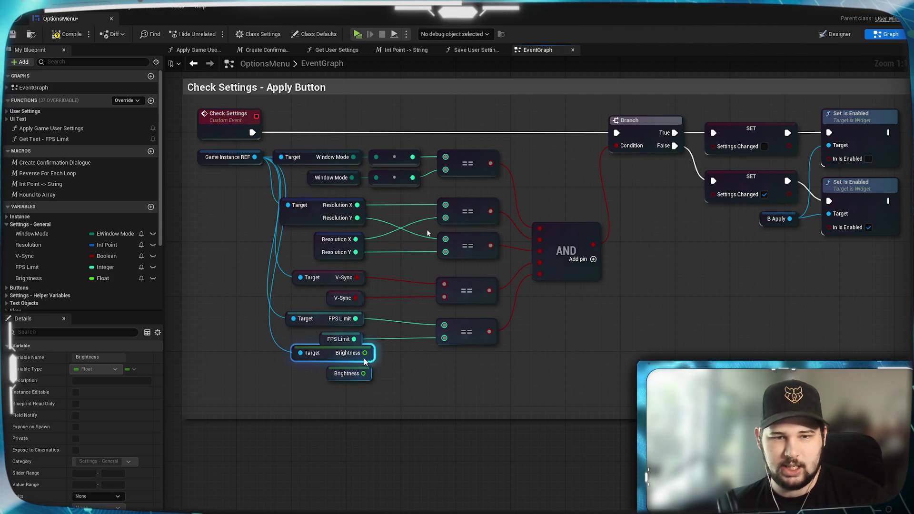
left_click(361, 390)
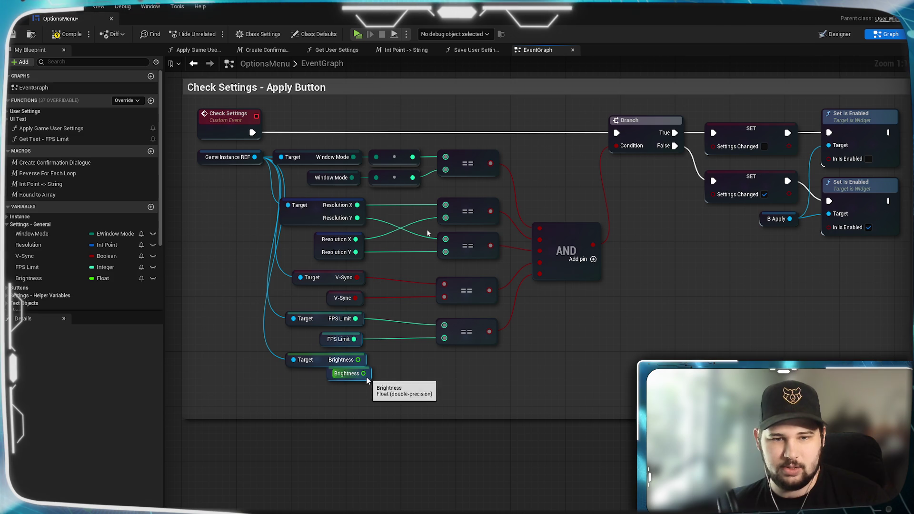
left_click_drag(369, 380, 363, 386)
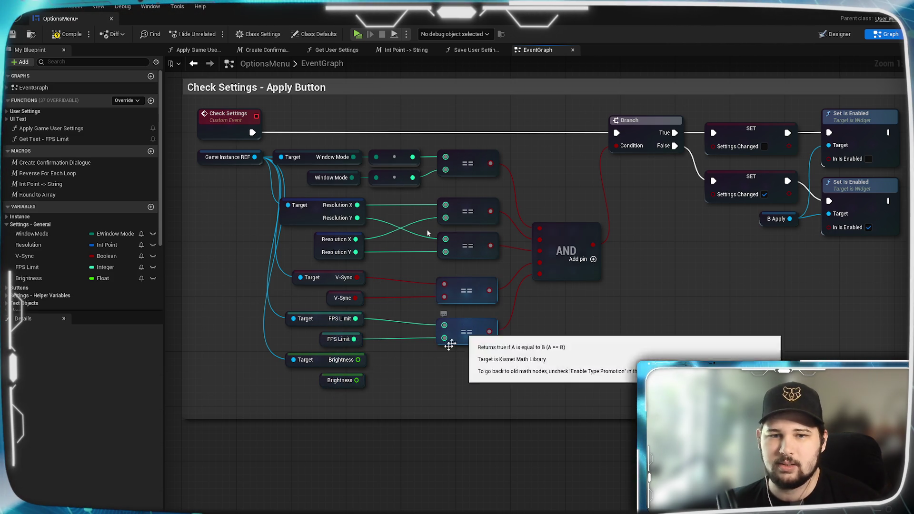
Step: Compare the two Brightness values with ==, feed the result into a new AND pin, and compile
mouse_move(358, 360)
left_mouse_down()
mouse_move(495, 380)
mouse_move(446, 368)
left_mouse_up()
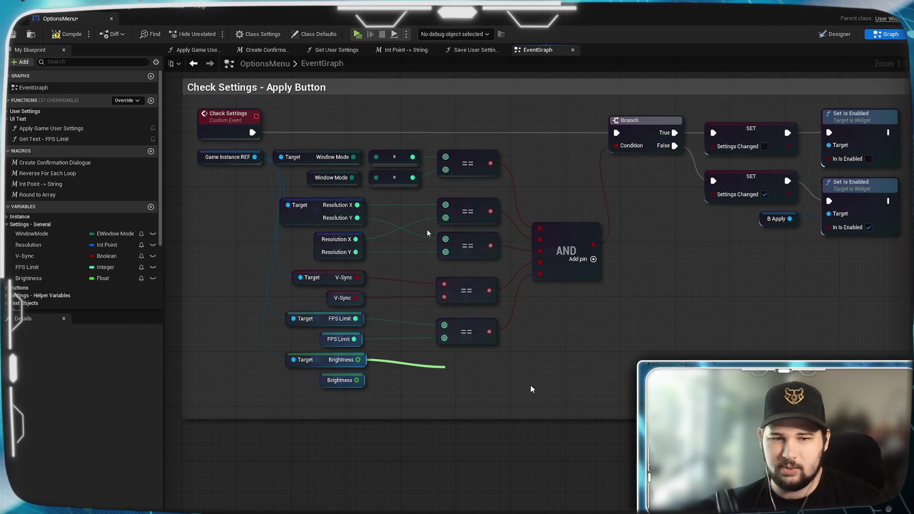
type("==")
key("Return")
mouse_move(356, 380)
left_mouse_down()
mouse_move(449, 388)
mouse_move(459, 369)
left_mouse_up()
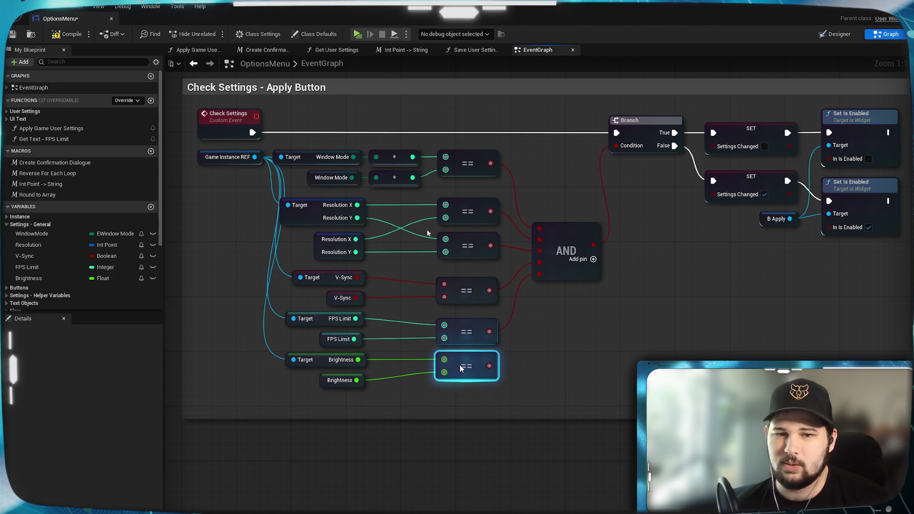
left_click(548, 391)
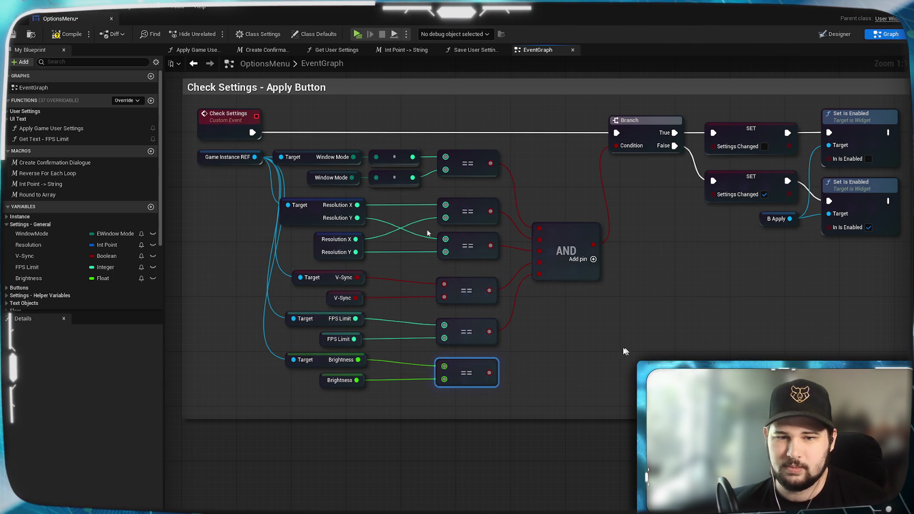
left_click(594, 259)
left_click_drag(489, 372, 539, 285)
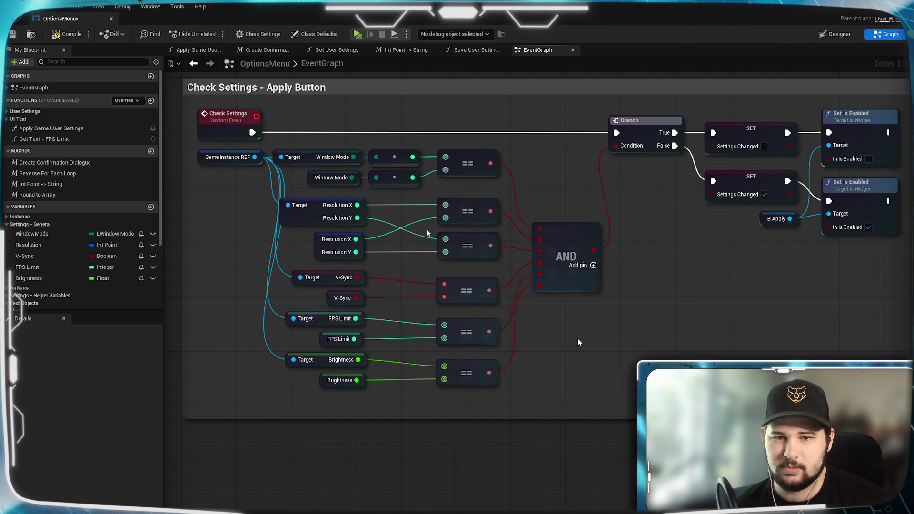
left_click(66, 34)
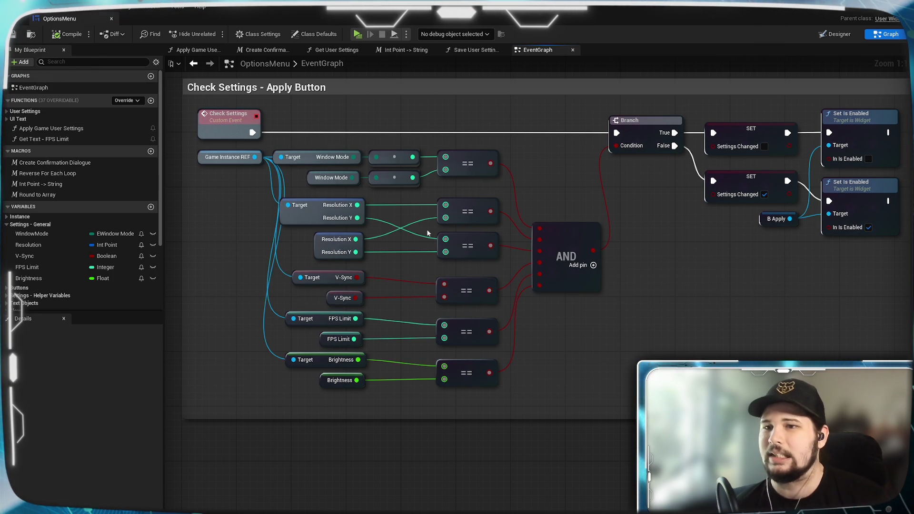
scroll(569, 408, "down", 6)
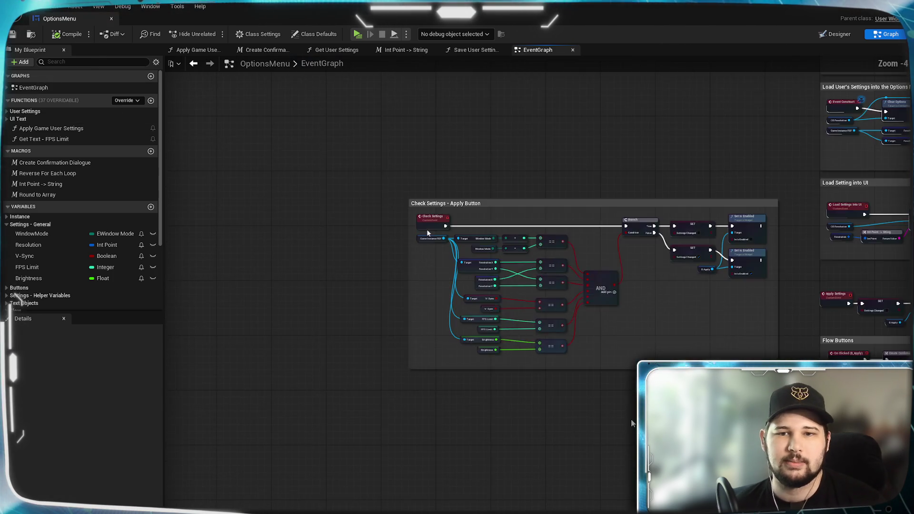
scroll(486, 327, "up", 2)
scroll(436, 353, "up", 2)
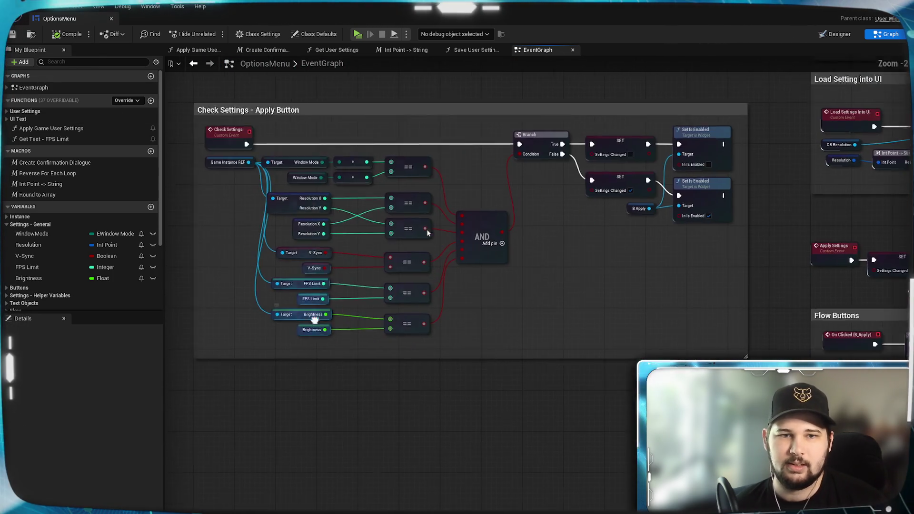
left_click_drag(510, 346, 557, 385)
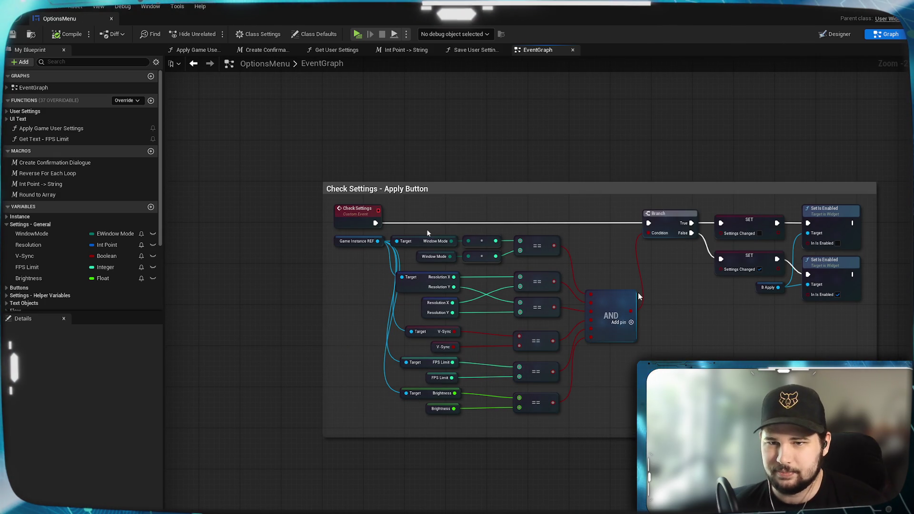
left_click_drag(625, 276, 678, 259)
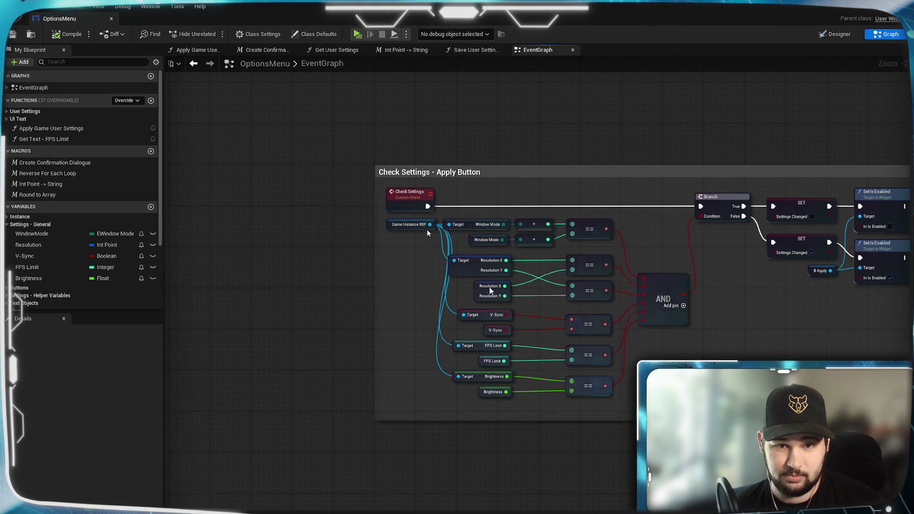
left_click_drag(427, 233, 428, 230)
scroll(383, 127, "down", 3)
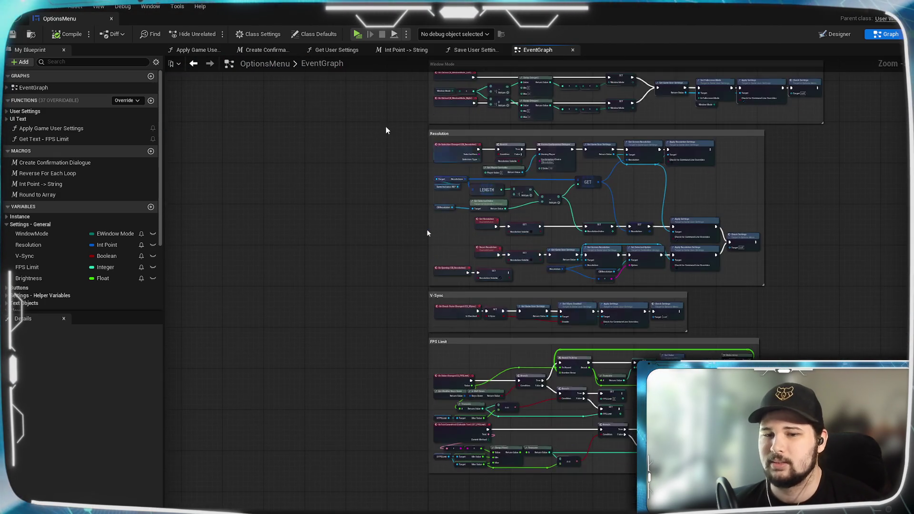
scroll(422, 350, "up", 3)
left_click_drag(421, 350, 376, 268)
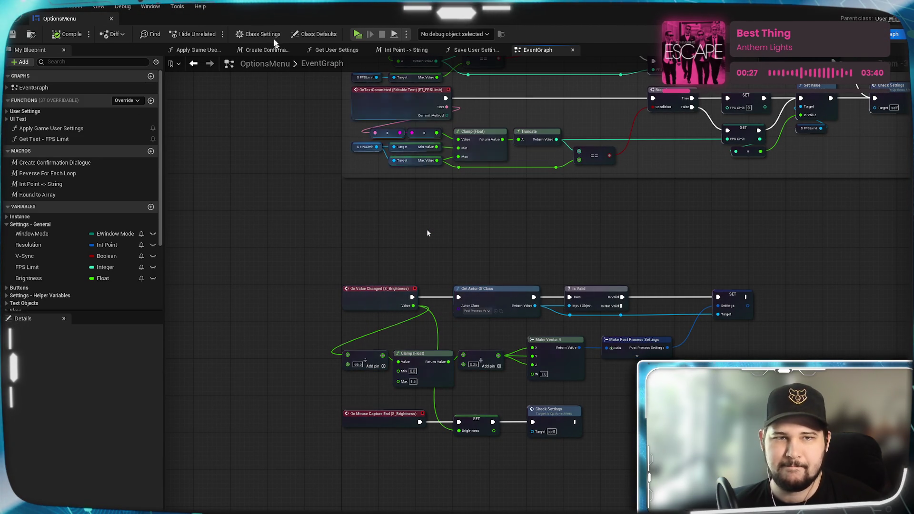
left_click(357, 33)
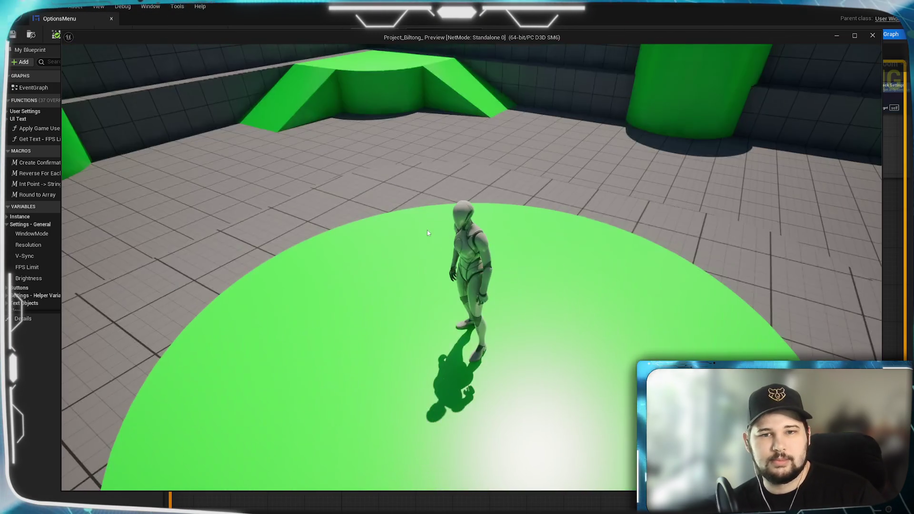
key("Escape")
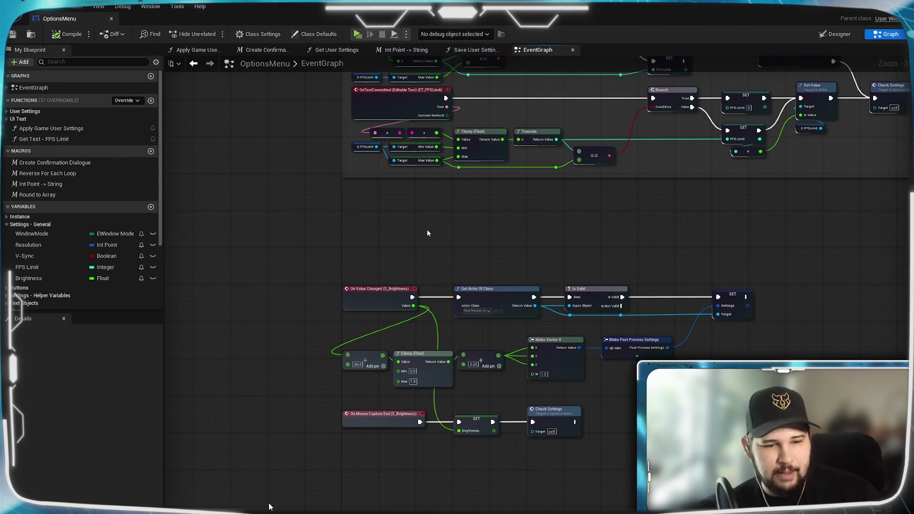
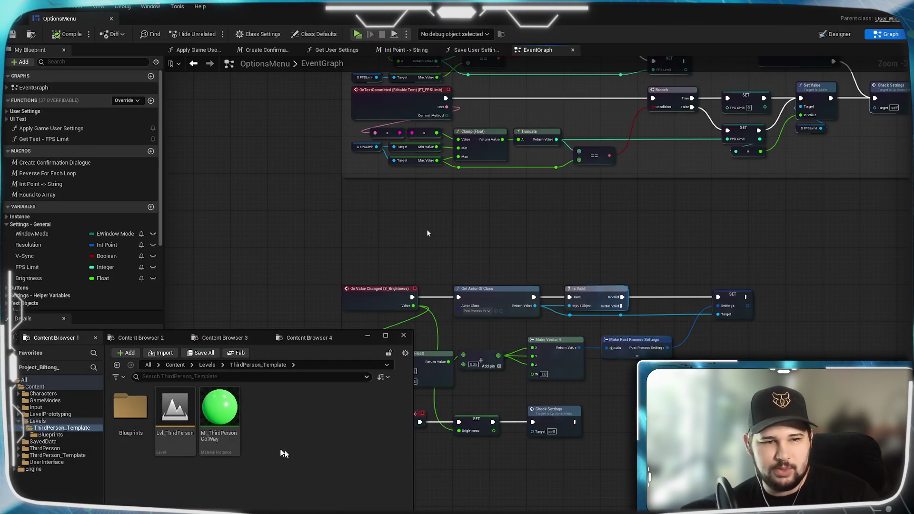
Step: Test-play the Settings menu by moving the Brightness slider, then discard the change and quit
left_click(206, 365)
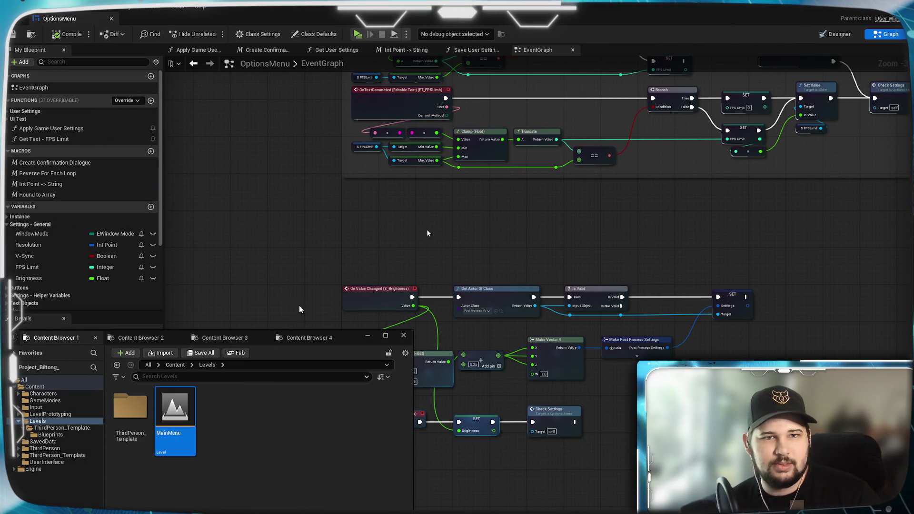
left_click(357, 36)
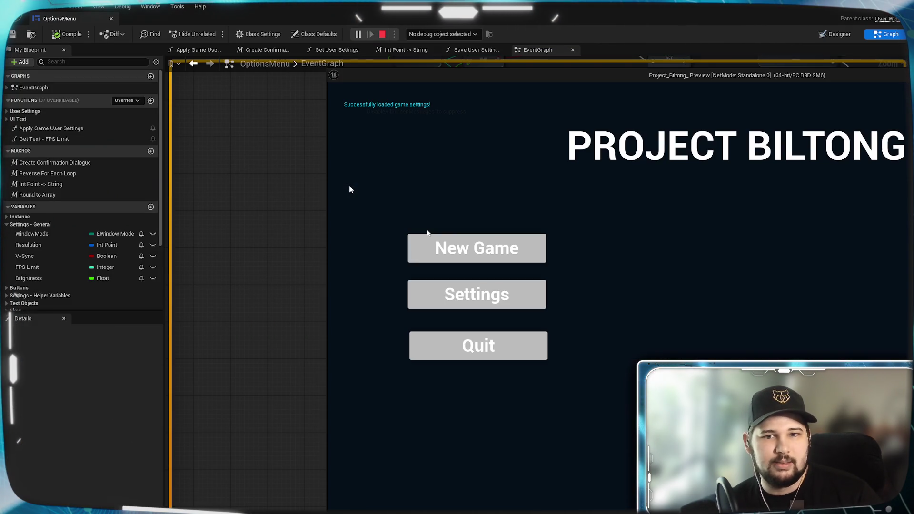
left_click(448, 300)
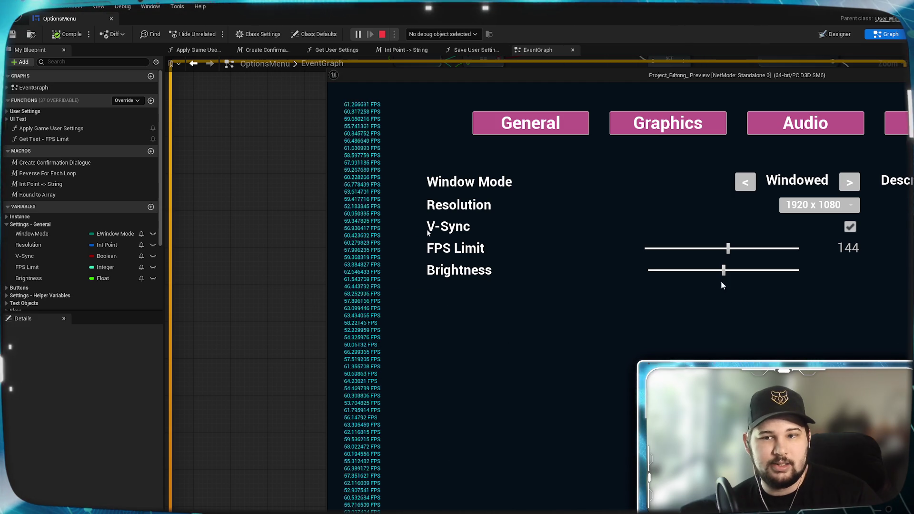
mouse_move(724, 275)
left_mouse_down()
mouse_move(653, 272)
mouse_move(762, 272)
mouse_move(506, 279)
mouse_move(578, 265)
mouse_move(797, 270)
mouse_move(259, 265)
mouse_move(804, 271)
mouse_move(693, 275)
left_mouse_up()
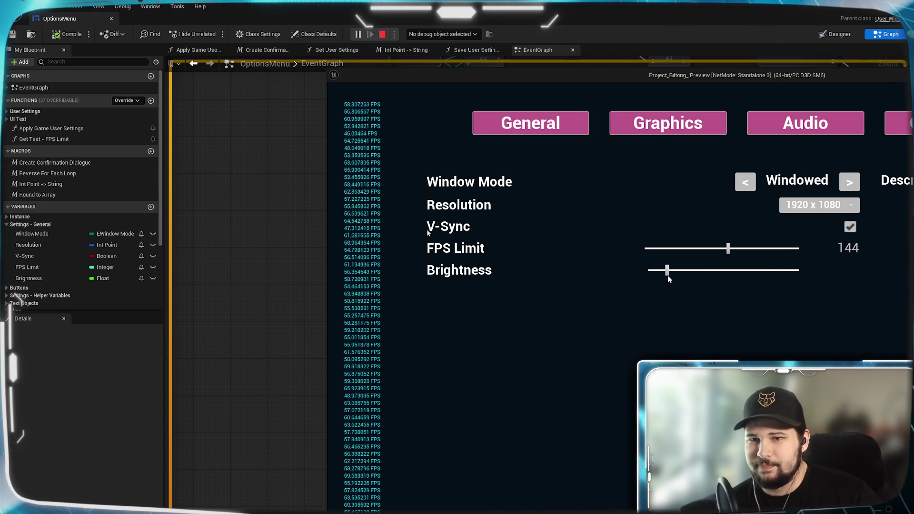
key("Escape")
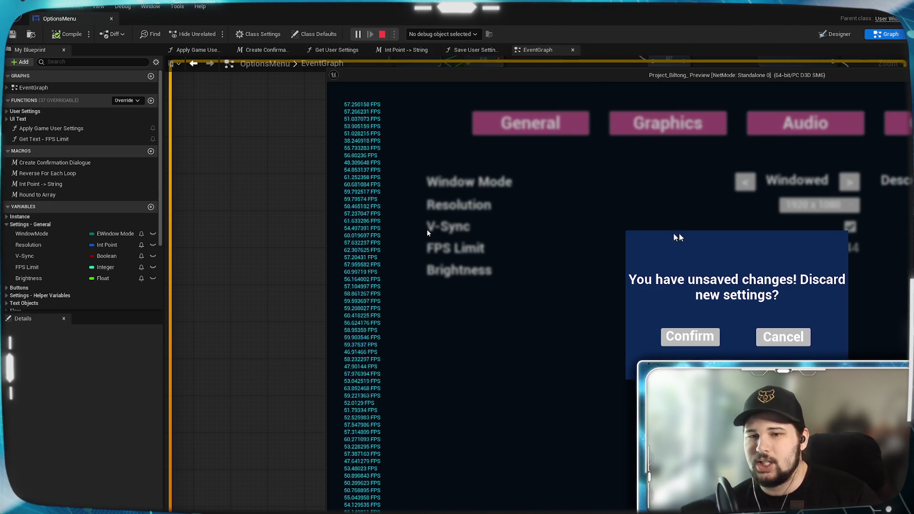
left_click(690, 336)
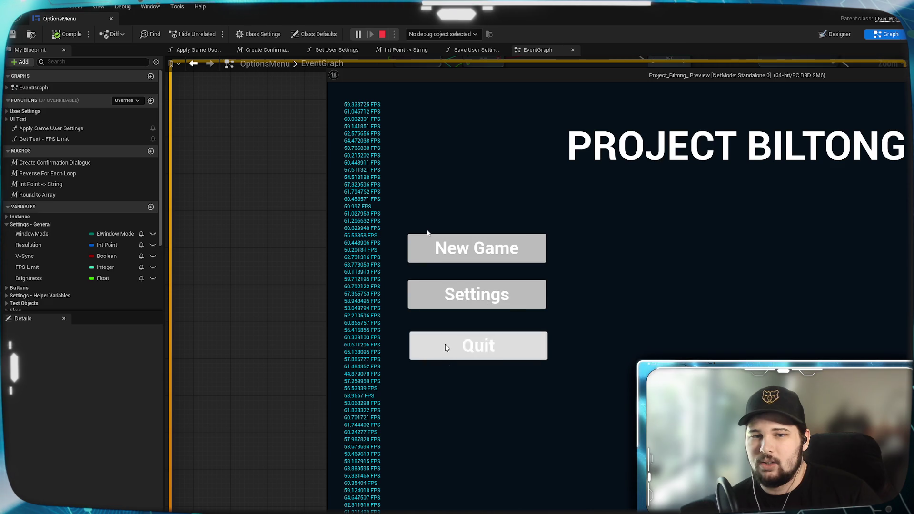
left_click(478, 345)
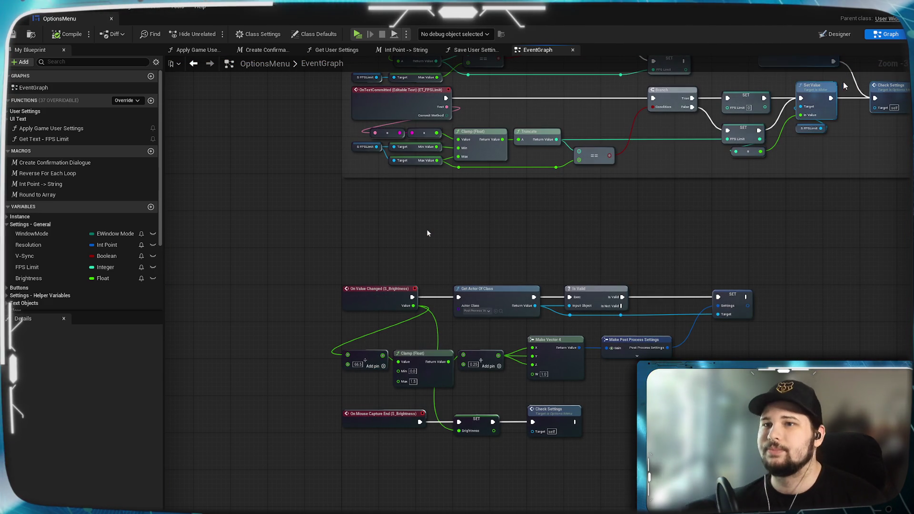
Step: Create a Text binding on the ET_Brightness text box, producing Get_ET_Brightness_Text
scroll(474, 302, "up", 6)
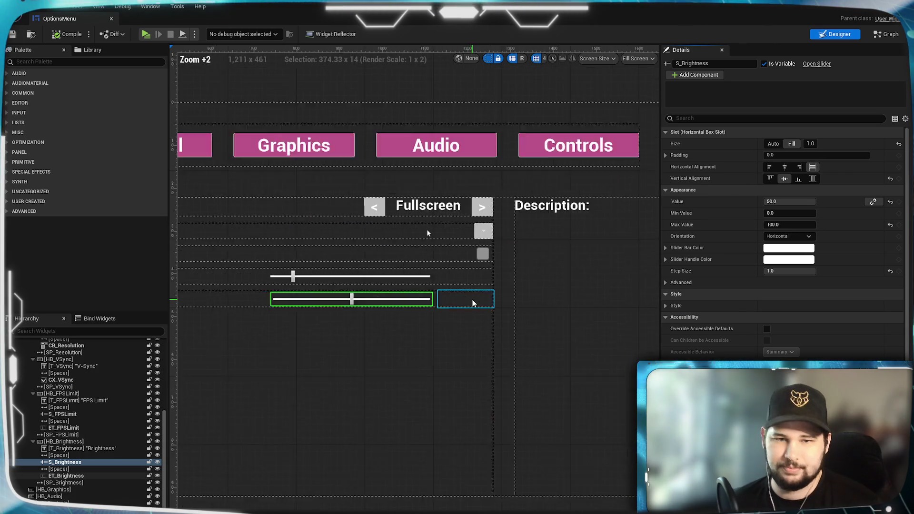
left_click(475, 301)
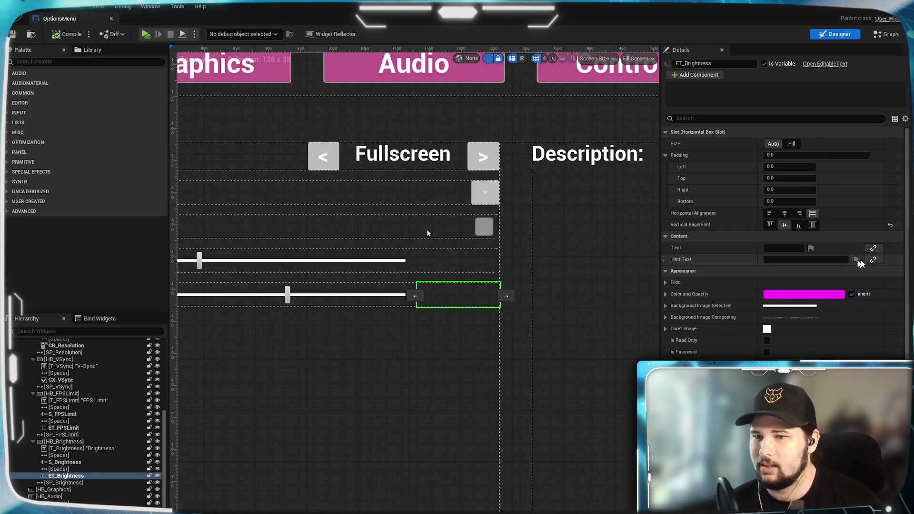
left_click(873, 248)
key("Escape")
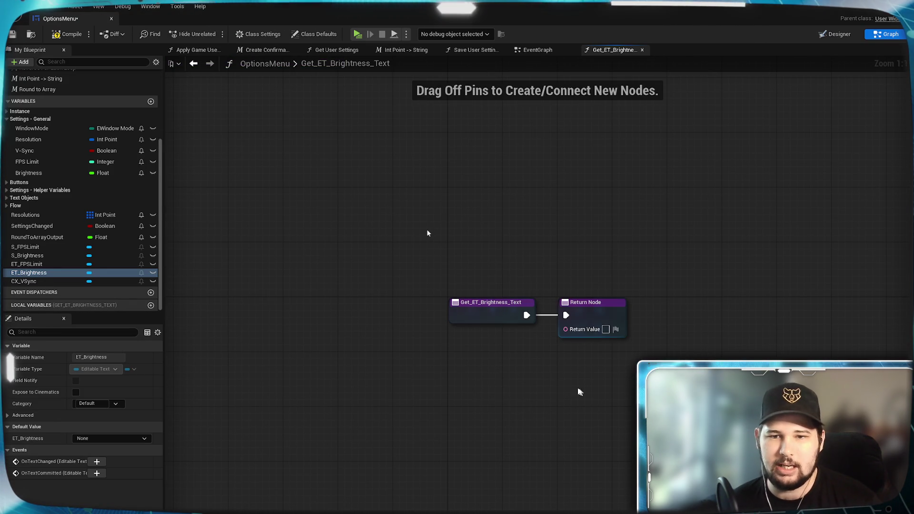
left_click_drag(509, 378, 398, 342)
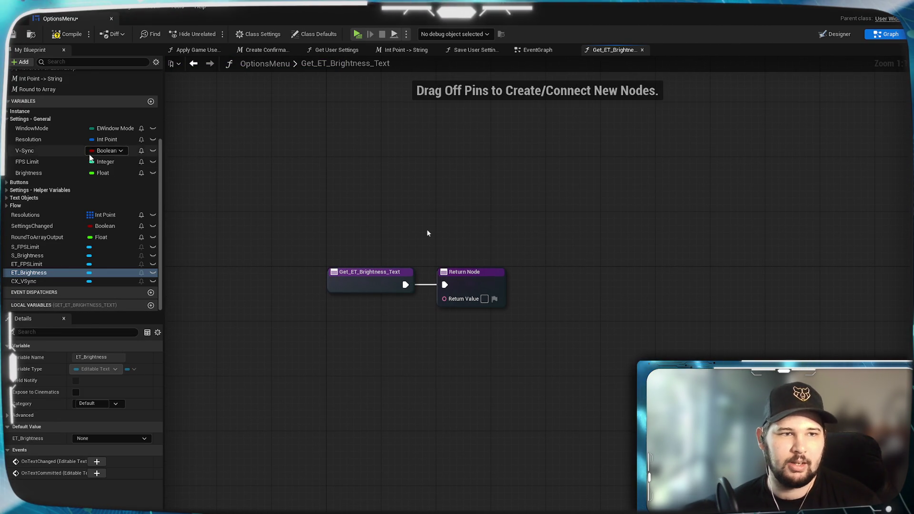
Step: Set the Get Text - FPS Limit function's Category to UI Text
scroll(91, 158, "up", 3)
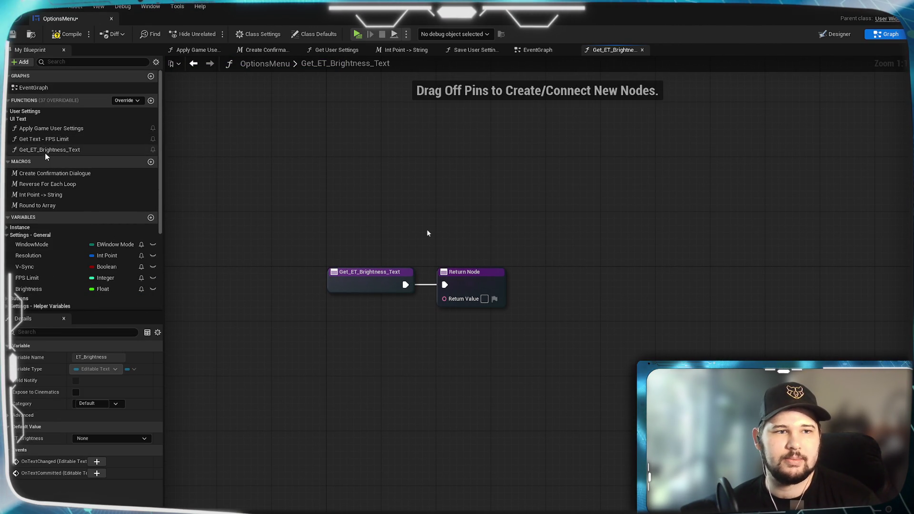
left_click(42, 150)
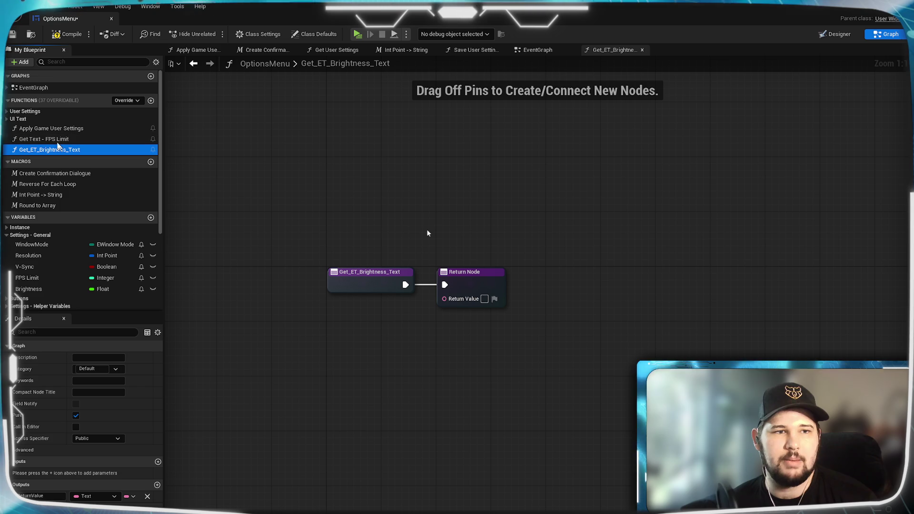
left_click(7, 112)
left_click(7, 111)
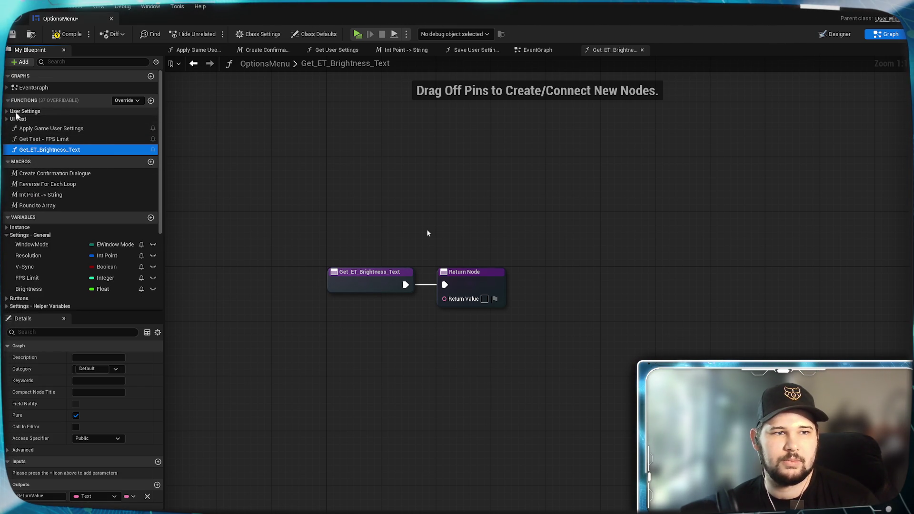
left_click(43, 139)
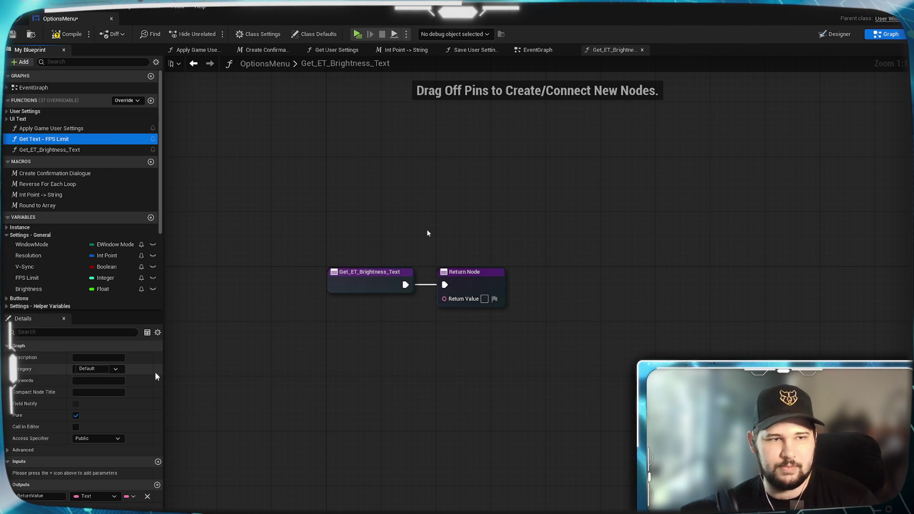
left_click(115, 372)
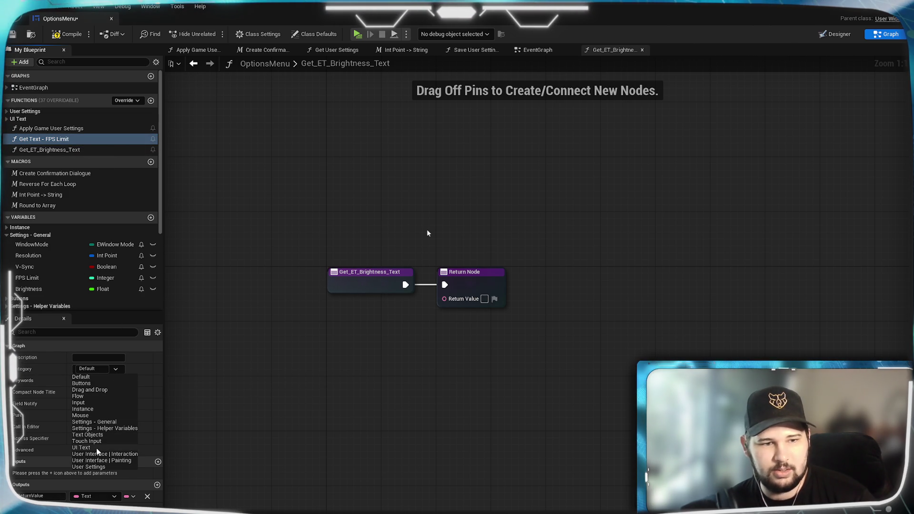
left_click(90, 448)
Step: Rename the binding to 'Get Text - Brightness', file it under UI Text, and move its Return Node right
left_click(51, 162)
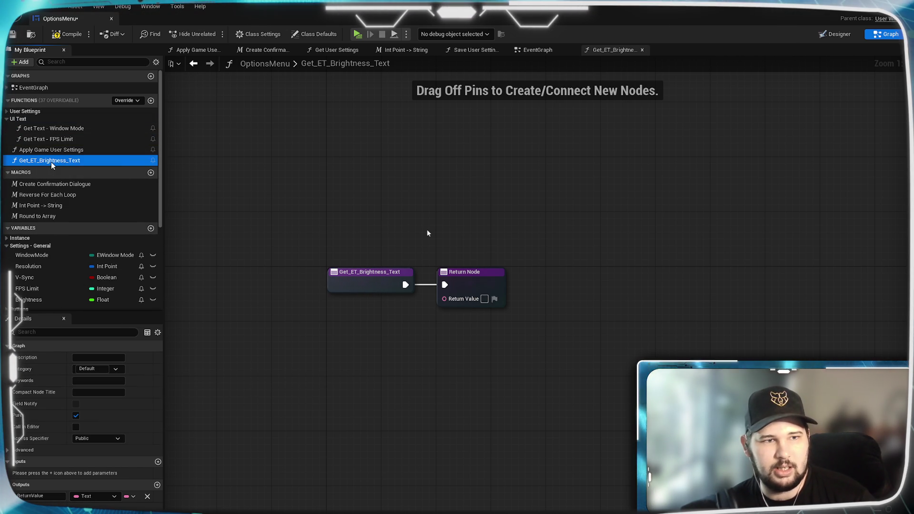
left_click(45, 163)
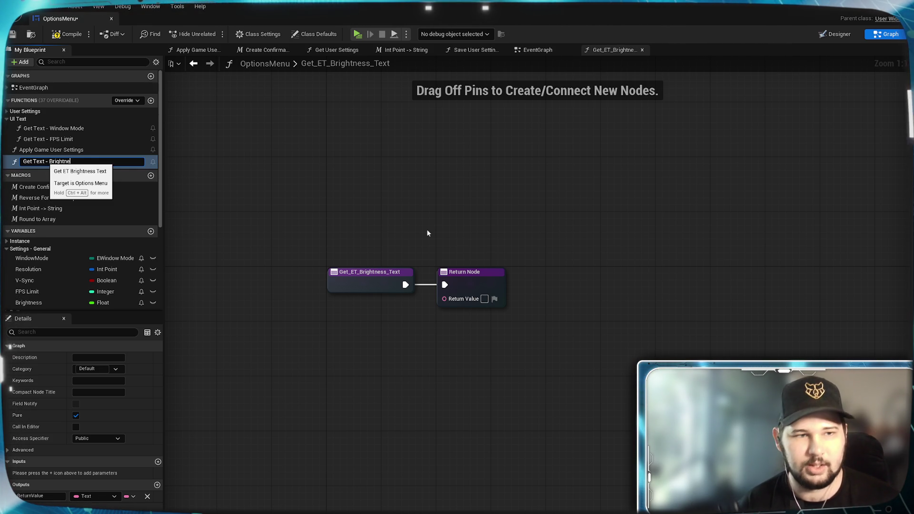
key("Return")
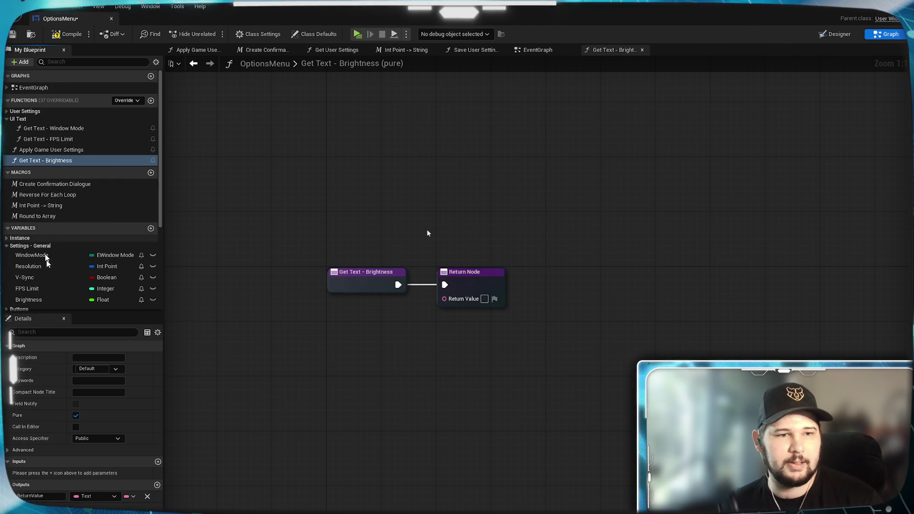
left_click(110, 369)
left_click(112, 448)
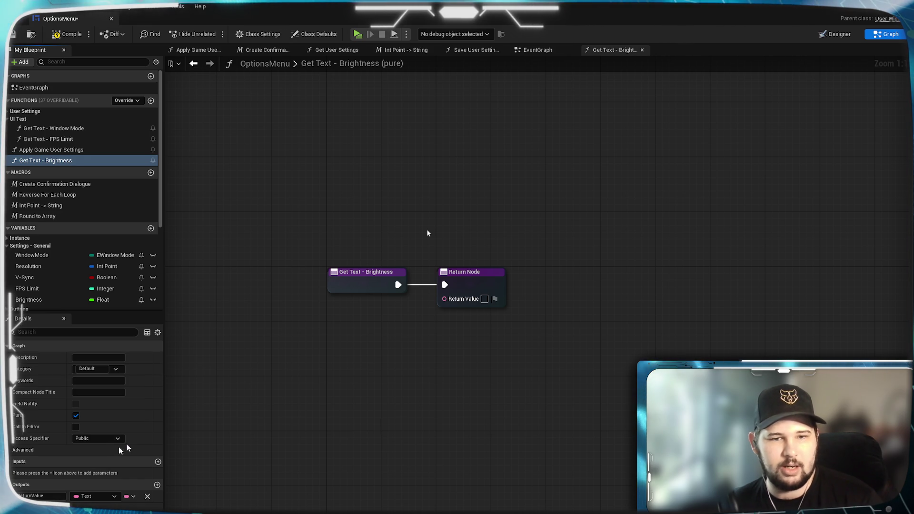
mouse_move(404, 280)
left_mouse_down()
mouse_move(633, 284)
mouse_move(623, 283)
left_mouse_up()
left_click(679, 327)
mouse_move(679, 328)
left_mouse_down()
mouse_move(725, 303)
mouse_move(767, 295)
left_mouse_up()
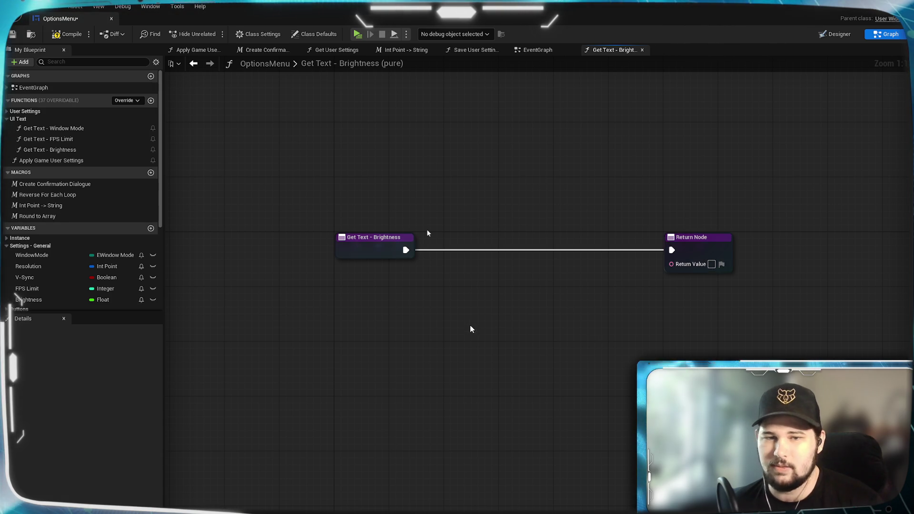
Step: Feed an S_Brightness getter through To Text (Object) into the Return Value and line up the nodes
scroll(89, 281, "down", 5)
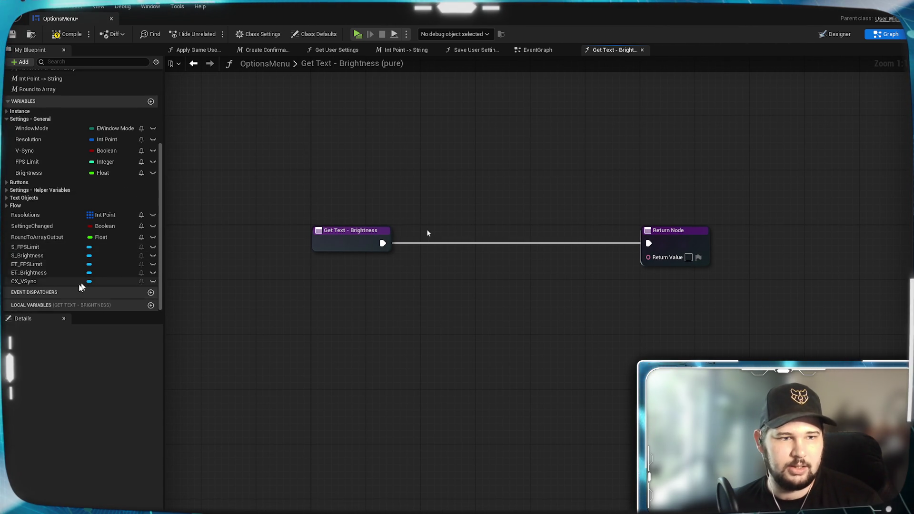
left_click_drag(72, 273, 332, 281)
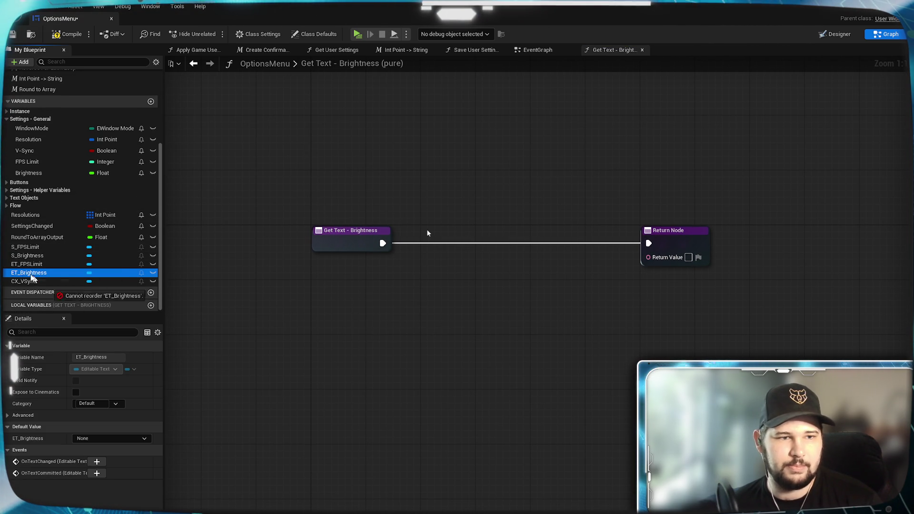
mouse_move(24, 257)
left_mouse_down()
mouse_move(366, 300)
mouse_move(343, 283)
mouse_move(435, 294)
mouse_move(649, 257)
left_mouse_up()
left_click(370, 301)
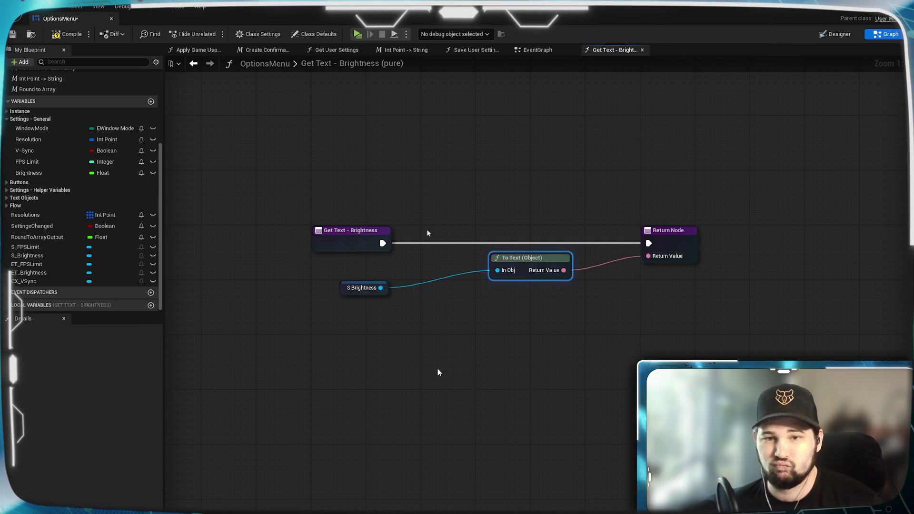
left_click_drag(385, 295, 360, 277)
left_click_drag(540, 261, 422, 268)
left_click_drag(679, 241, 515, 241)
left_click(556, 397)
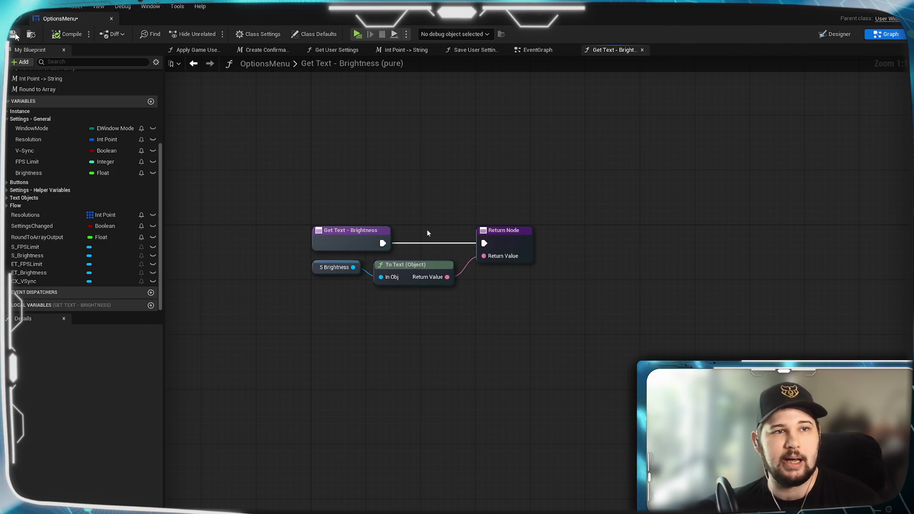
Step: Save the blueprint, close the Get Text - Brightness graph, and start a test play with Alt+P
key("ctrl+s")
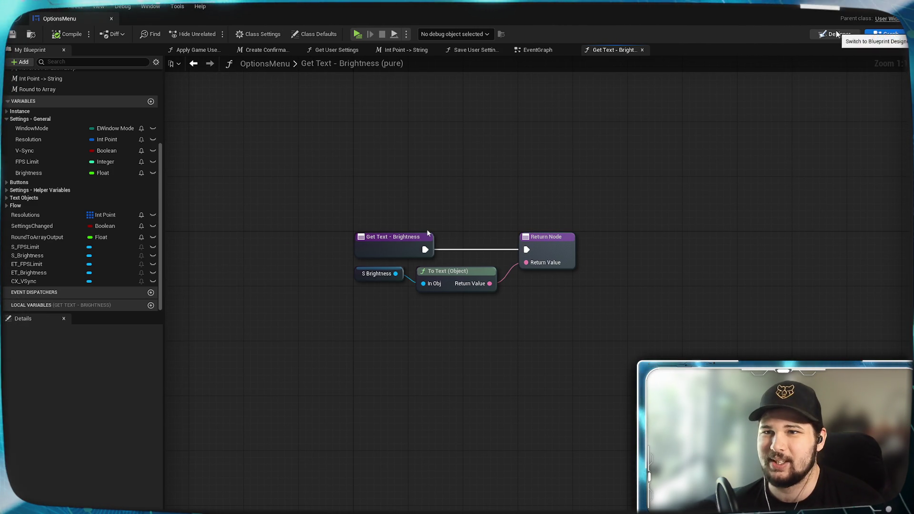
left_click(642, 49)
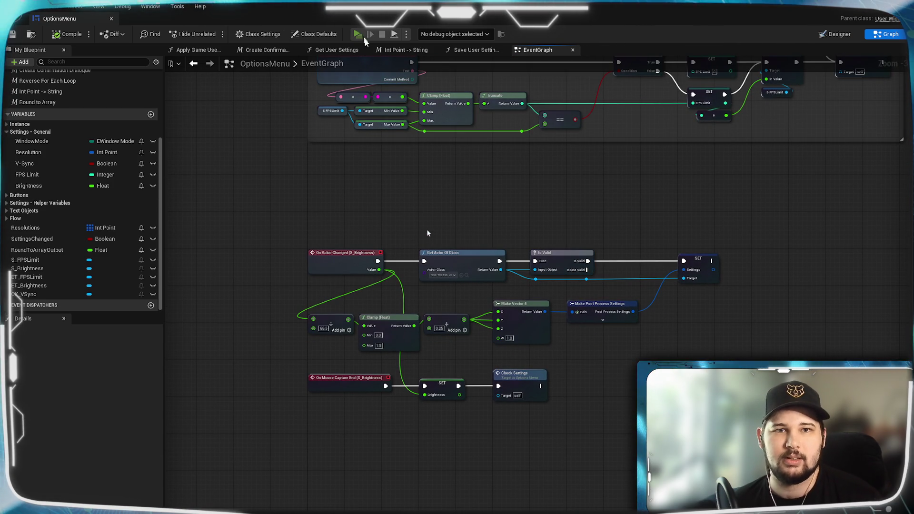
key("alt+p")
left_click(452, 298)
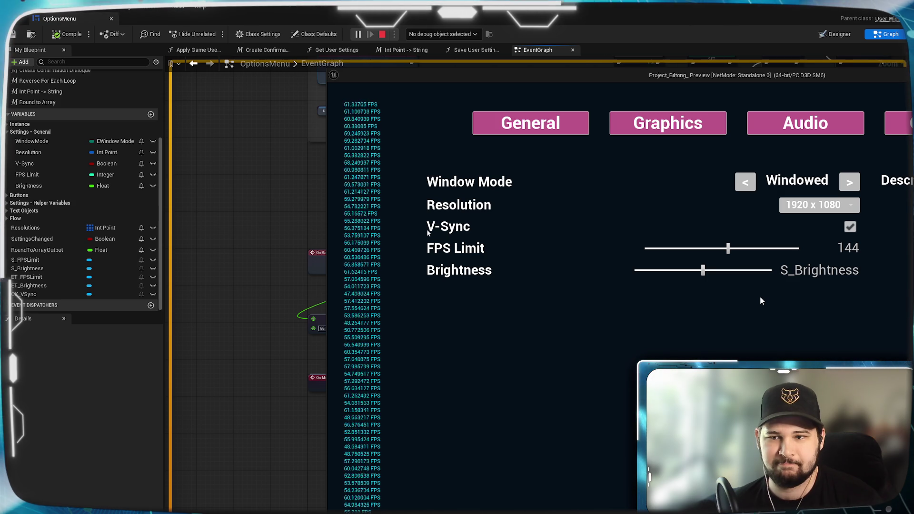
key("Escape")
left_click(445, 349)
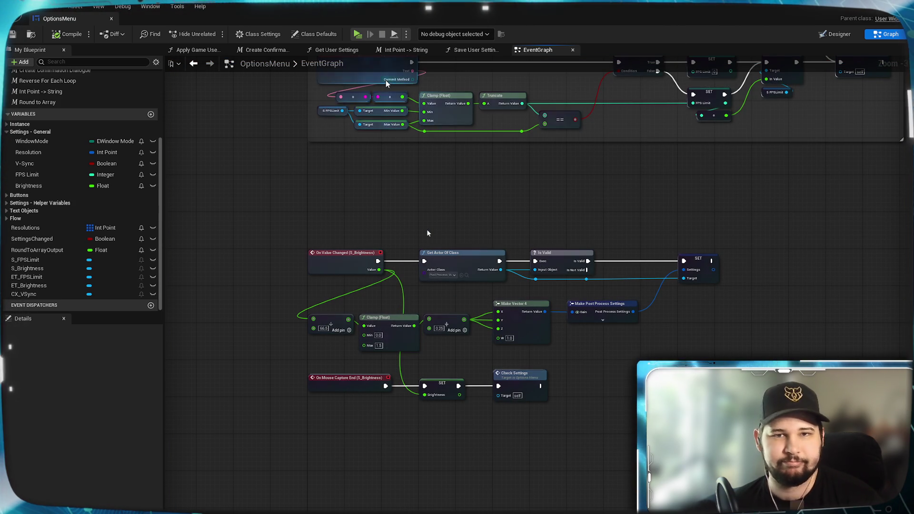
scroll(59, 171, "up", 2)
scroll(59, 171, "up", 2)
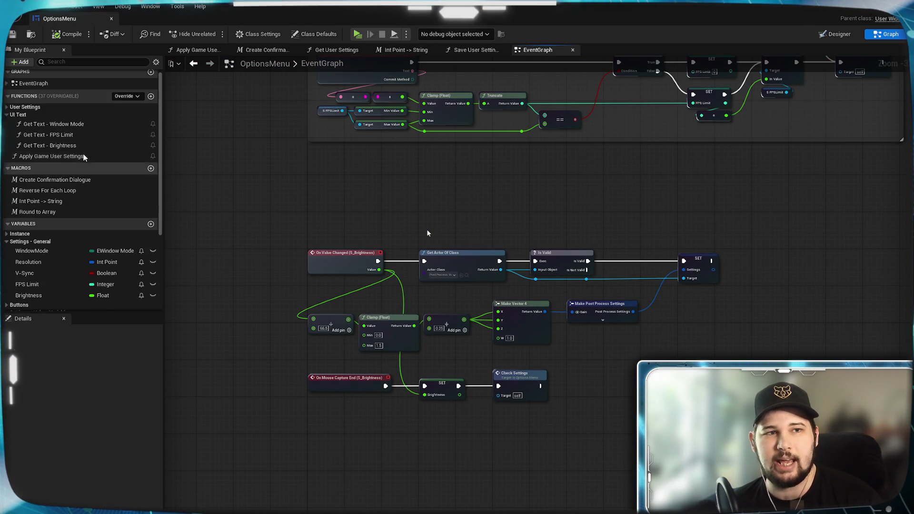
Step: Open the Get Text - Brightness graph and shift To Text and Return Node right for space
double_click(50, 146)
left_click_drag(499, 410, 527, 435)
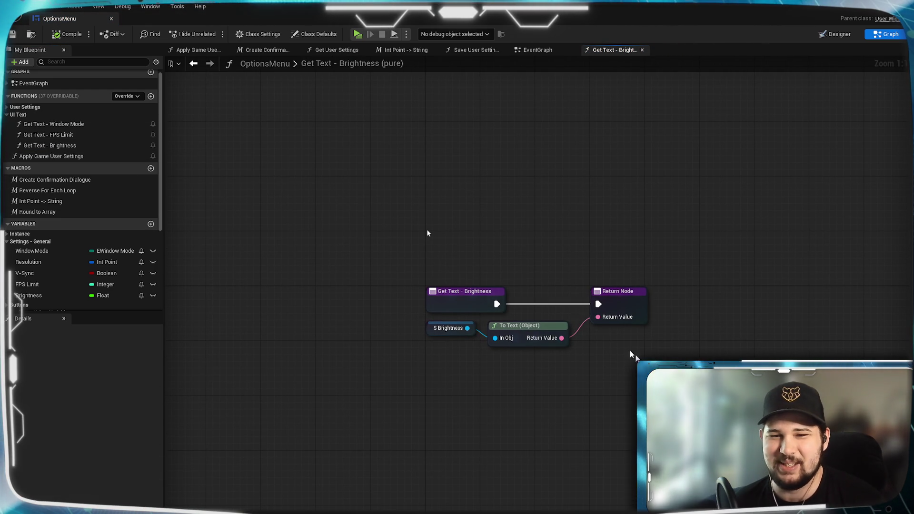
left_click_drag(536, 327, 644, 327)
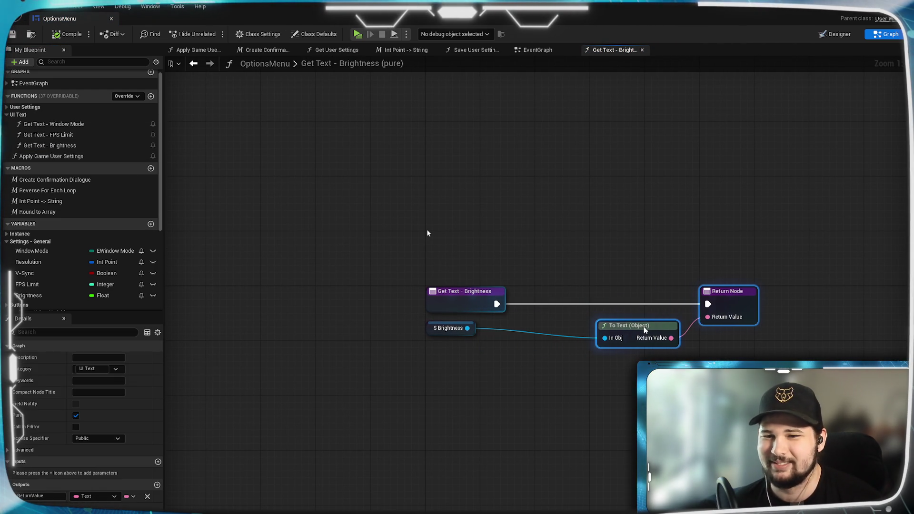
left_click(445, 368)
Step: Search the actions from S Brightness and add a Get Value (Slider) node
left_click_drag(467, 328, 517, 381)
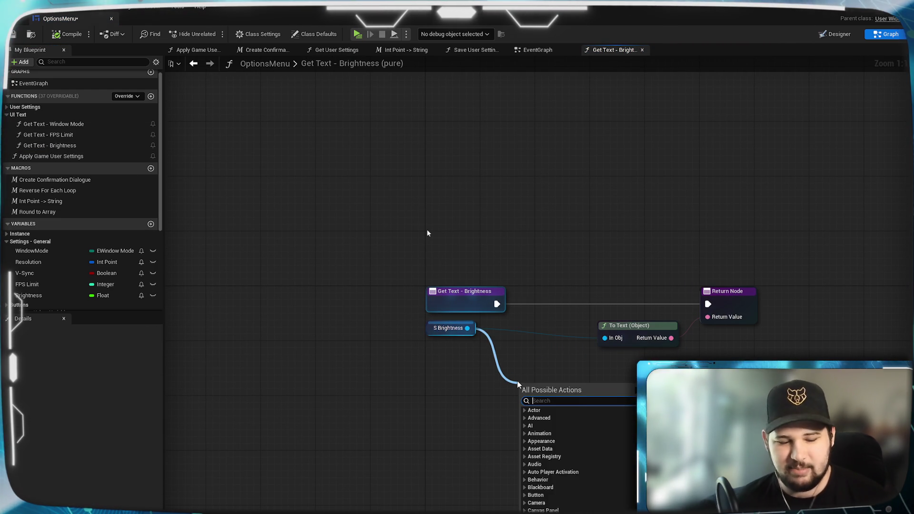
type("get v")
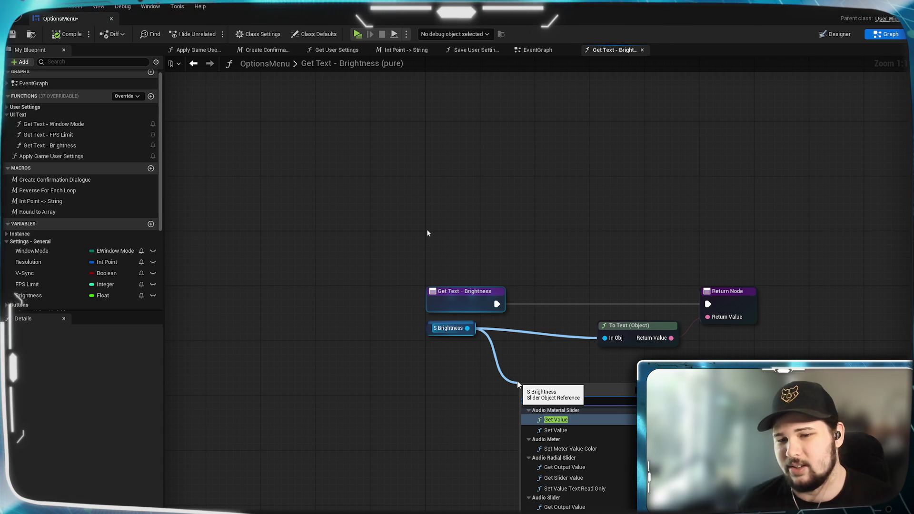
type("alue")
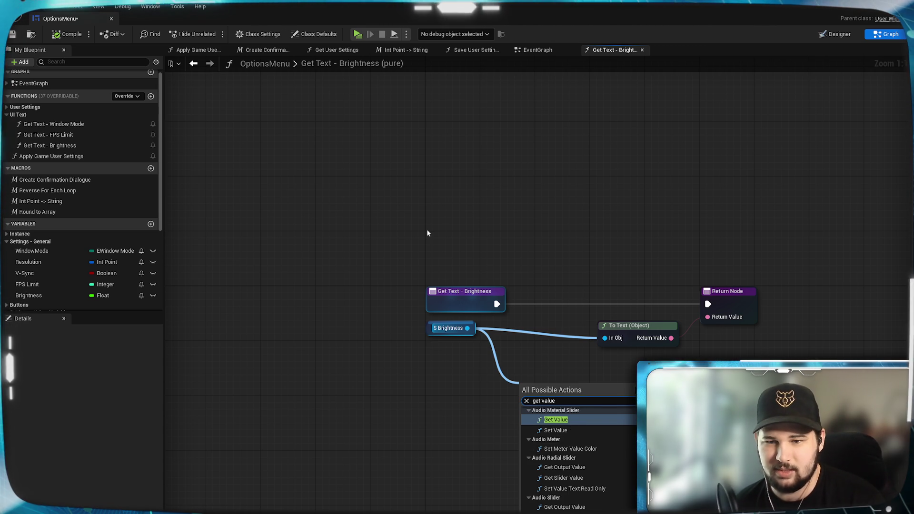
left_click(664, 390)
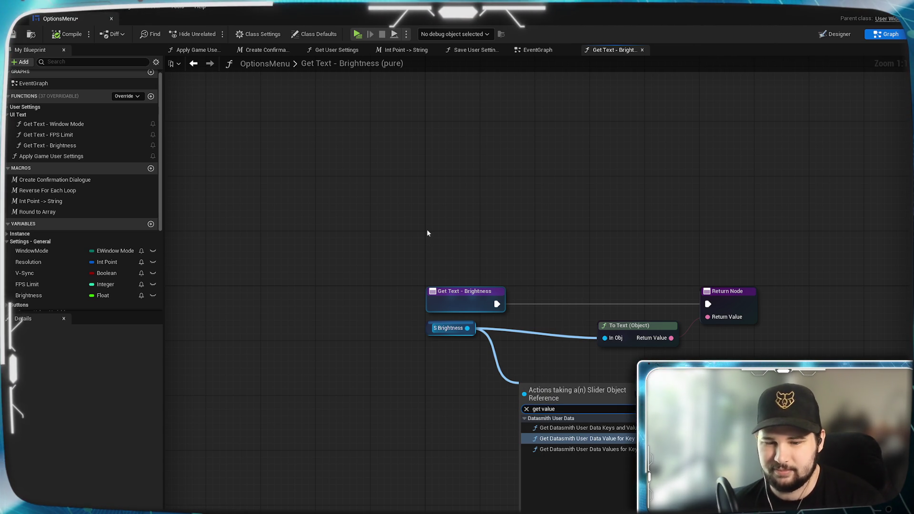
key("BackSpace")
key("BackSpace")
key("BackSpace")
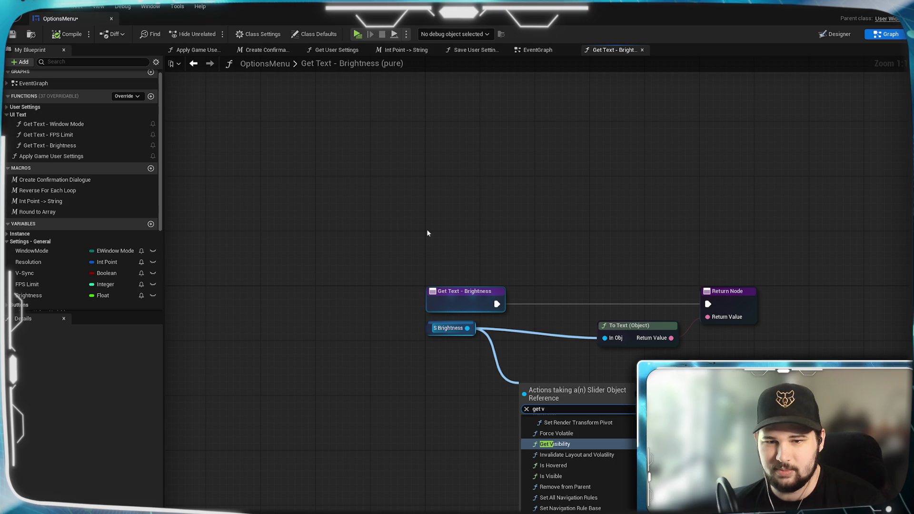
key("BackSpace")
key("BackSpace")
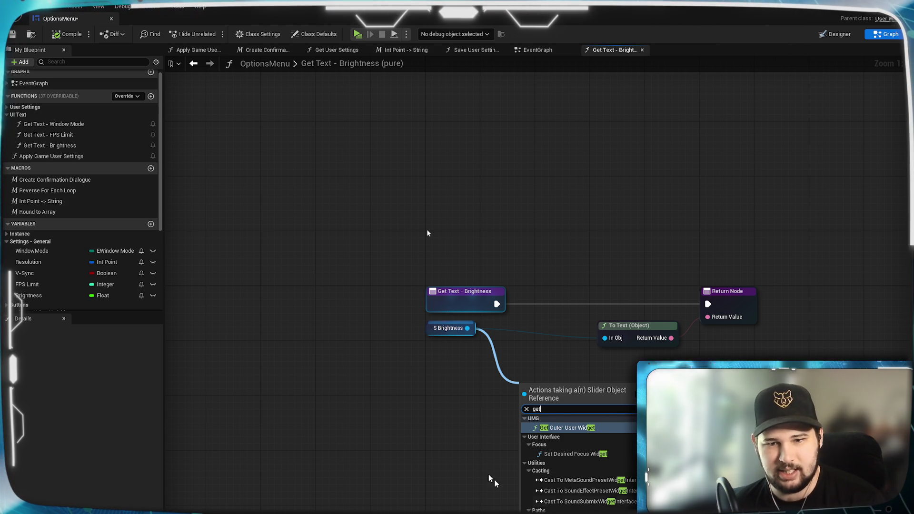
scroll(628, 479, "down", 2)
scroll(627, 478, "down", 6)
scroll(628, 479, "down", 3)
scroll(627, 479, "down", 2)
scroll(628, 479, "down", 6)
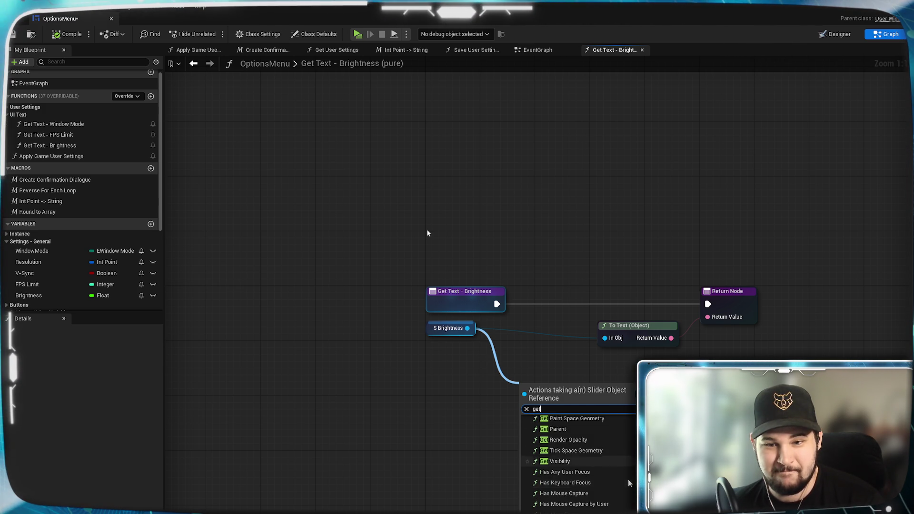
scroll(627, 479, "down", 3)
scroll(627, 479, "down", 4)
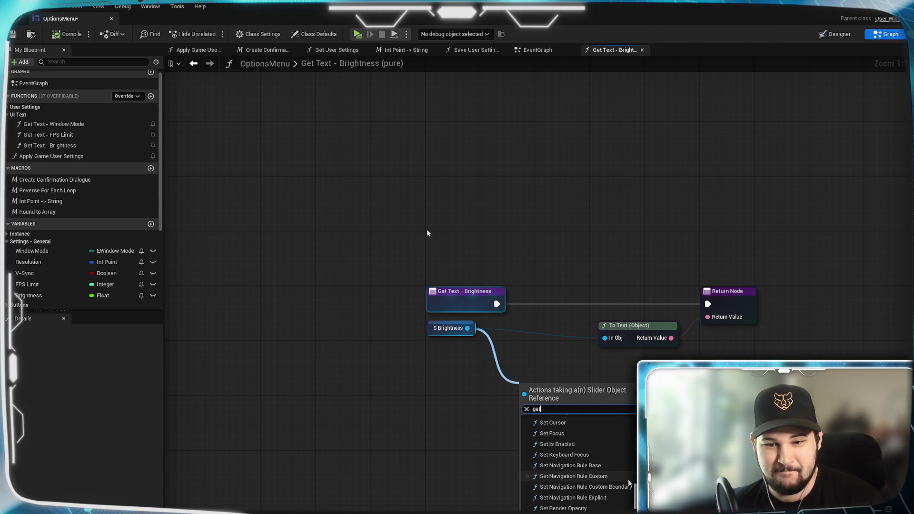
type(" v")
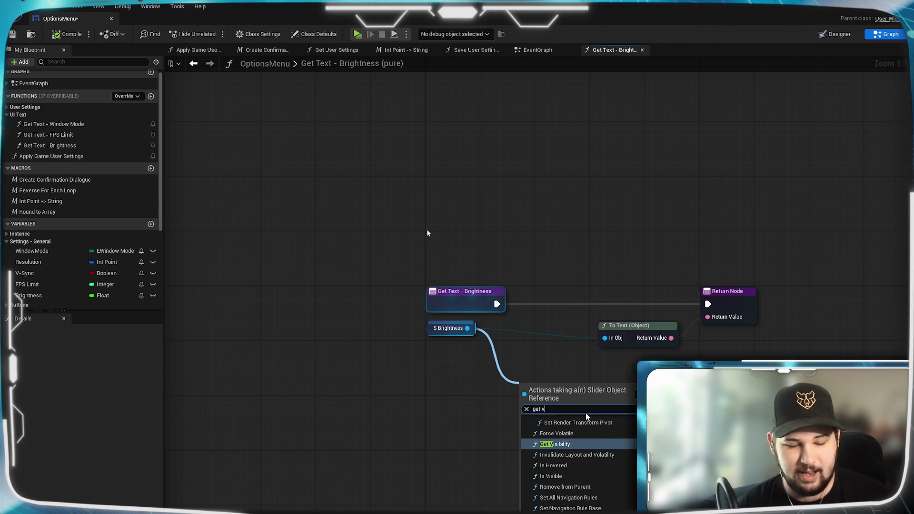
type("alue")
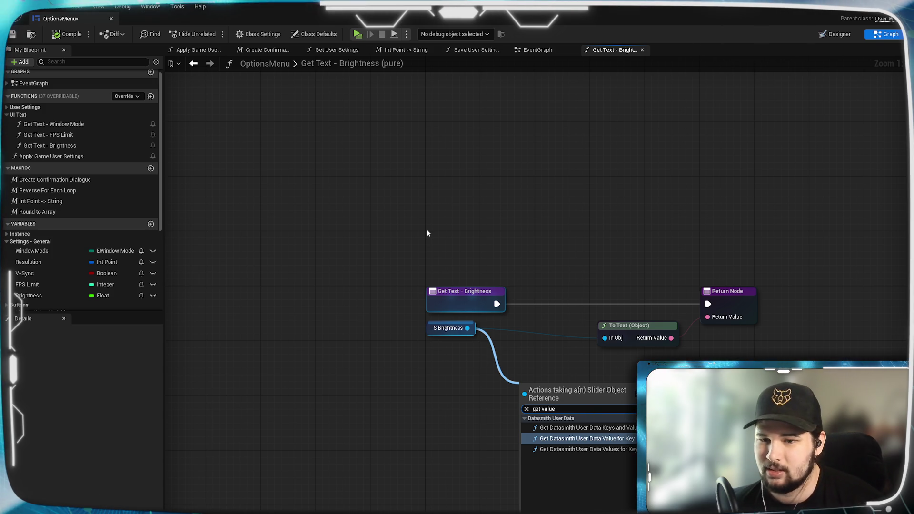
left_click(640, 390)
scroll(628, 478, "up", 1)
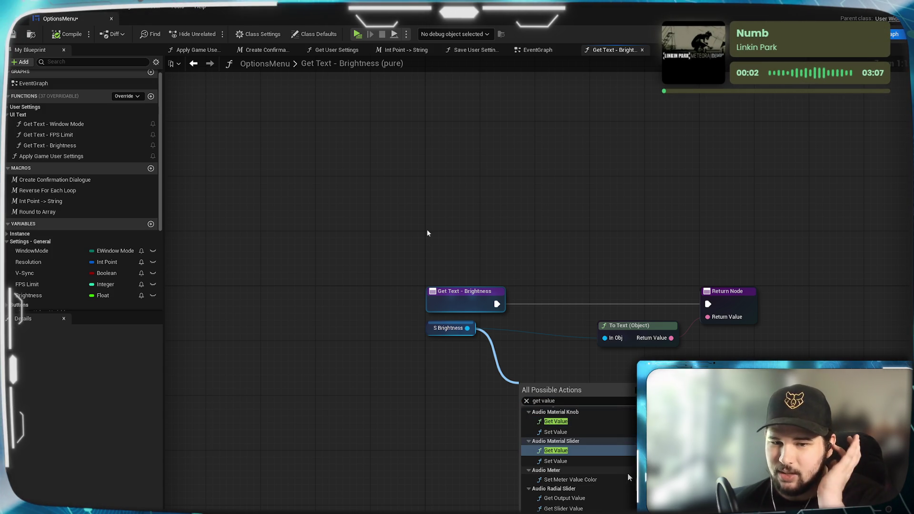
scroll(629, 477, "up", 1)
scroll(628, 477, "up", 5)
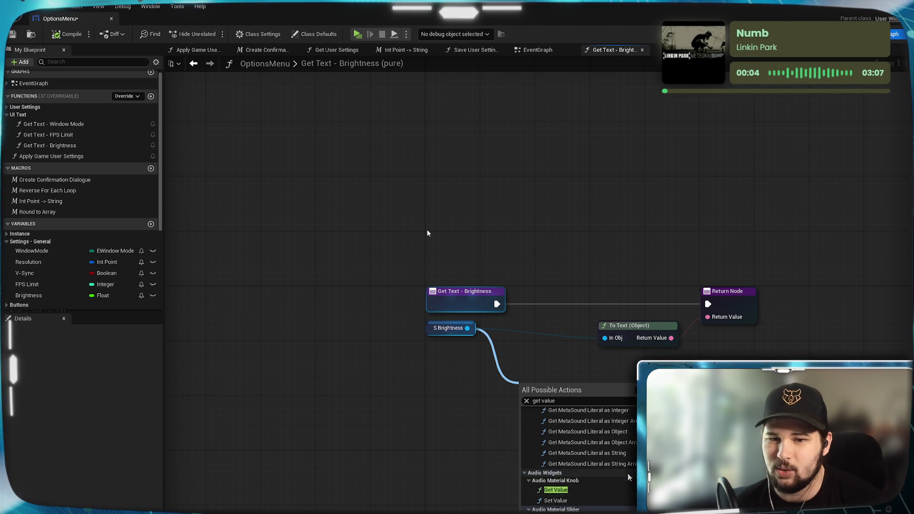
scroll(629, 477, "up", 3)
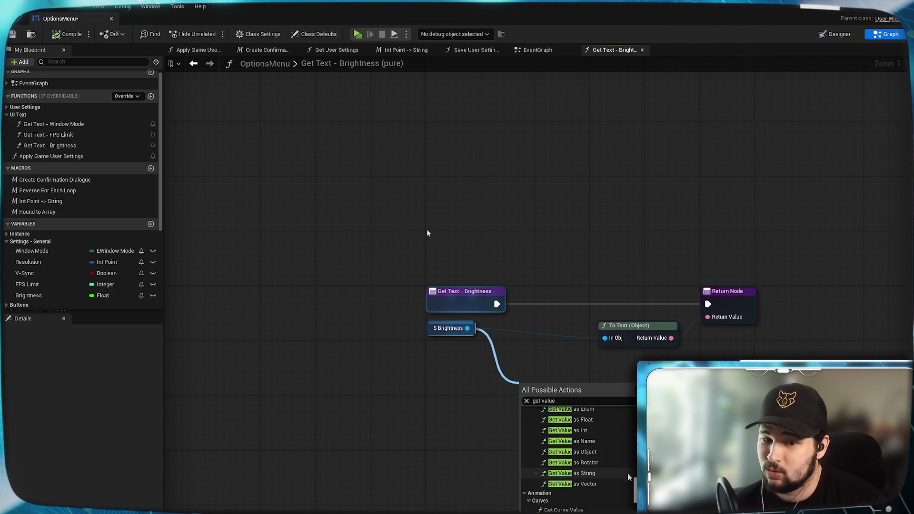
scroll(629, 476, "down", 5)
scroll(628, 474, "down", 4)
scroll(628, 473, "down", 6)
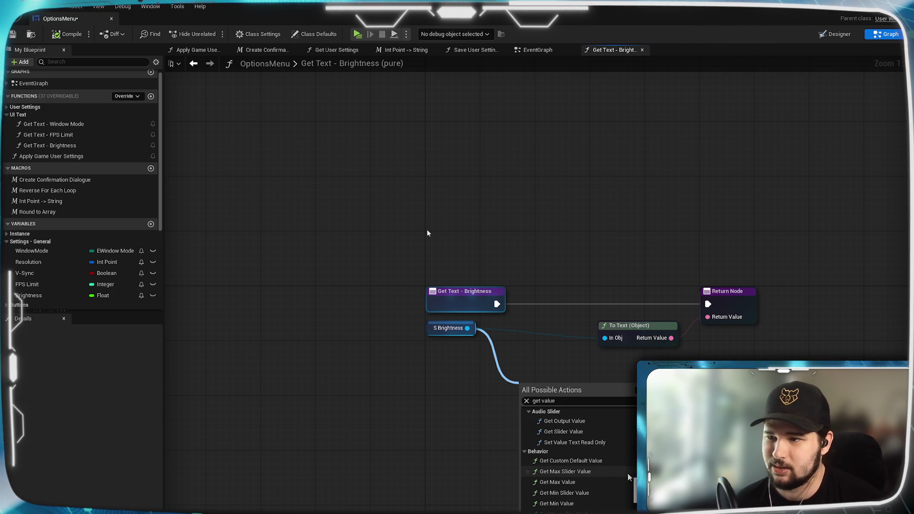
scroll(628, 473, "down", 2)
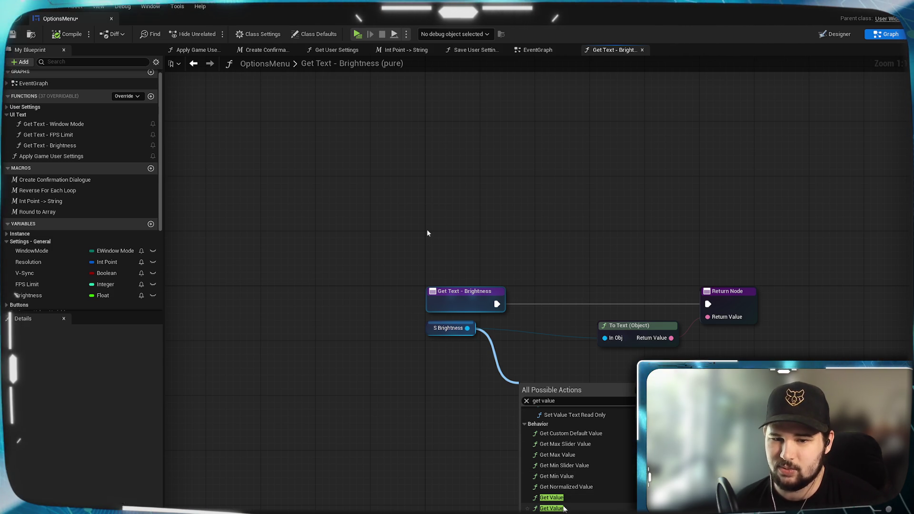
left_click(552, 508)
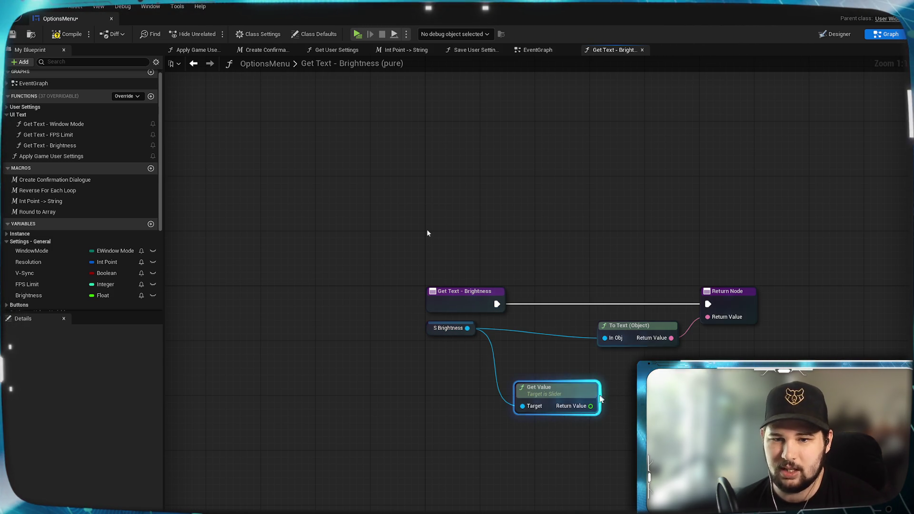
Step: Wire Get Value into To Text (Float), delete To Text (Object), tidy the nodes, then compile and save
mouse_move(590, 406)
left_mouse_down()
mouse_move(603, 343)
mouse_move(708, 317)
left_mouse_up()
left_click(654, 323)
key("Delete")
left_click_drag(581, 393, 554, 330)
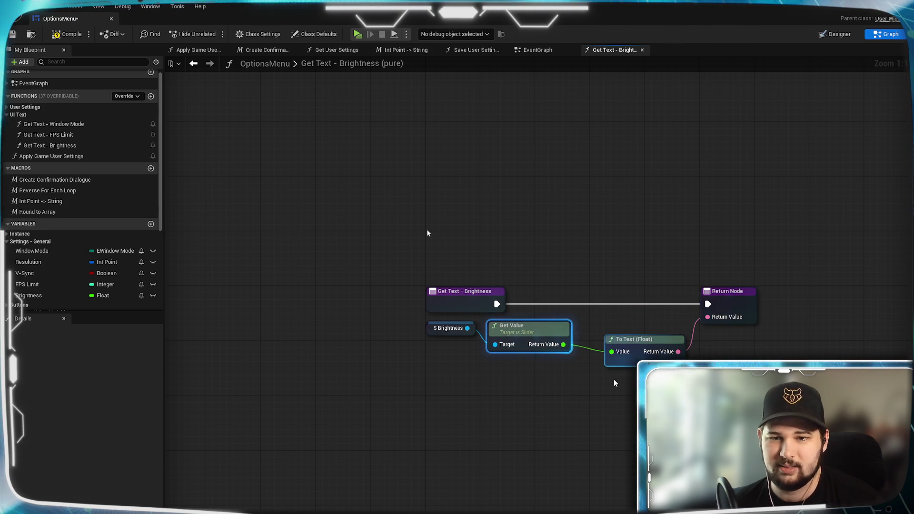
mouse_move(627, 339)
left_mouse_down()
mouse_move(598, 325)
mouse_move(555, 327)
left_mouse_up()
left_click(561, 328, "shift")
left_click_drag(736, 296, 696, 296)
left_click(70, 34)
key("ctrl+s")
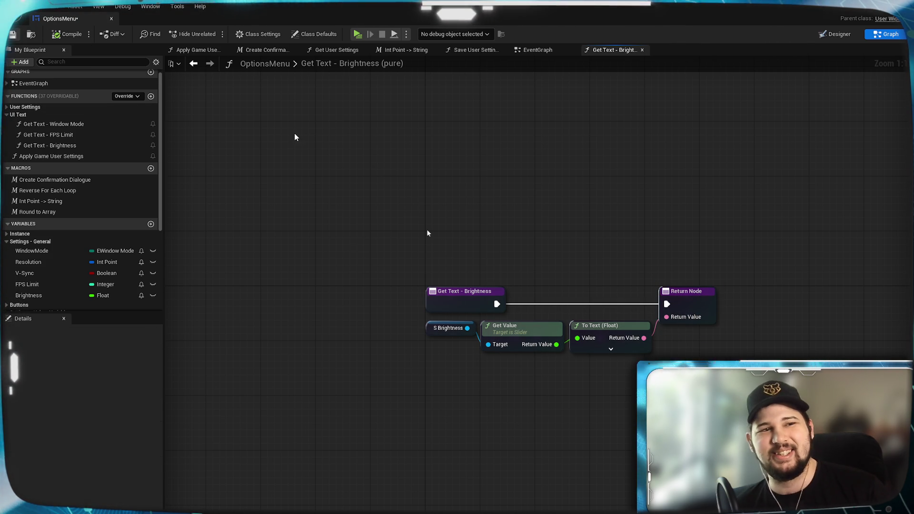
left_click(357, 35)
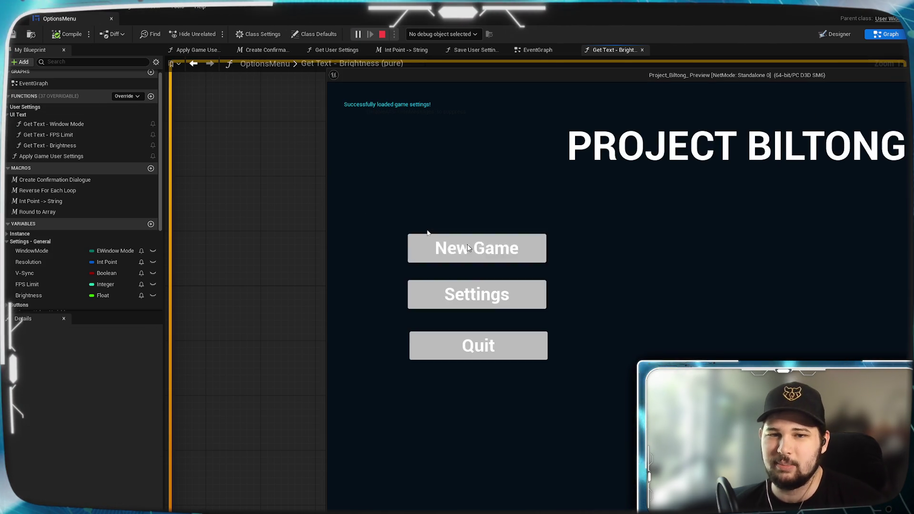
left_click(487, 299)
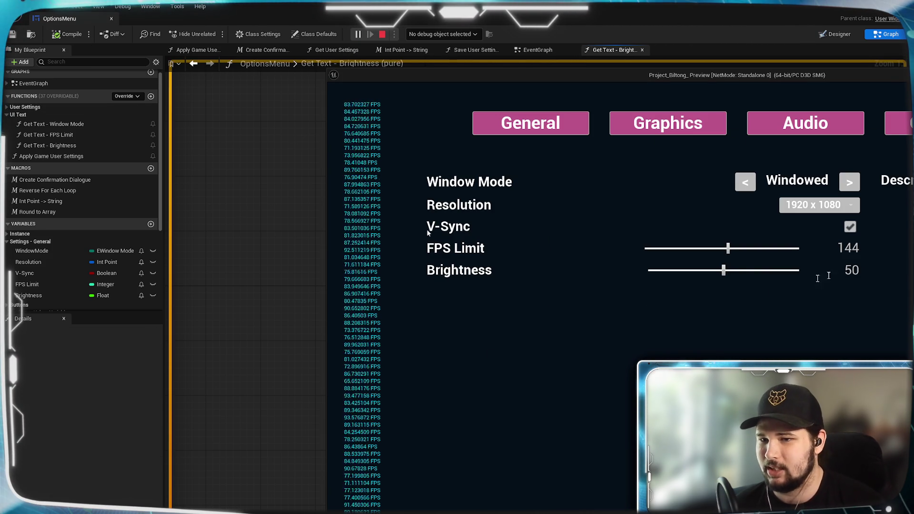
mouse_move(723, 270)
left_mouse_down()
mouse_move(762, 271)
mouse_move(657, 265)
mouse_move(816, 265)
mouse_move(631, 267)
mouse_move(711, 274)
left_mouse_up()
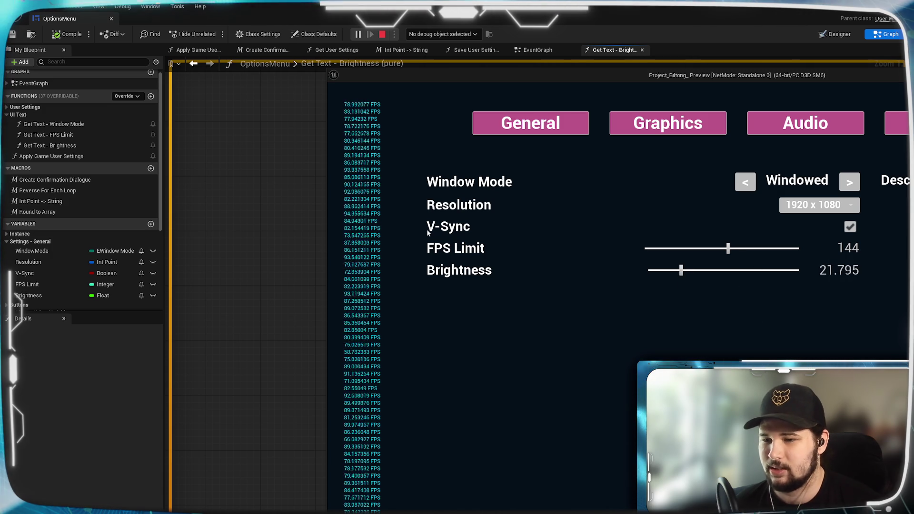
key("Escape")
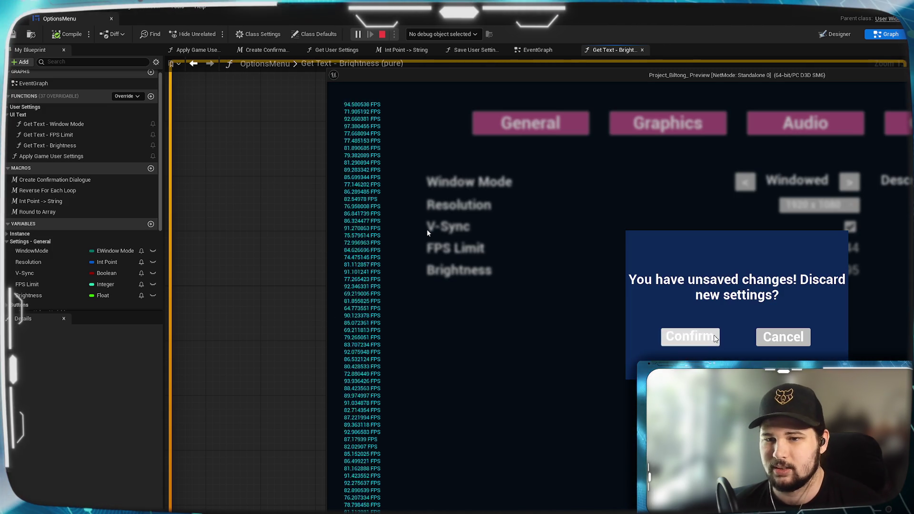
left_click(716, 338)
left_click(526, 352)
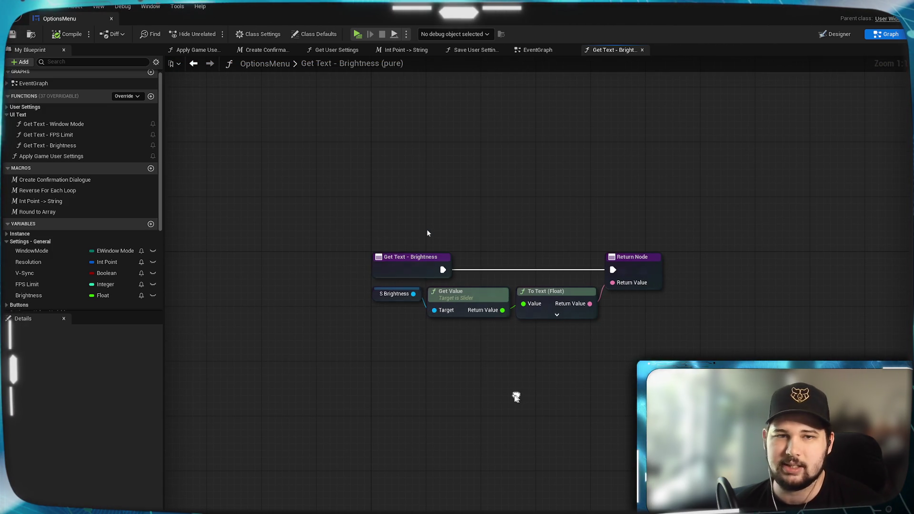
Step: Review the On Value Changed (S_Brightness) event in the EventGraph, then return to the Designer layout
left_click(548, 50)
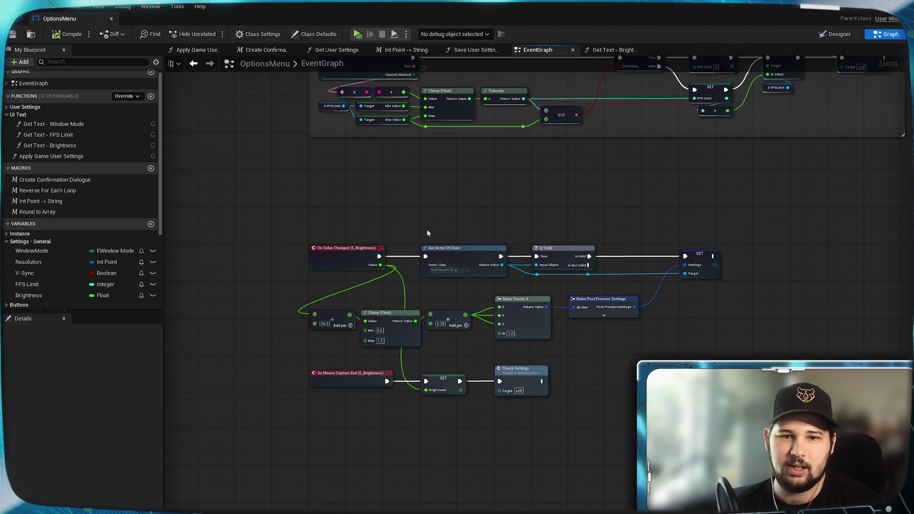
scroll(580, 312, "up", 2)
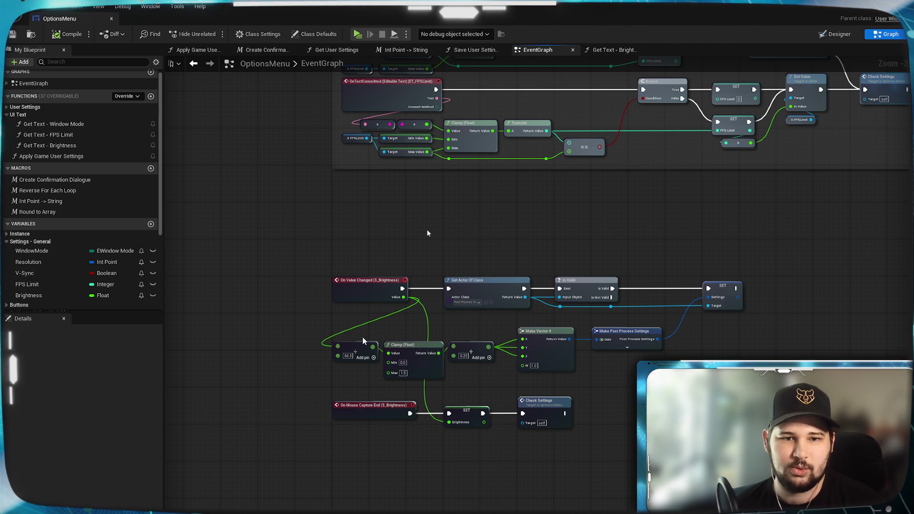
left_click(354, 298)
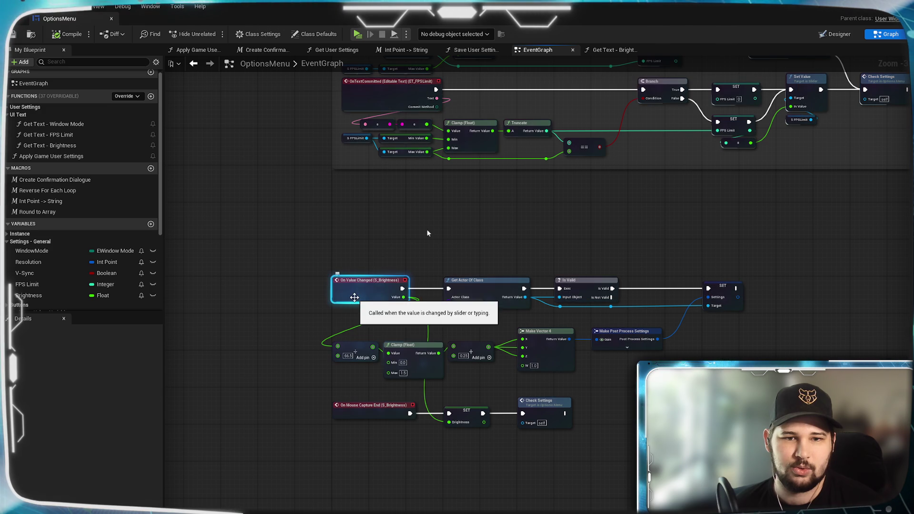
left_click(317, 324)
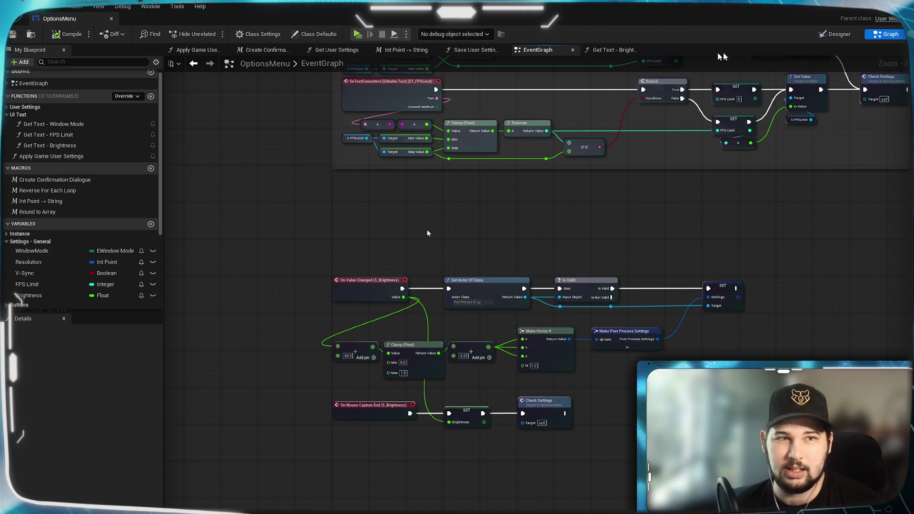
left_click(834, 34)
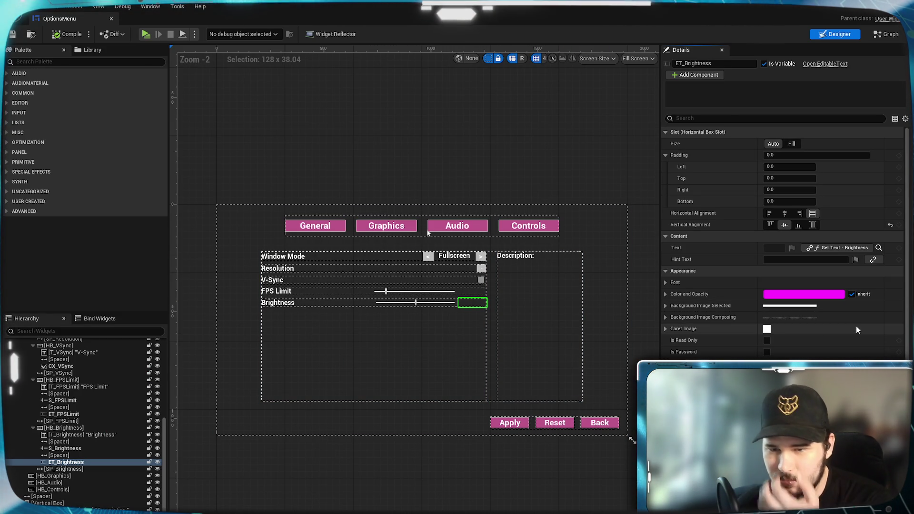
Step: Look through ET_Brightness's Details, then select the S_Brightness slider in the Hierarchy
scroll(857, 330, "down", 6)
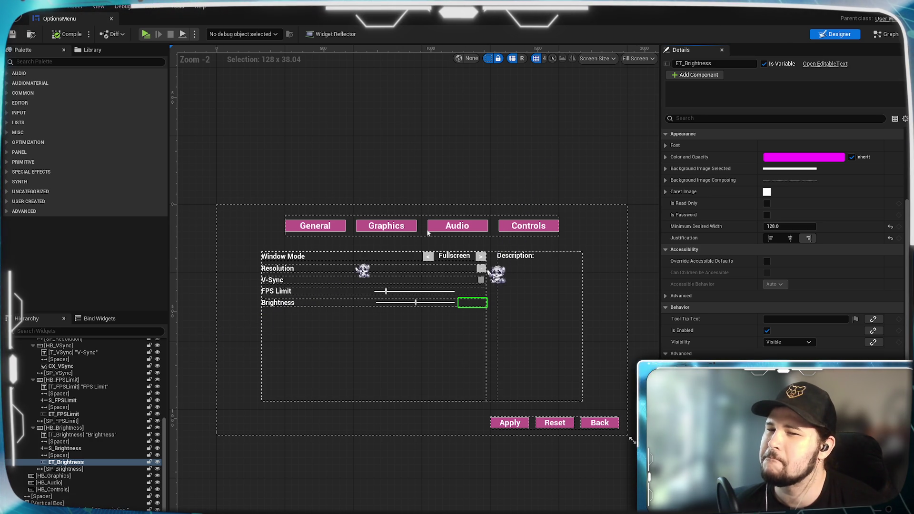
scroll(784, 238, "up", 6)
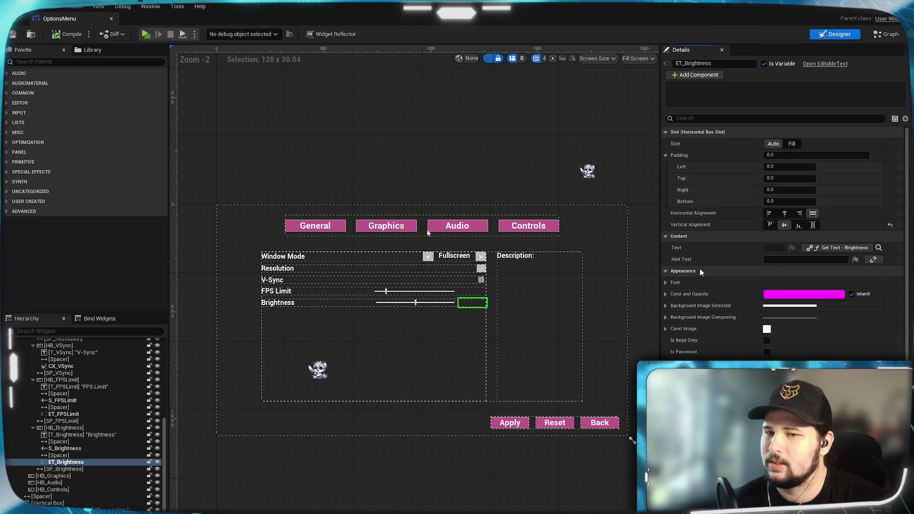
scroll(696, 328, "down", 3)
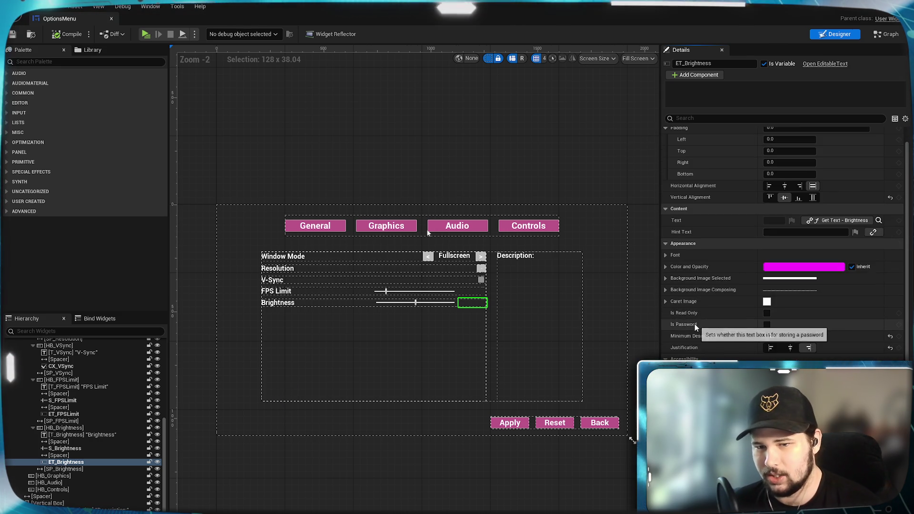
scroll(706, 356, "down", 1)
scroll(709, 353, "down", 2)
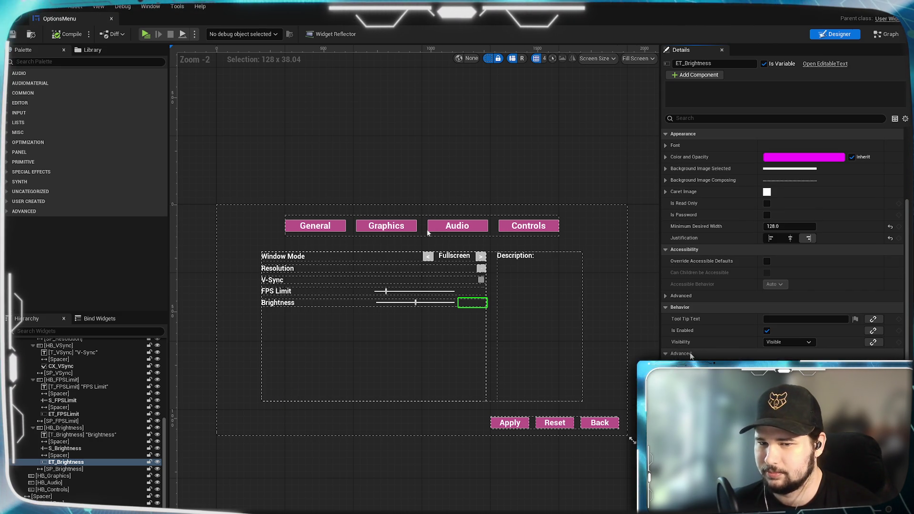
scroll(696, 356, "down", 3)
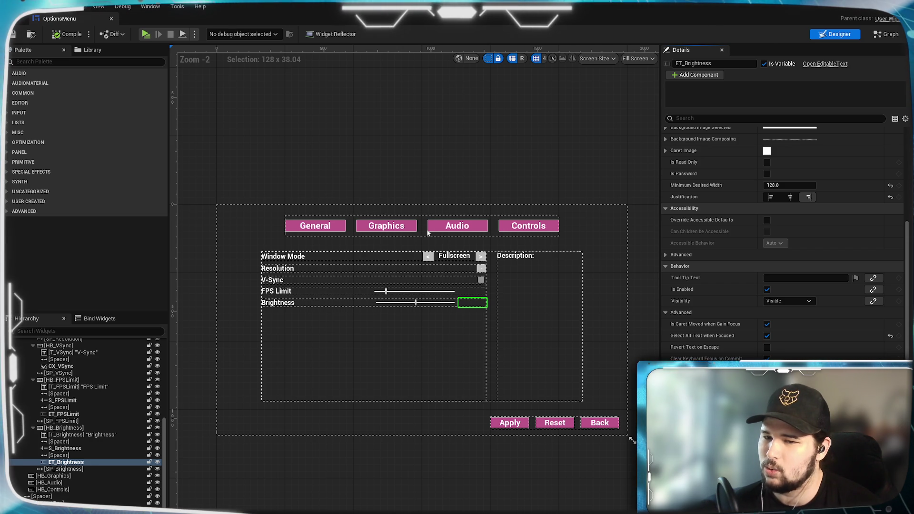
scroll(781, 238, "down", 5)
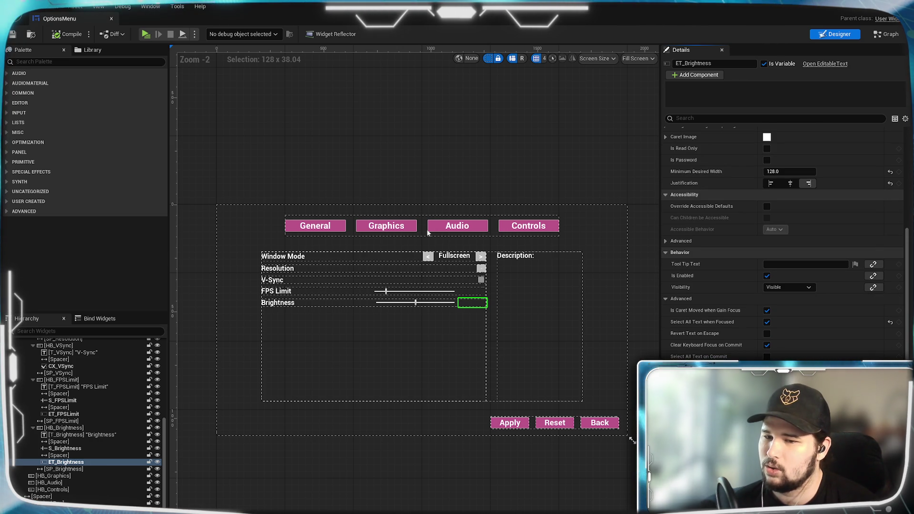
scroll(781, 238, "down", 3)
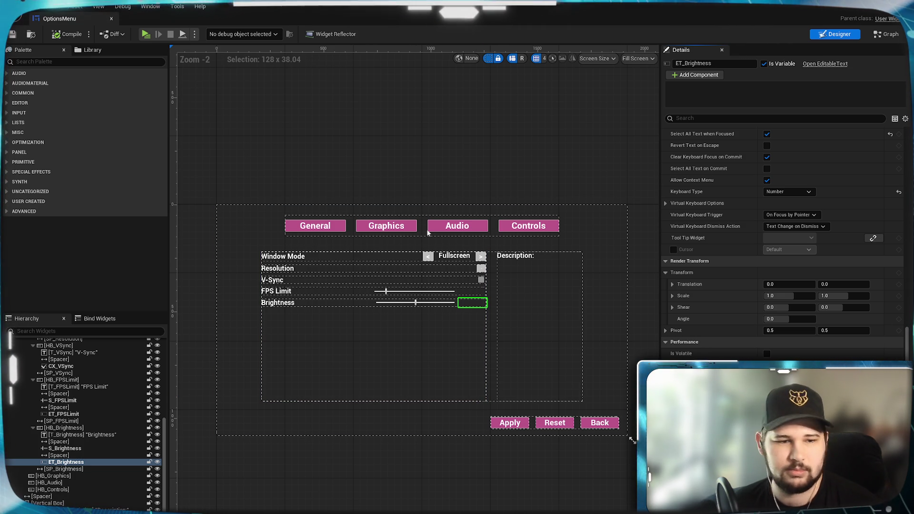
left_click(418, 303)
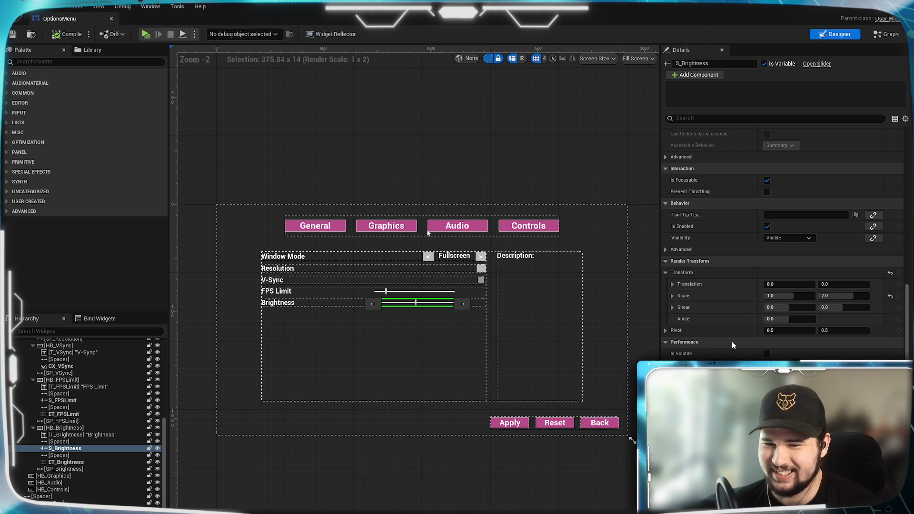
Step: Check the slider's value 50.0, range 0.0–100.0 and step size 1.0, then compile and save OptionsMenu
scroll(732, 346, "up", 10)
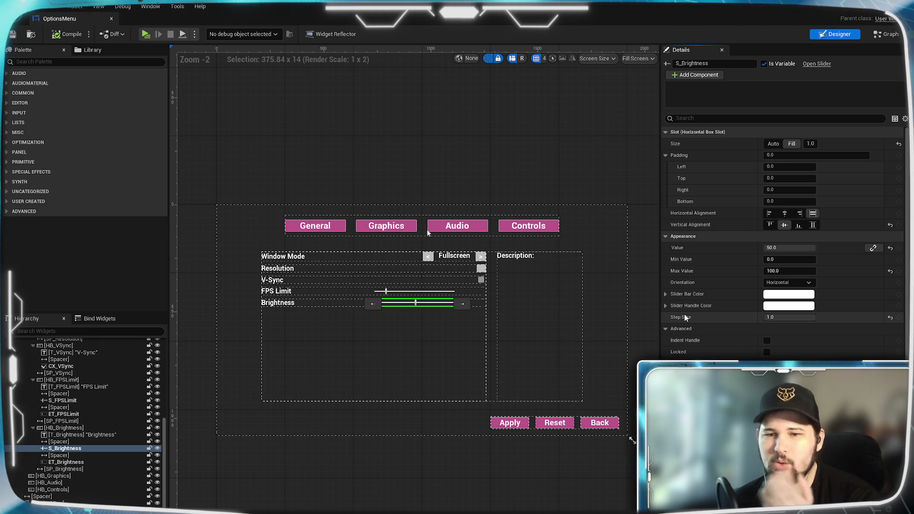
mouse_move(691, 320)
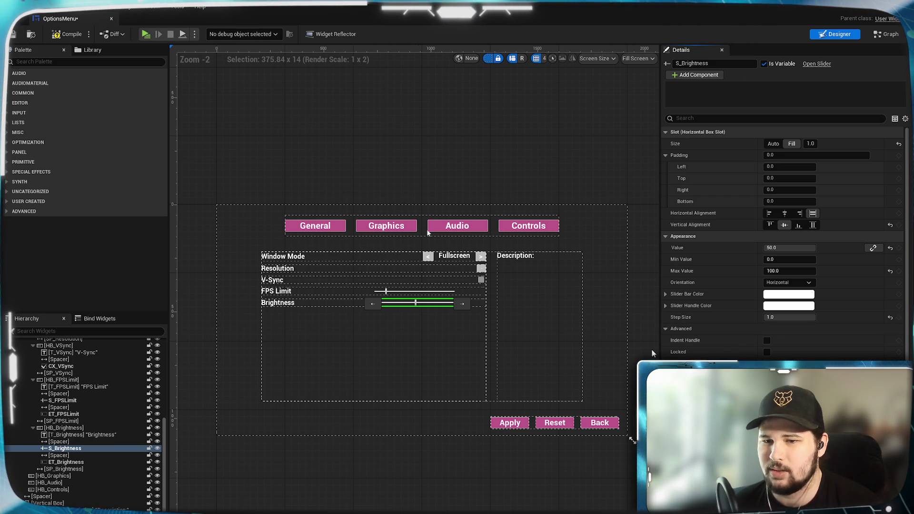
left_click(63, 36)
key("ctrl+s")
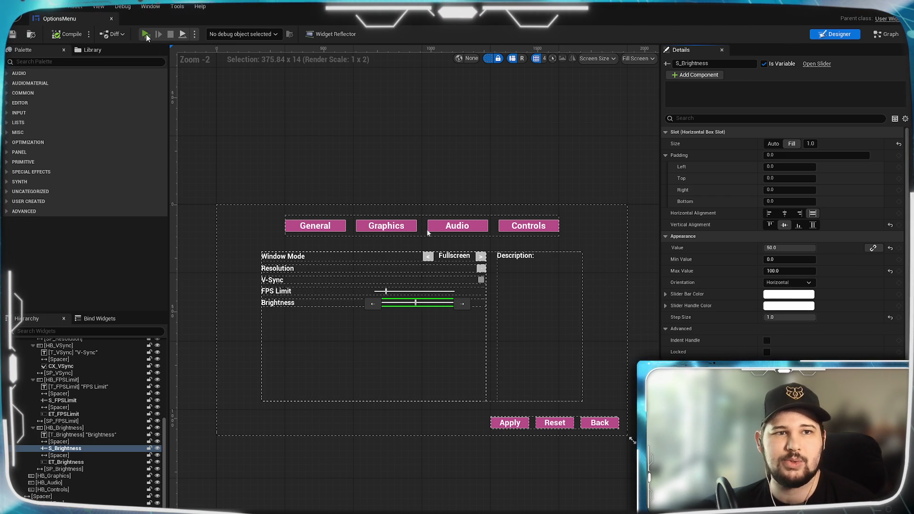
Step: Test-play turning Brightness down in Settings, discard the change, stop the preview, and return to the Graph
left_click(147, 35)
left_click(455, 300)
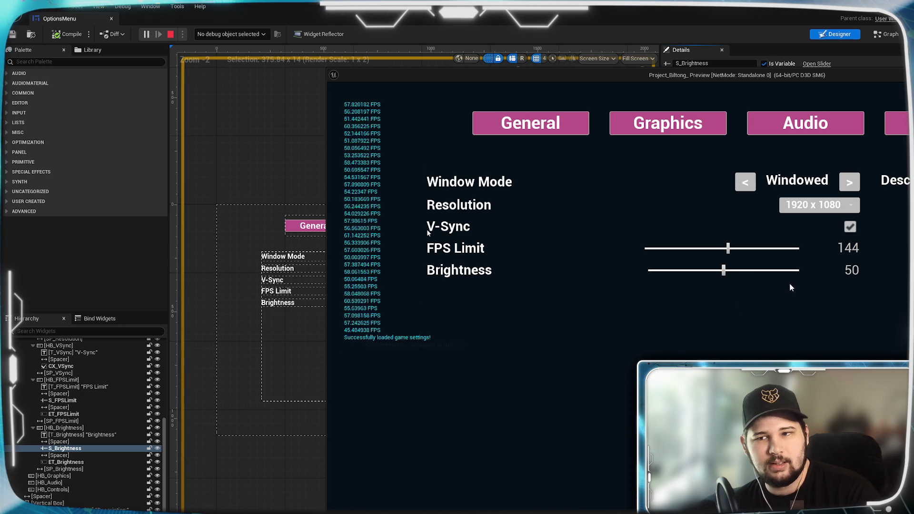
mouse_move(724, 270)
left_mouse_down()
mouse_move(653, 270)
mouse_move(871, 268)
mouse_move(581, 253)
mouse_move(638, 280)
mouse_move(804, 271)
mouse_move(557, 270)
left_mouse_up()
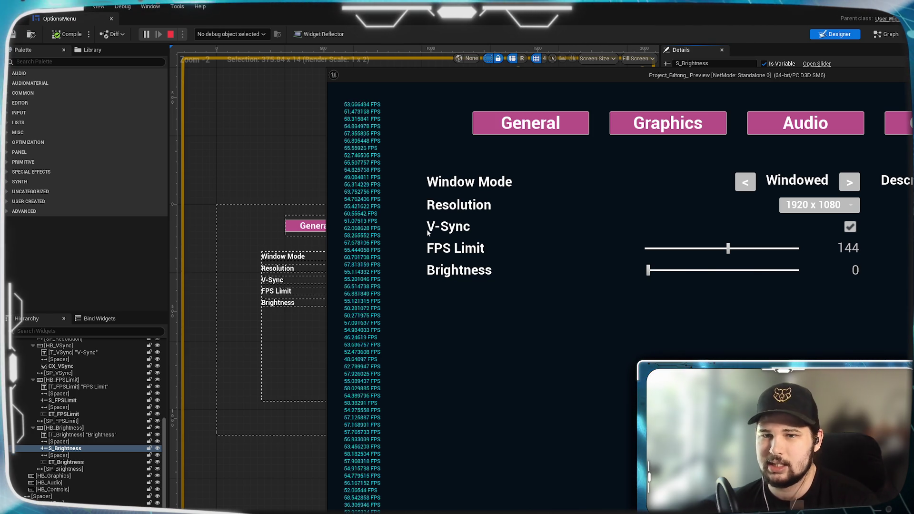
key("Escape")
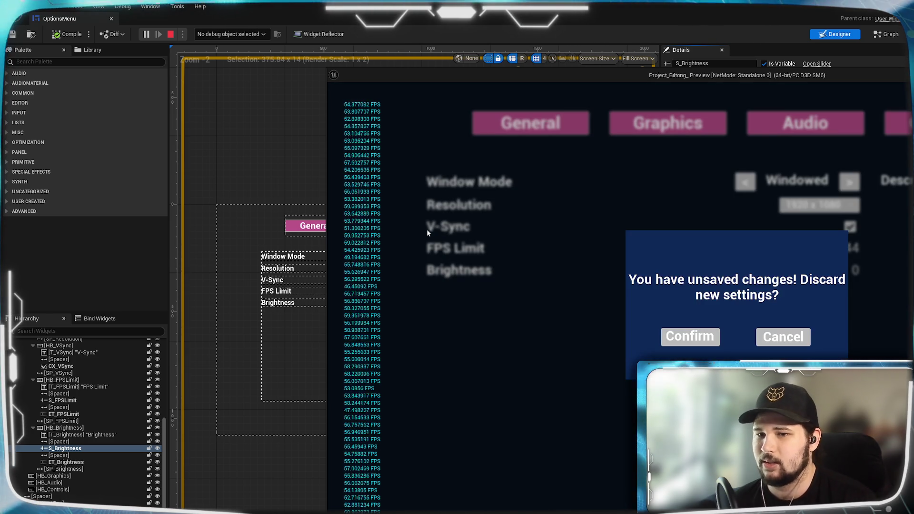
left_click(690, 336)
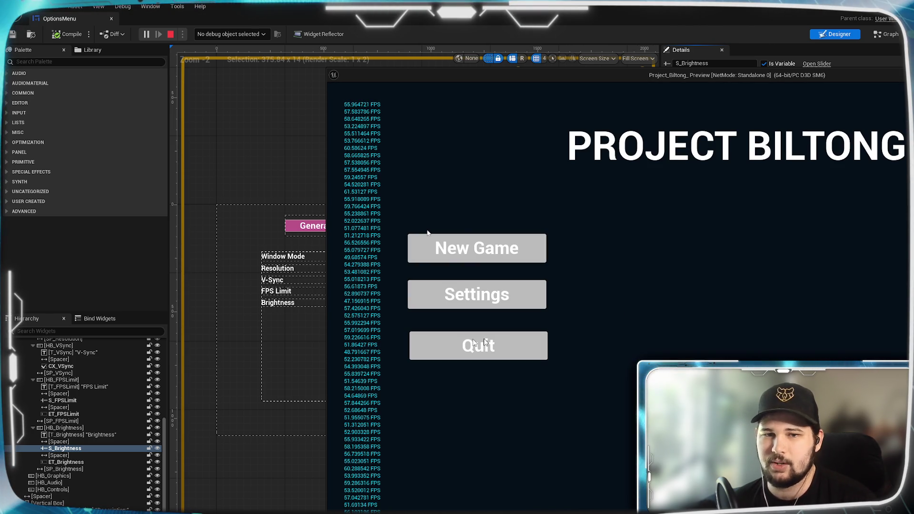
key("Escape")
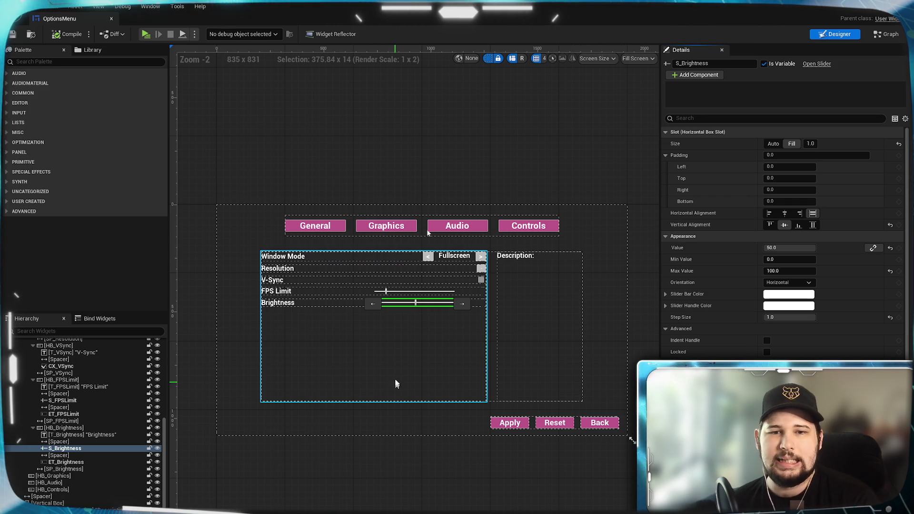
left_click(886, 34)
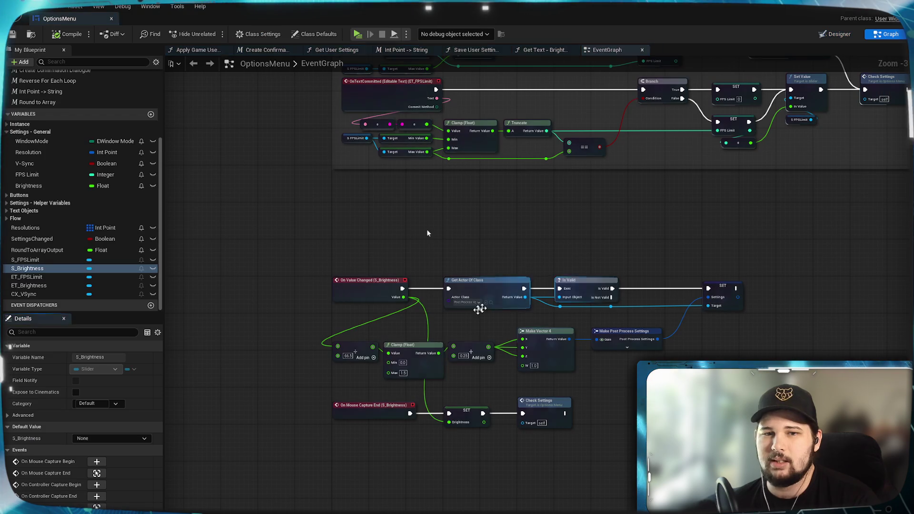
Step: Rearrange the S_Brightness handler nodes, moving the On Mouse Capture End row up closer to the rest
scroll(428, 233, "up", 2)
mouse_move(666, 471)
left_mouse_down()
mouse_move(595, 452)
mouse_move(362, 328)
mouse_move(378, 346)
mouse_move(388, 327)
mouse_move(419, 326)
mouse_move(379, 326)
mouse_move(378, 343)
left_mouse_up()
left_click_drag(634, 388, 363, 480)
left_click_drag(367, 434, 366, 422)
left_click(368, 462)
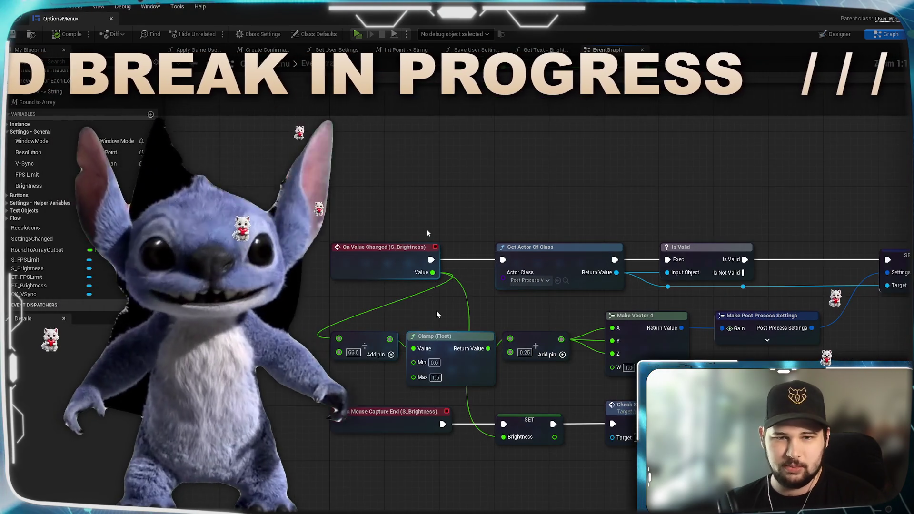
left_click_drag(437, 310, 503, 269)
scroll(504, 270, "up", 1)
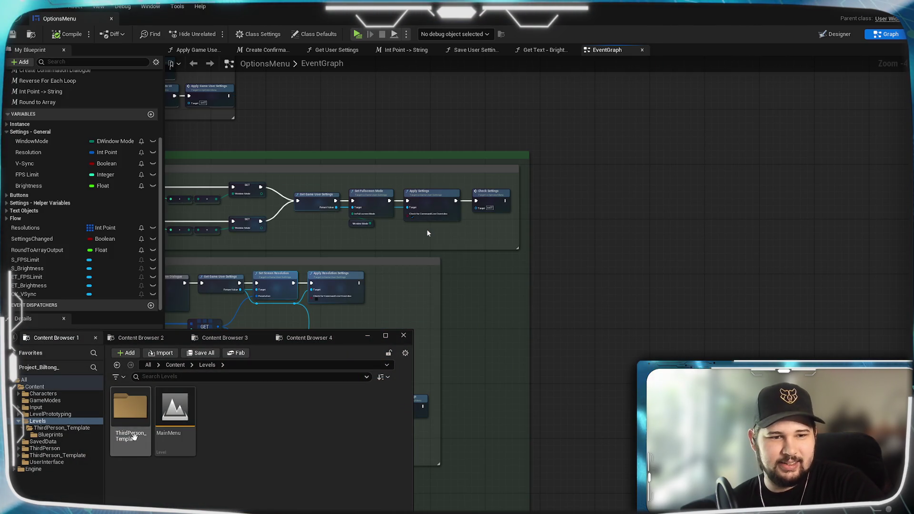
Step: Browse the UserInterface, ThirdPerson_Template and GameModes folders, then open the _GameInstance blueprint
left_click(149, 336)
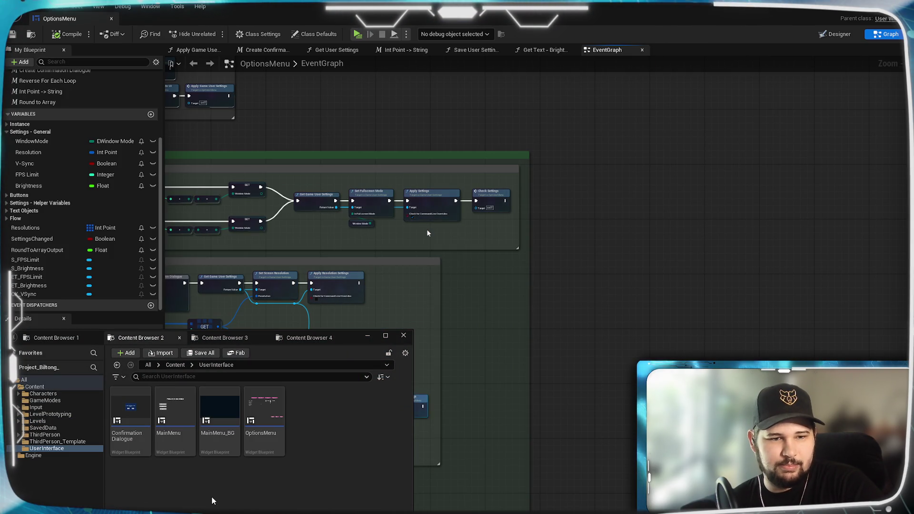
left_click(222, 341)
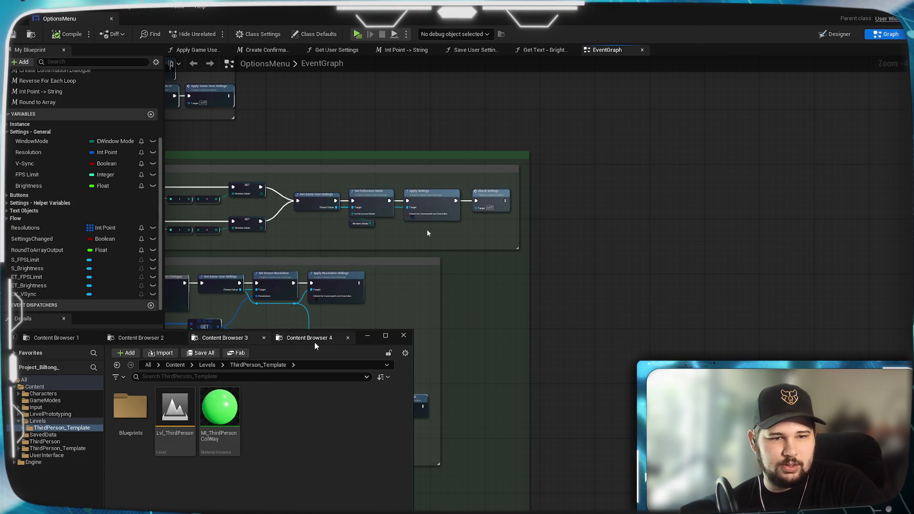
left_click(300, 339)
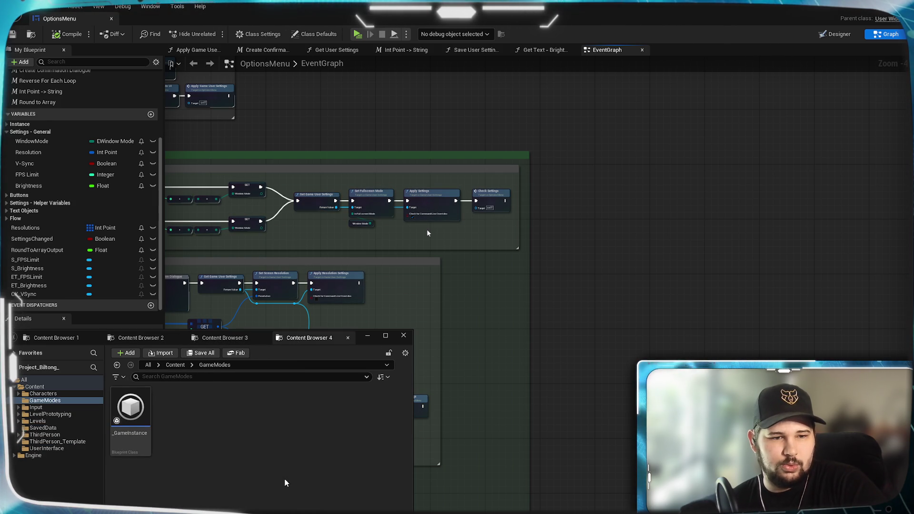
left_click(116, 419)
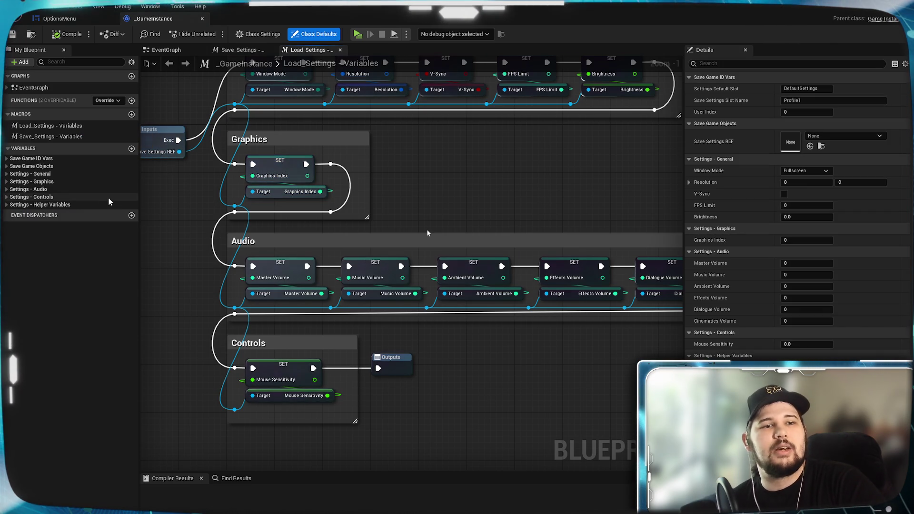
Step: Expand _GameInstance's Settings - Controls, Audio, Graphics and General variables to compare, then return to OptionsMenu
left_click(7, 196)
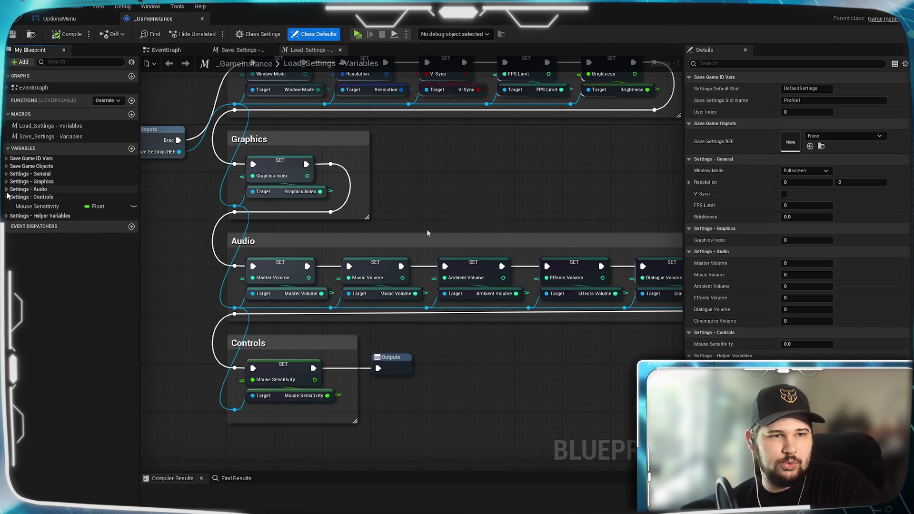
left_click(7, 189)
left_click(7, 181)
left_click(7, 174)
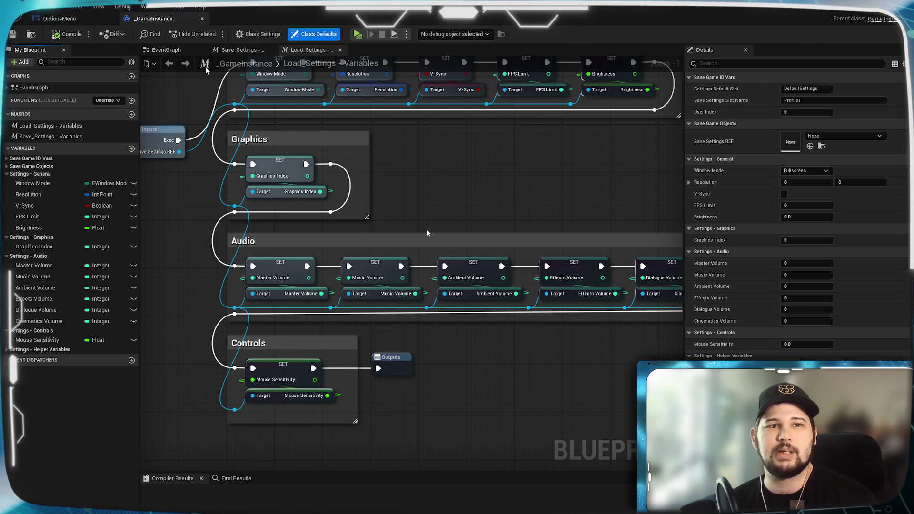
left_click(79, 20)
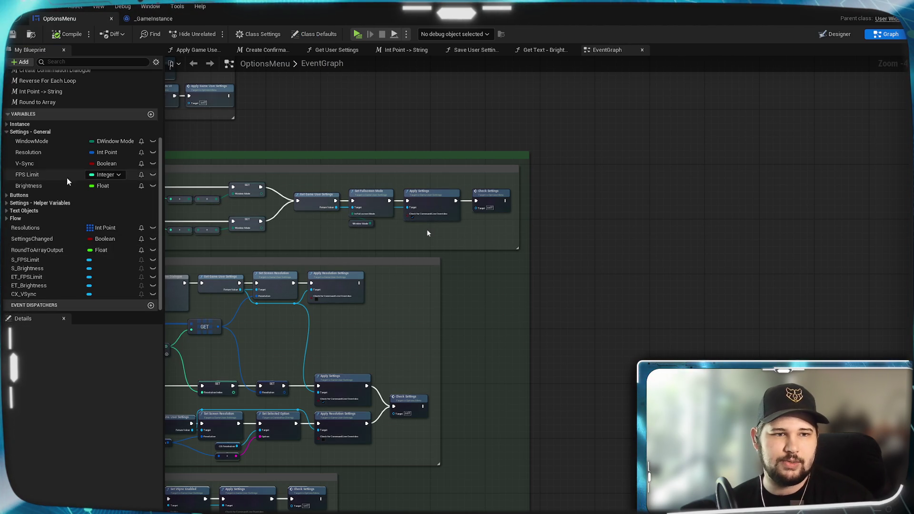
Step: Move the S_FPSLimit variable into a new Sliders category
left_click(43, 228)
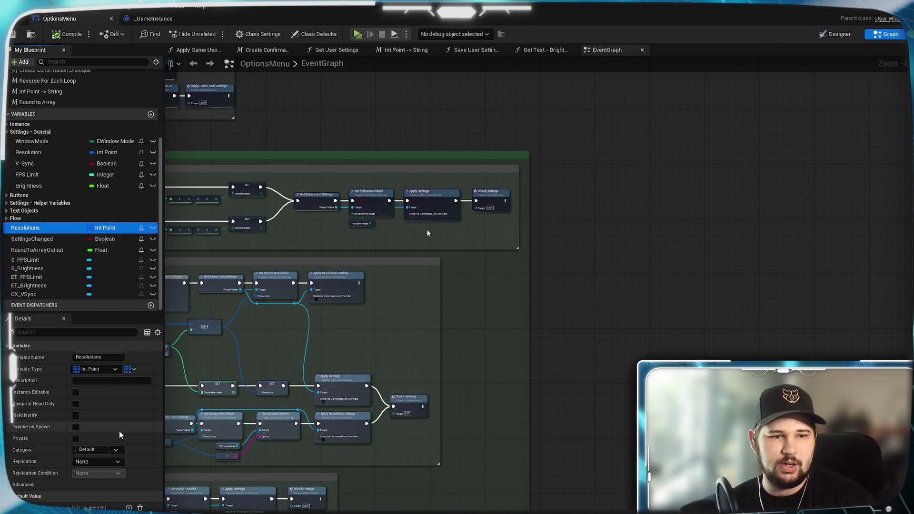
left_click(115, 450)
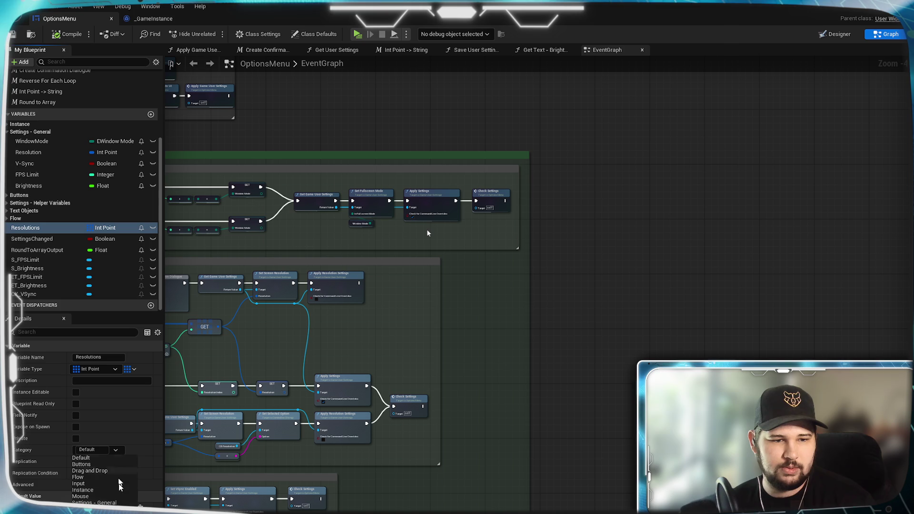
left_click(81, 458)
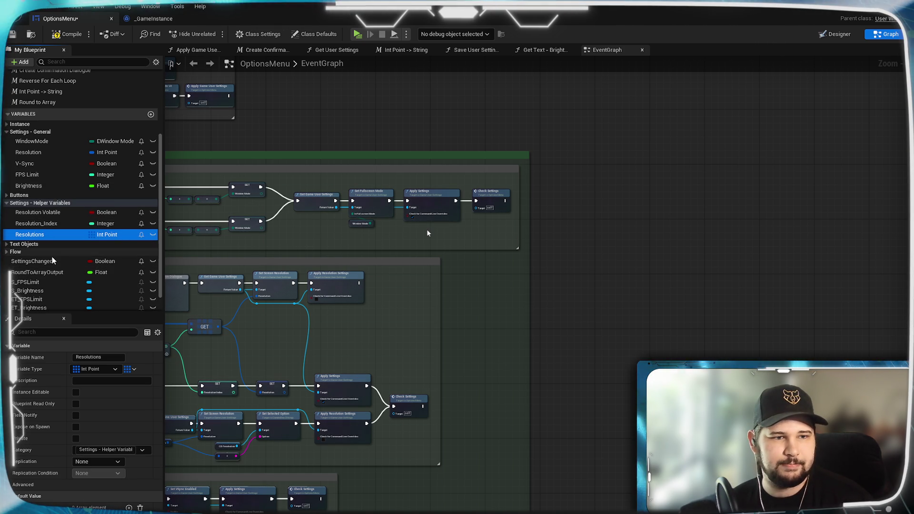
scroll(51, 256, "down", 1)
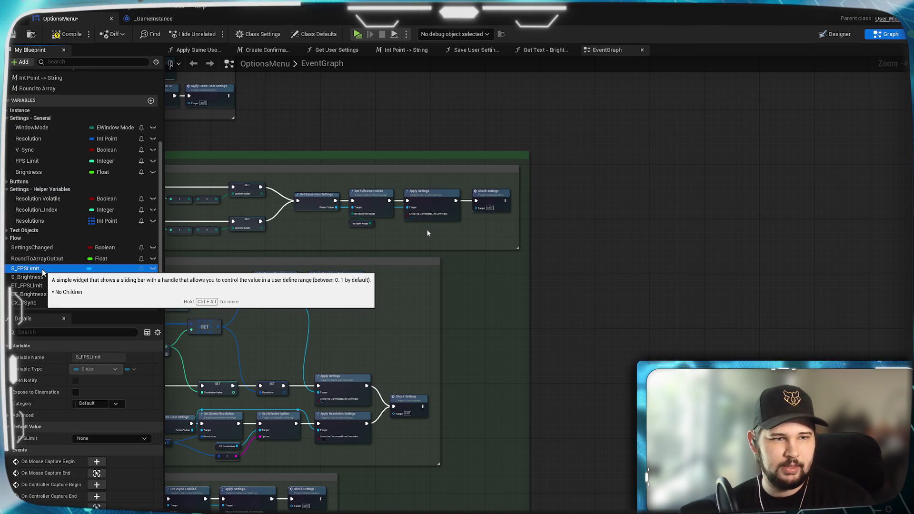
left_click(43, 269)
scroll(42, 260, "up", 1)
scroll(46, 247, "down", 1)
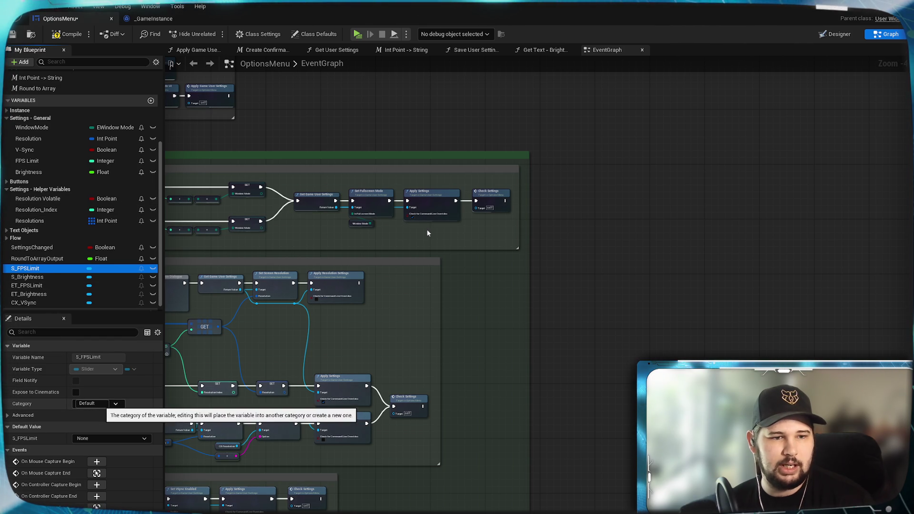
left_click(116, 404)
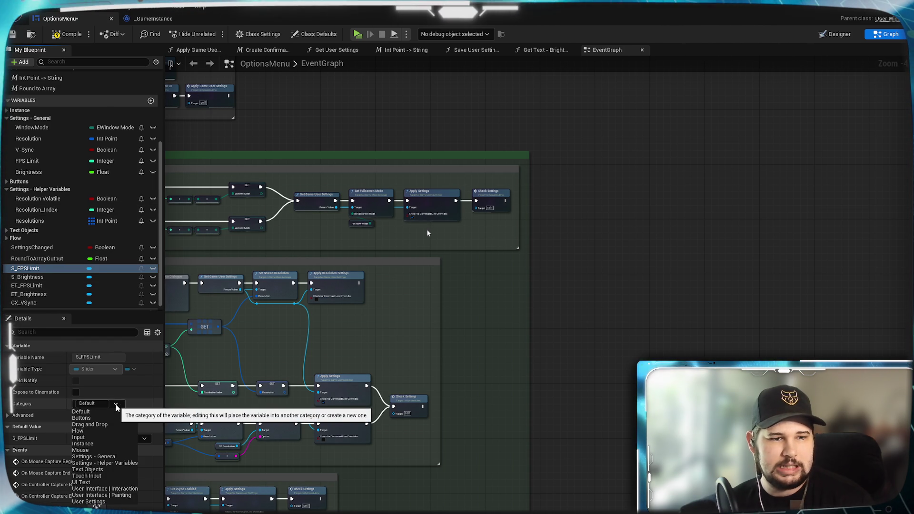
left_click(94, 403)
type("Slider")
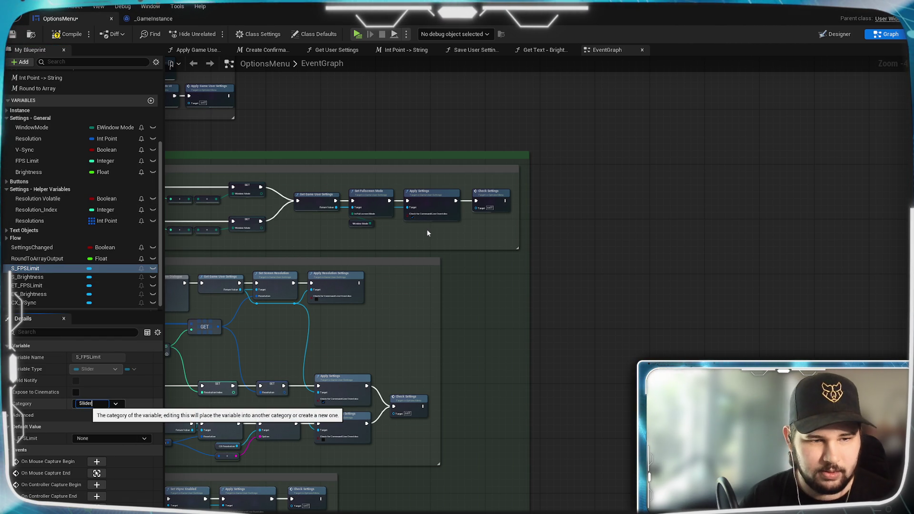
type("s")
key("Return")
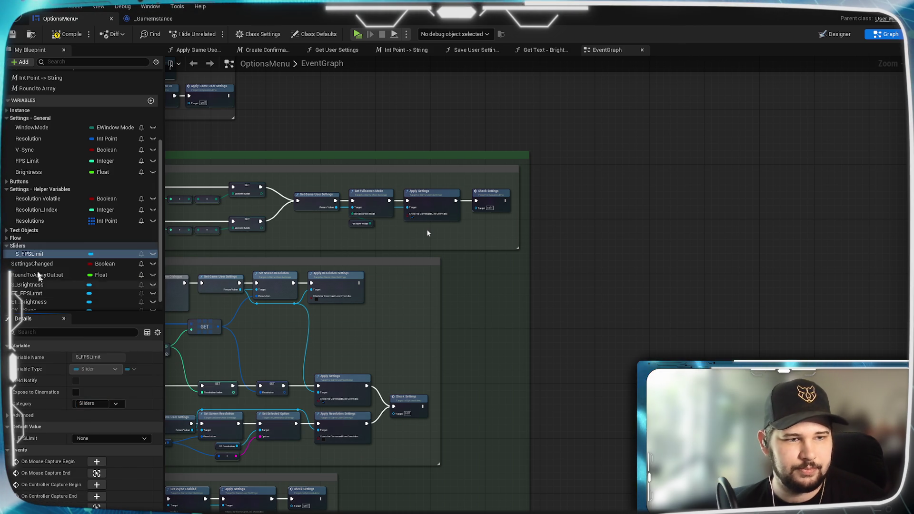
Step: Put S_Brightness into the existing Sliders category
left_click(29, 284)
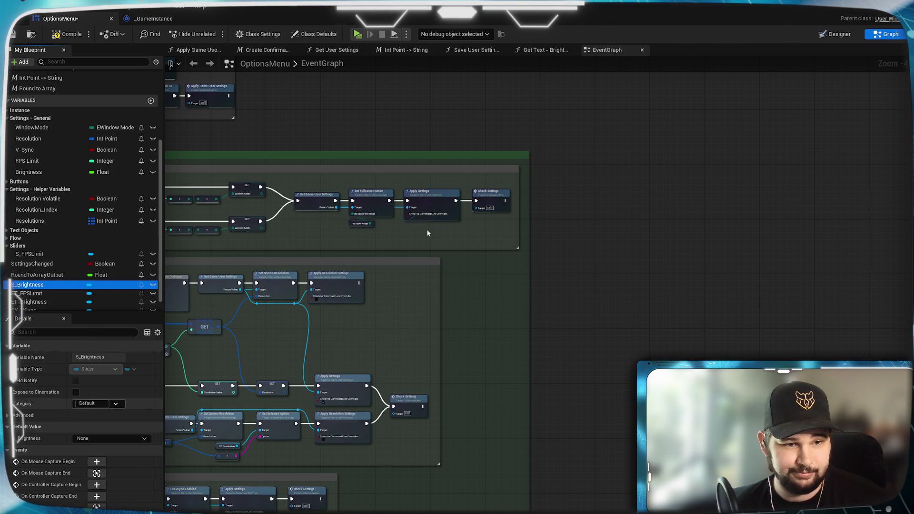
left_click(90, 403)
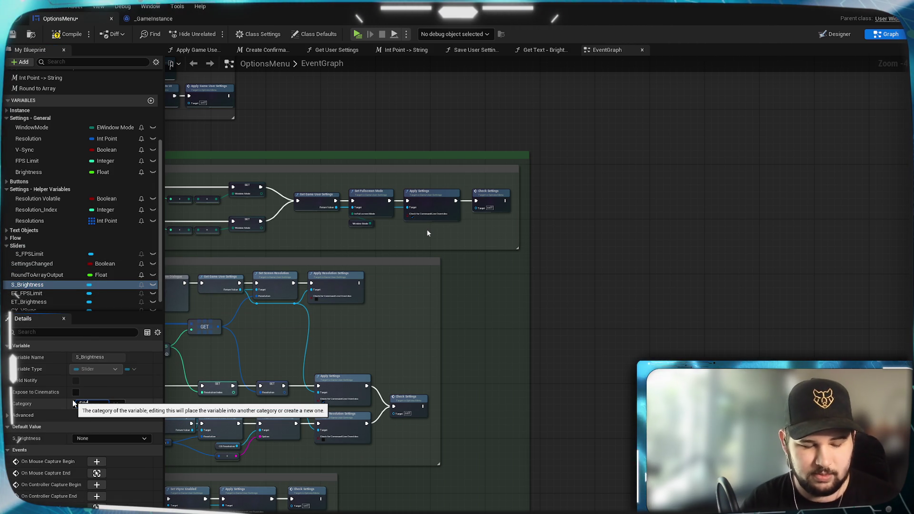
key("Return")
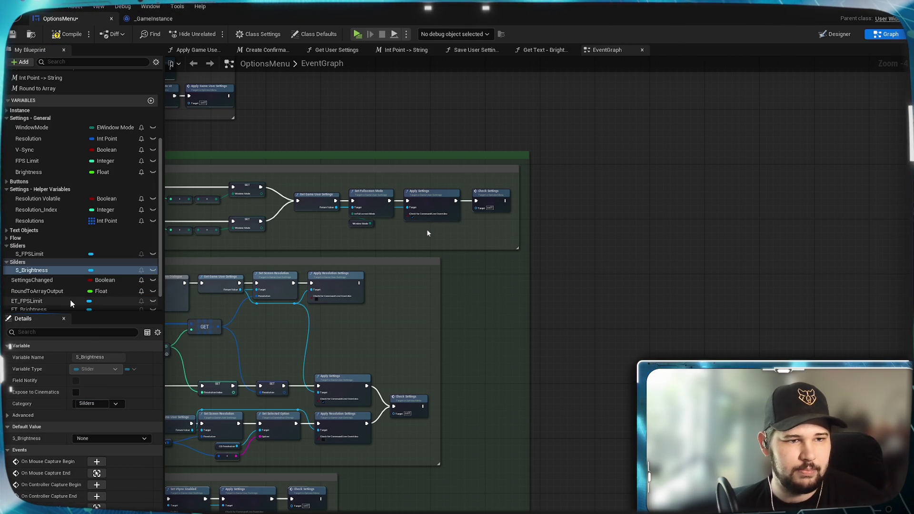
left_click(116, 403)
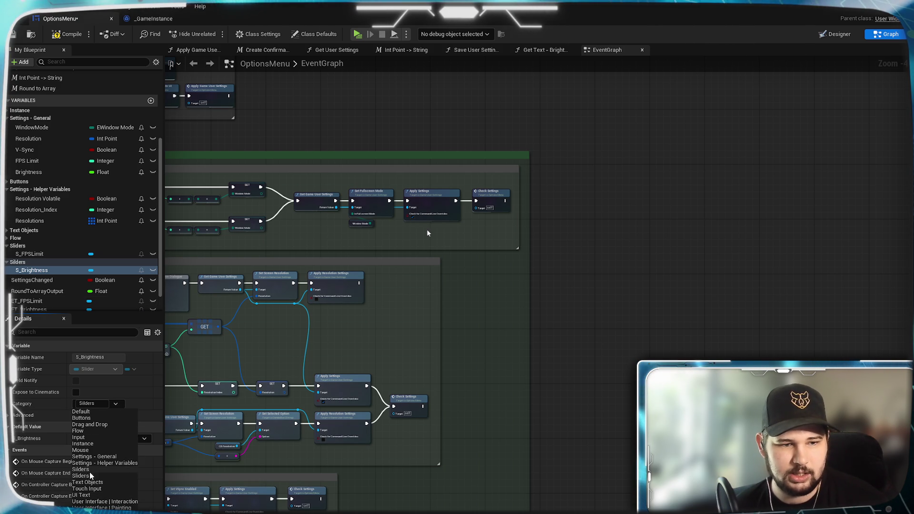
left_click(52, 394)
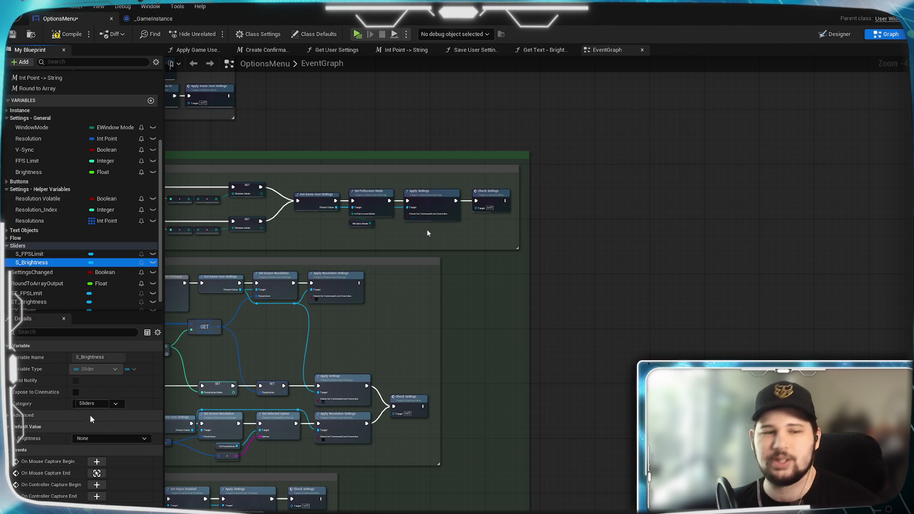
Step: Move ET_FPSLimit and ET_Brightness into the Text Objects category
scroll(53, 257, "down", 1)
left_click(48, 279)
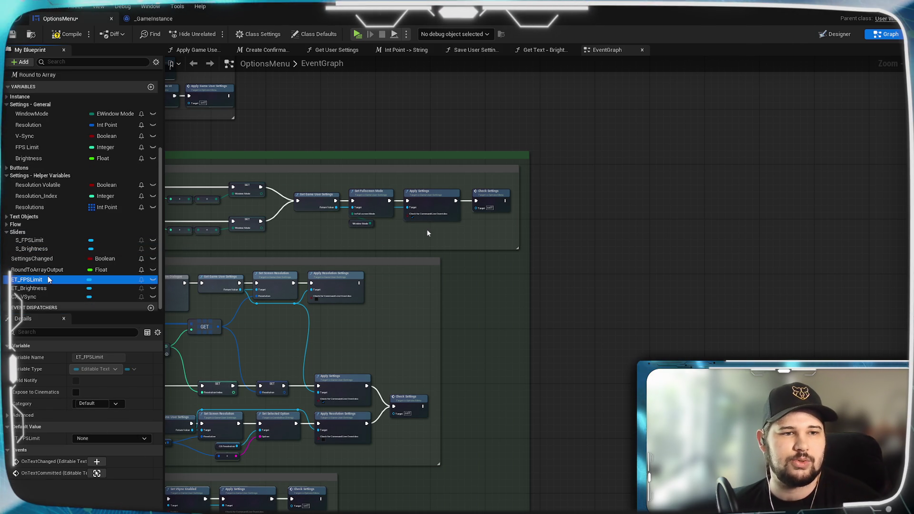
left_click(24, 217)
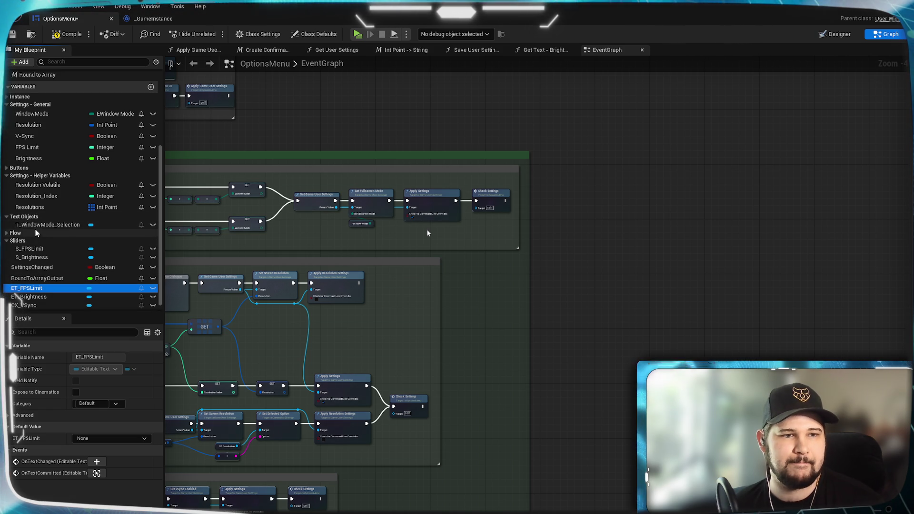
left_click(116, 405)
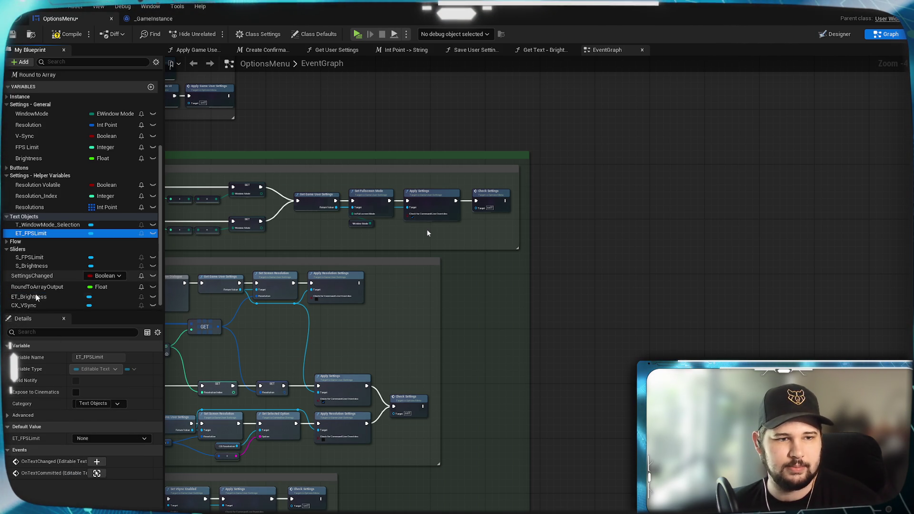
left_click(30, 296)
left_click(115, 403)
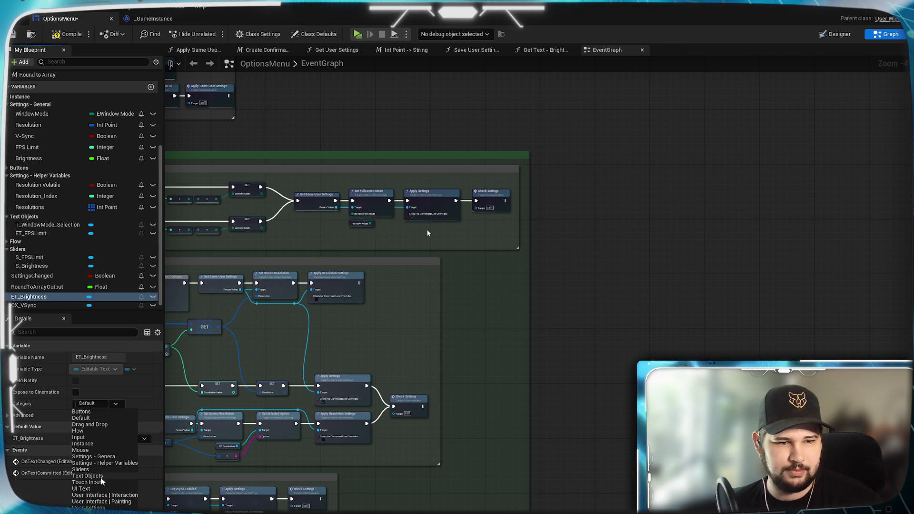
left_click(99, 476)
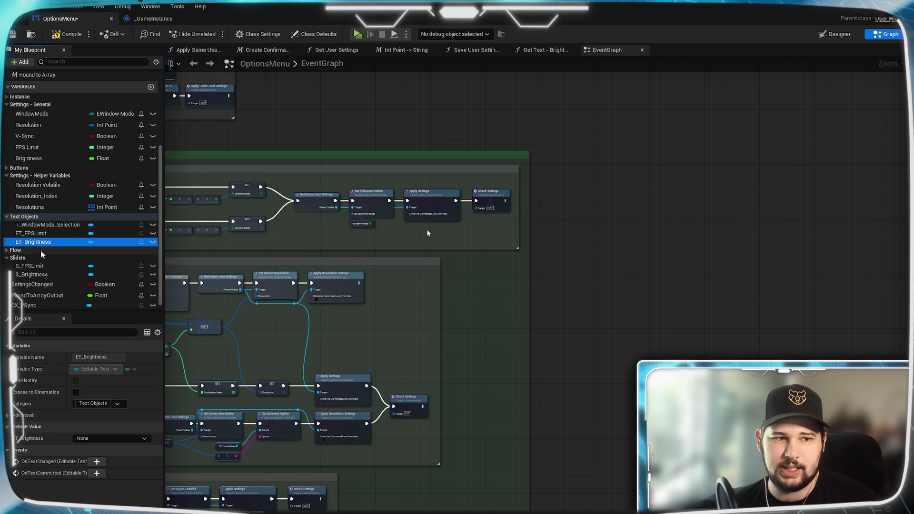
Step: Put CX_VSync into the Buttons category
scroll(38, 295, "down", 1)
left_click(38, 294)
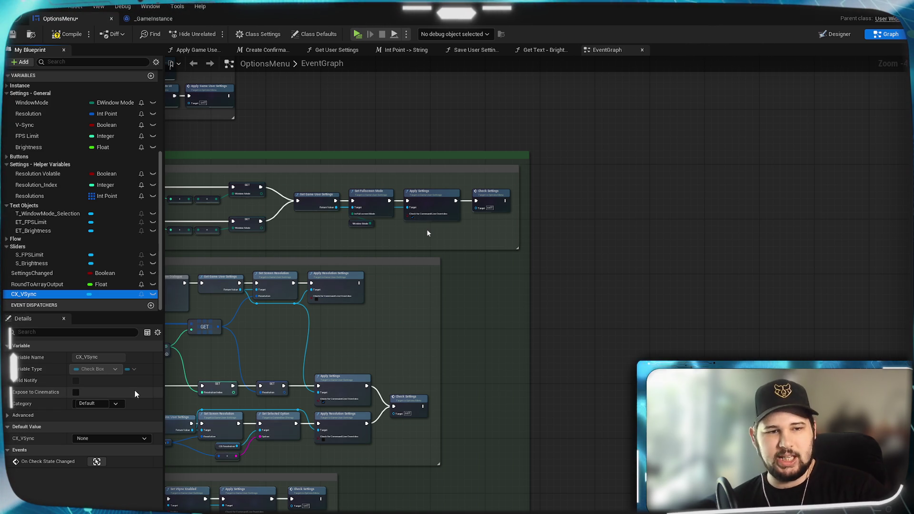
left_click(119, 404)
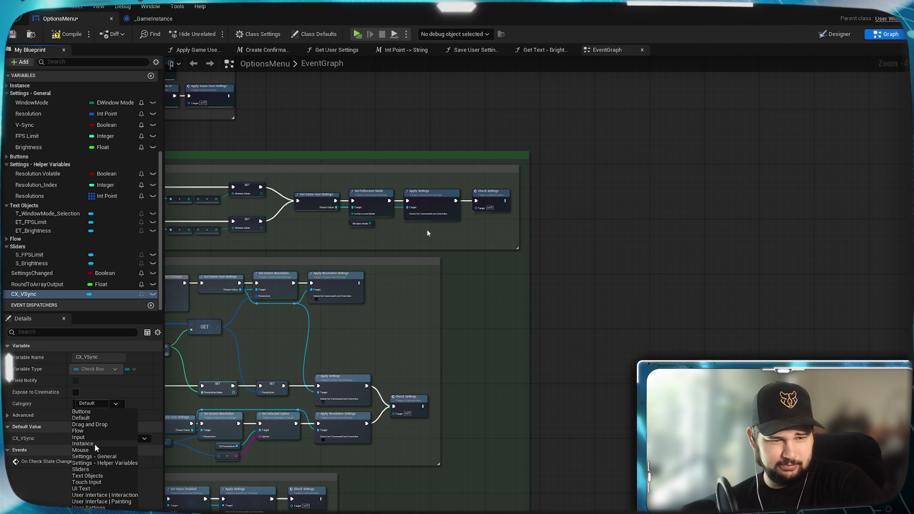
left_click(89, 417)
Step: File the Float variable RoundToArrayOutput under Settings - Helper Variables
scroll(43, 269, "down", 3)
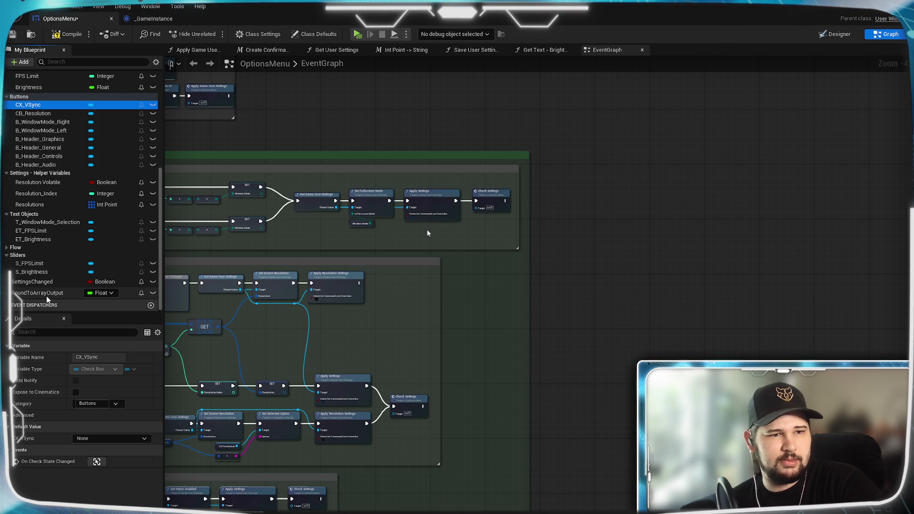
left_click(47, 294)
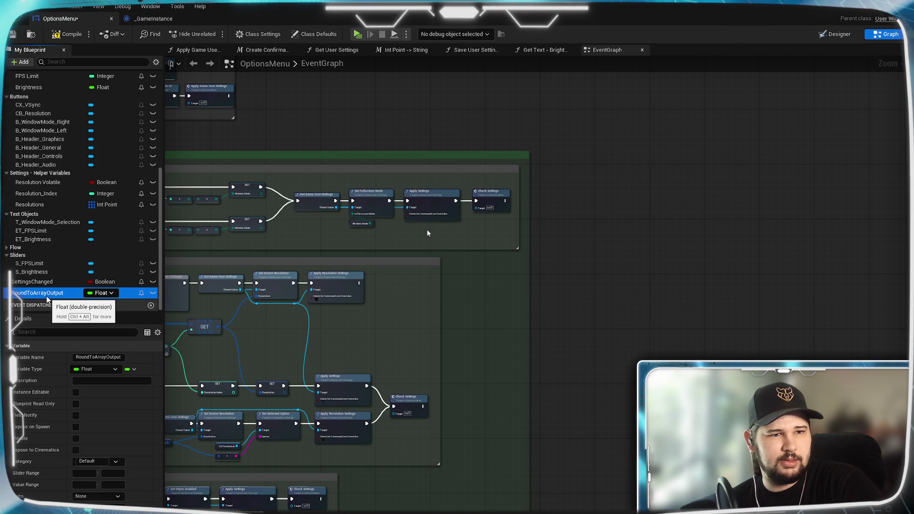
left_click(114, 369)
left_click(112, 375)
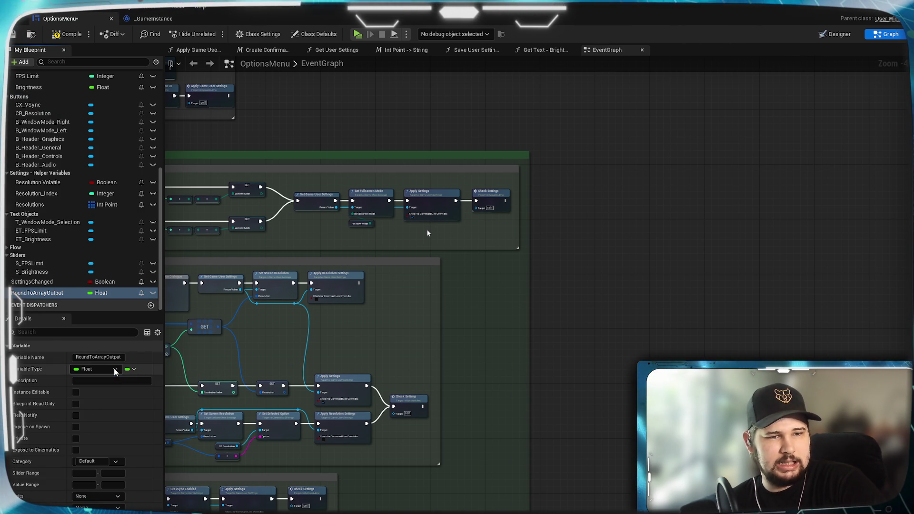
left_click(119, 466)
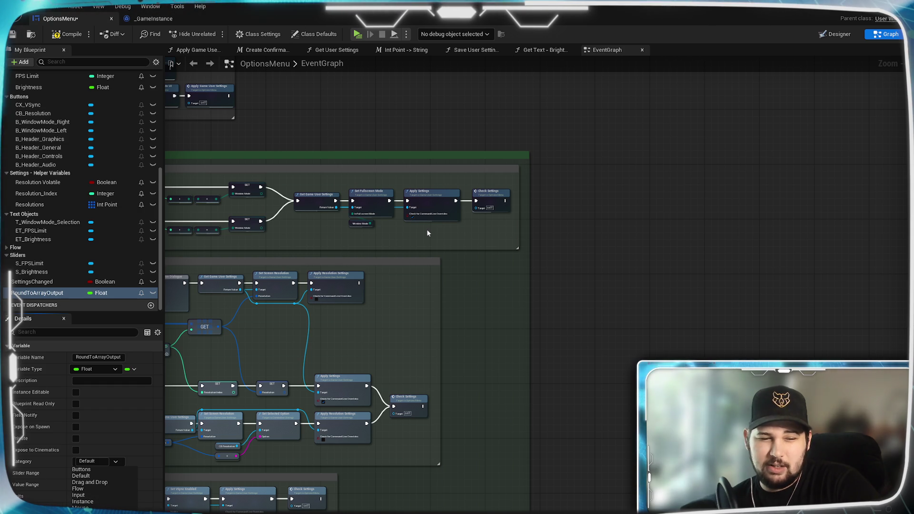
key("Return")
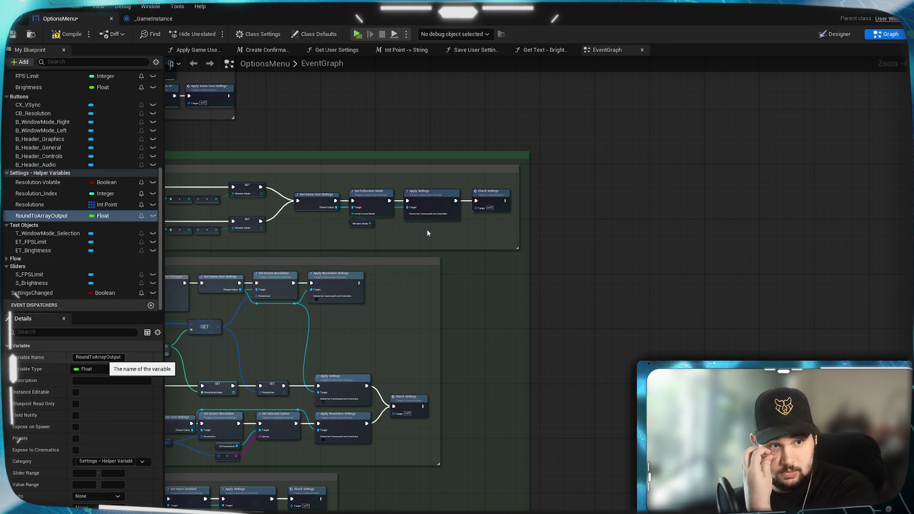
left_click(46, 294)
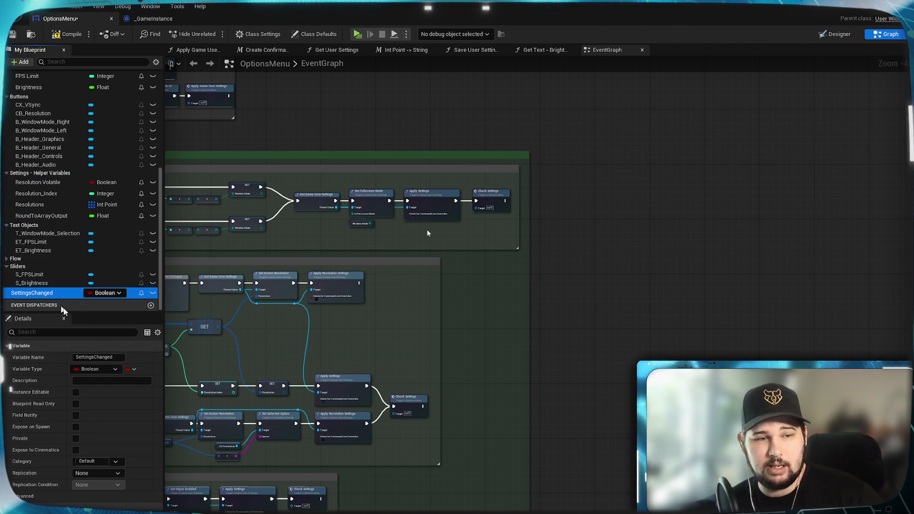
Step: Keep SettingsChanged as Boolean and put it in the Instance category
left_click(119, 369)
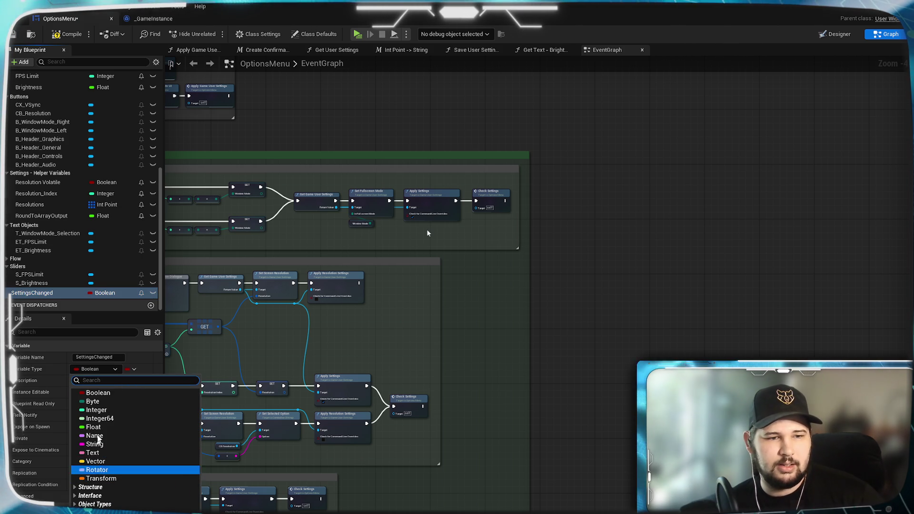
left_click(118, 371)
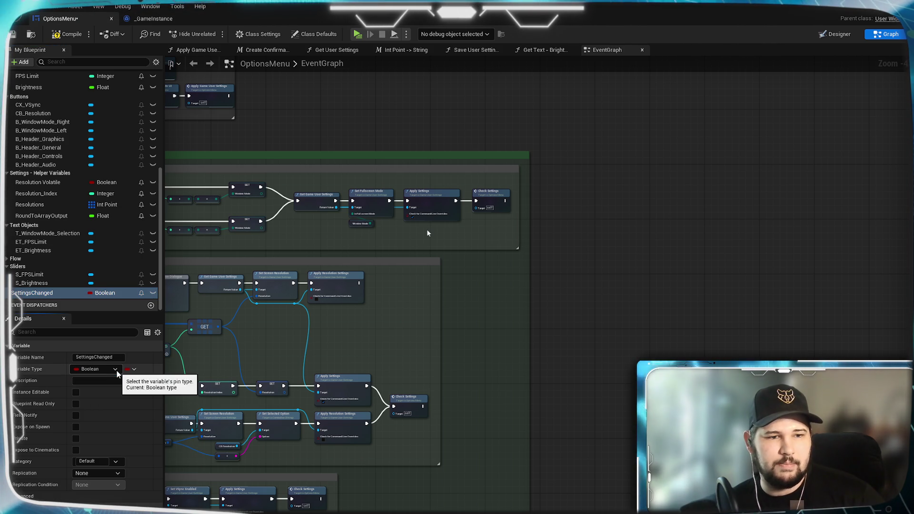
left_click(114, 461)
left_click(83, 502)
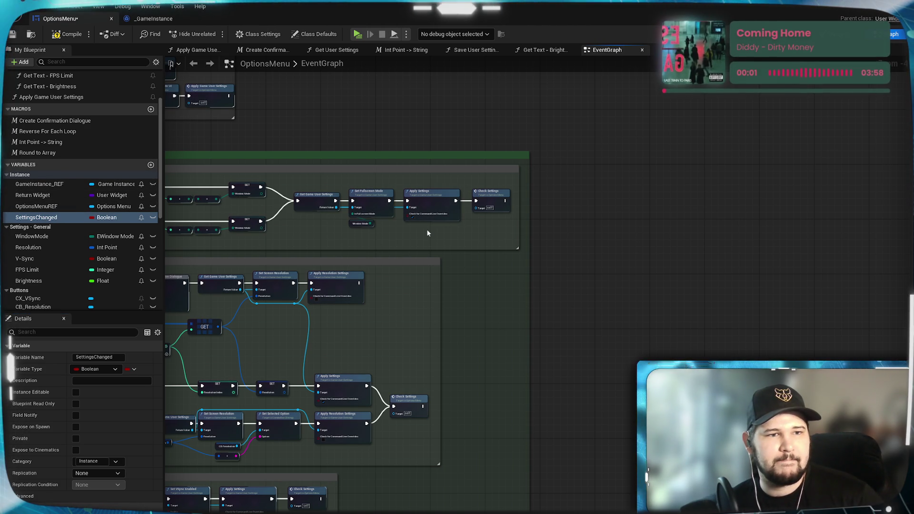
Step: Pan around the OptionsMenu event graph and save the blueprint
left_click_drag(427, 233, 555, 169)
scroll(427, 233, "down", 3)
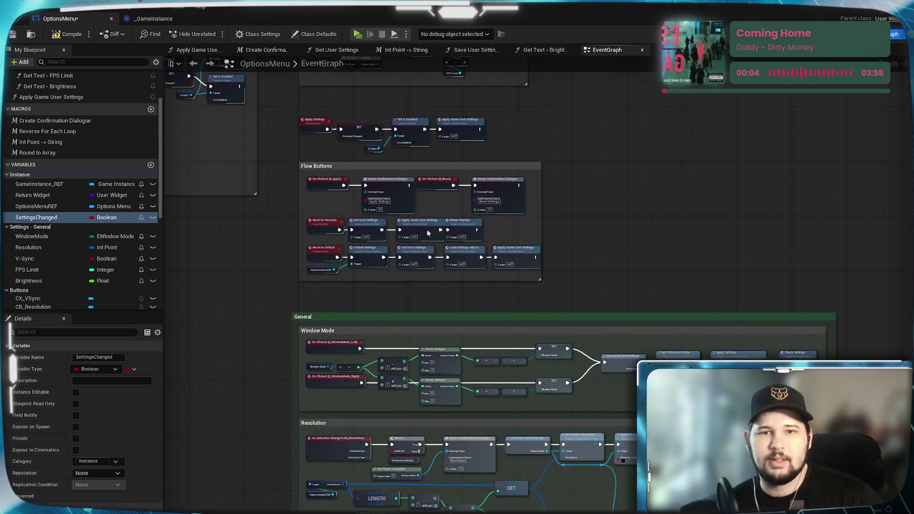
scroll(428, 234, "up", 3)
left_click_drag(427, 233, 478, 291)
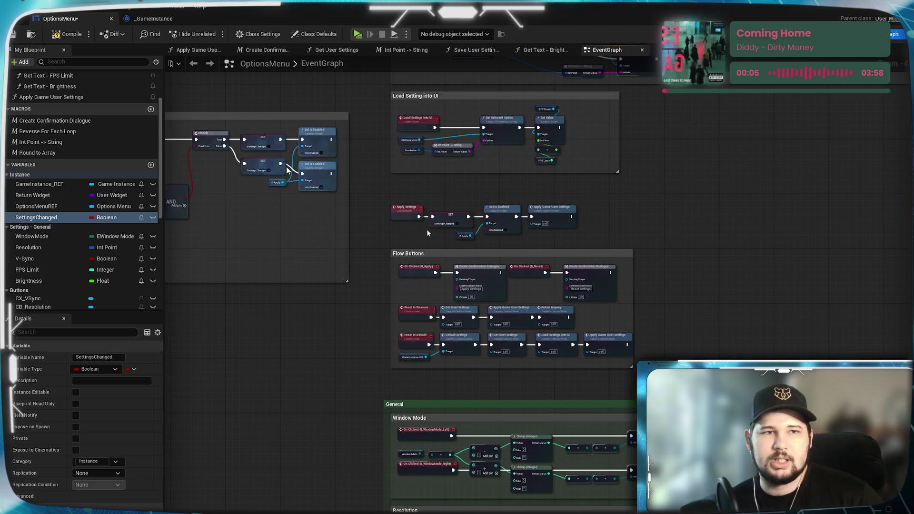
left_click(12, 35)
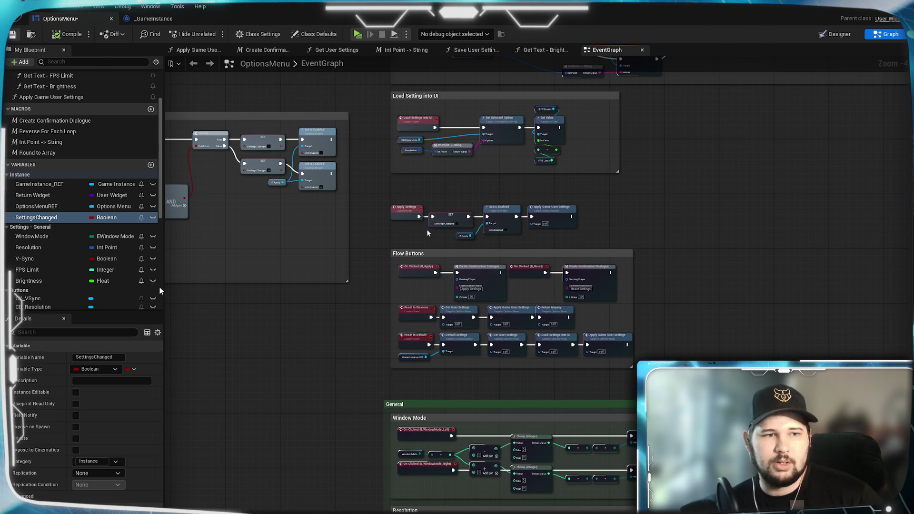
Step: Collapse the Buttons, Settings - Helper Variables and Text Objects variable categories
scroll(51, 274, "down", 2)
scroll(51, 274, "down", 2)
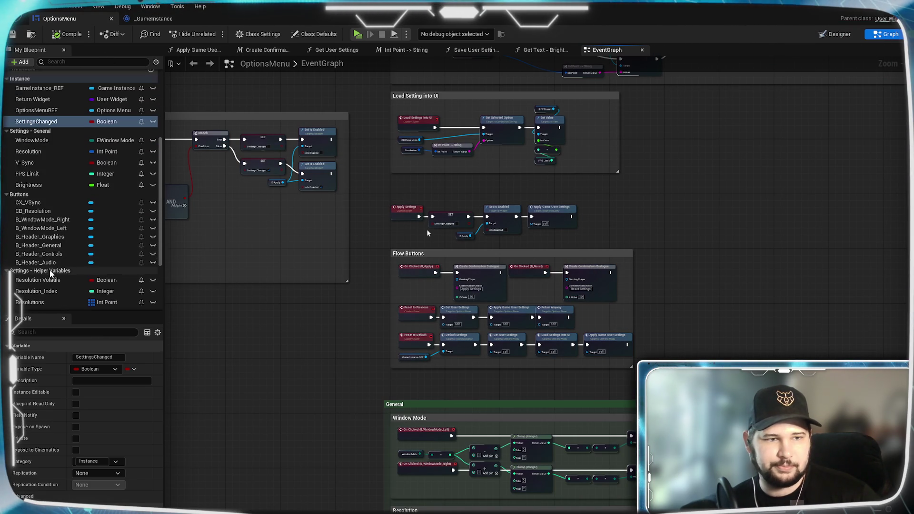
left_click(6, 181)
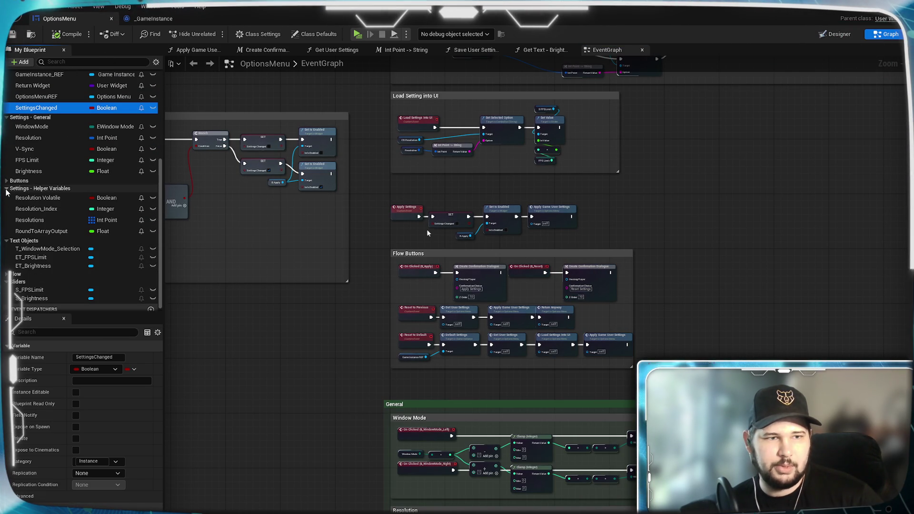
left_click(6, 189)
left_click(7, 238)
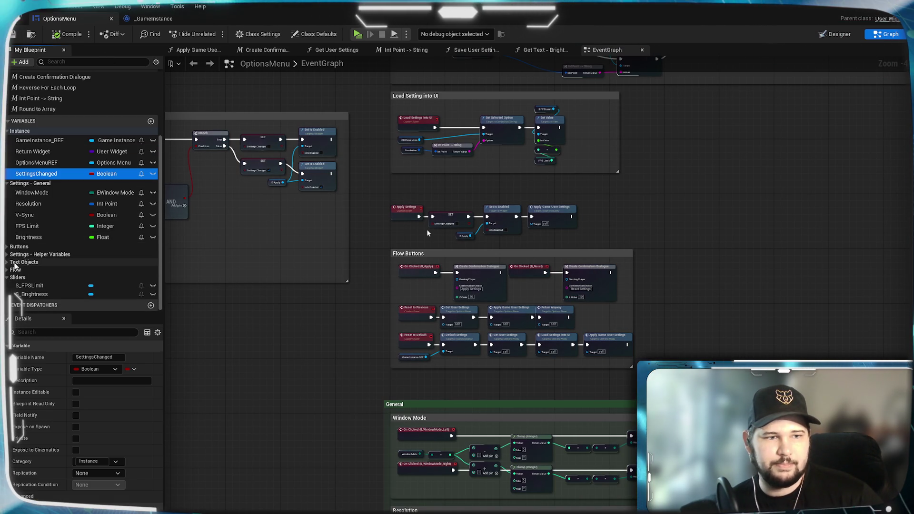
scroll(71, 191, "up", 1)
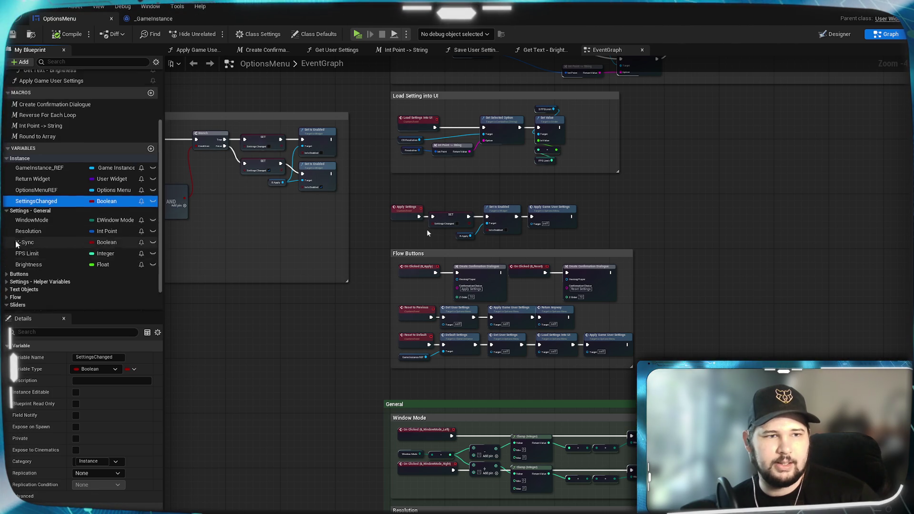
Step: Review the Window Mode and Resolution graph sections, glancing at the Designer and _GameInstance
left_click(701, 299)
mouse_move(702, 299)
left_mouse_down()
mouse_move(628, 214)
mouse_move(799, 231)
mouse_move(663, 241)
mouse_move(482, 166)
left_mouse_up()
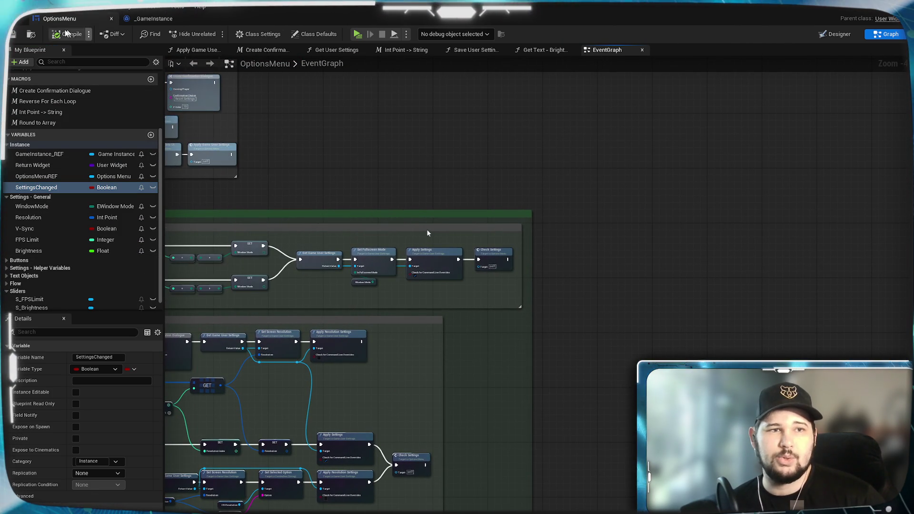
left_click_drag(646, 292, 606, 253)
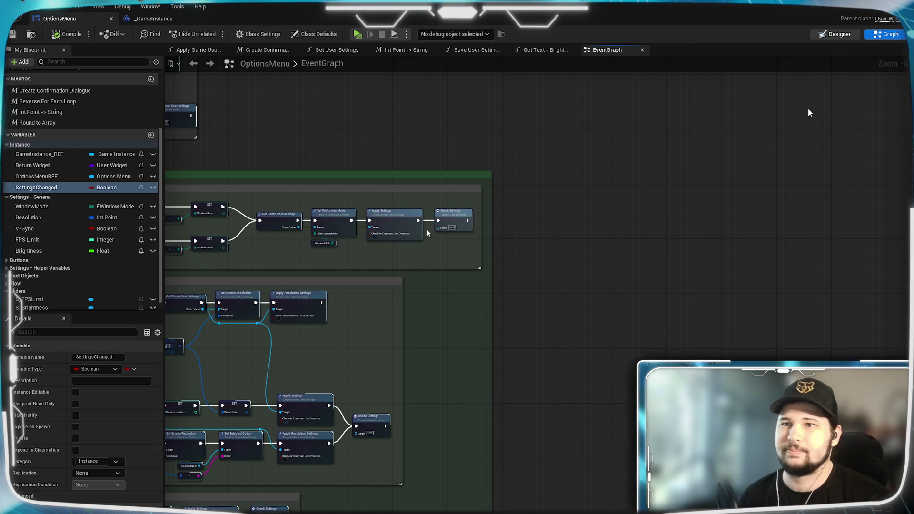
left_click(831, 35)
left_click(884, 37)
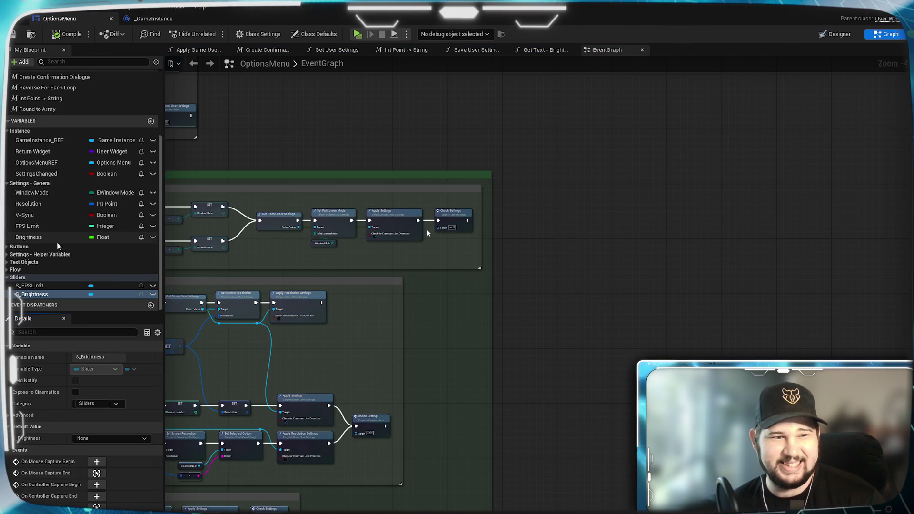
left_click(153, 19)
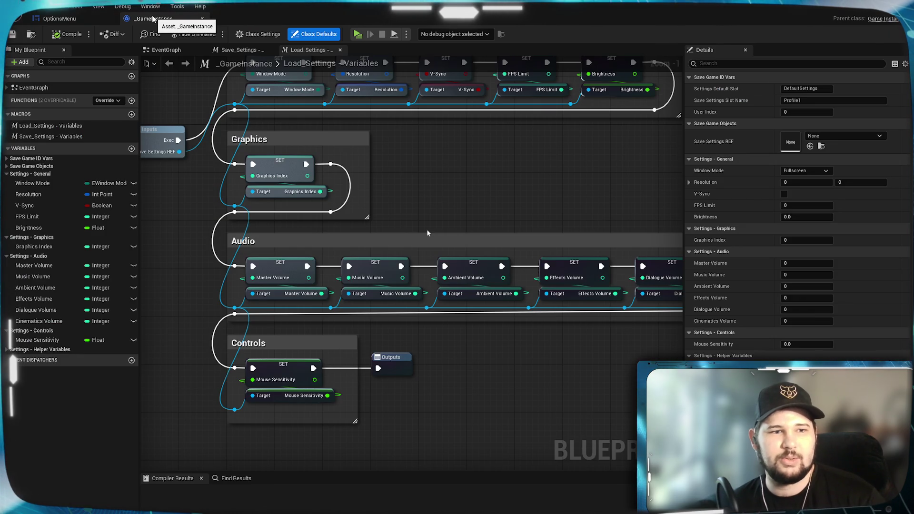
left_click(81, 20)
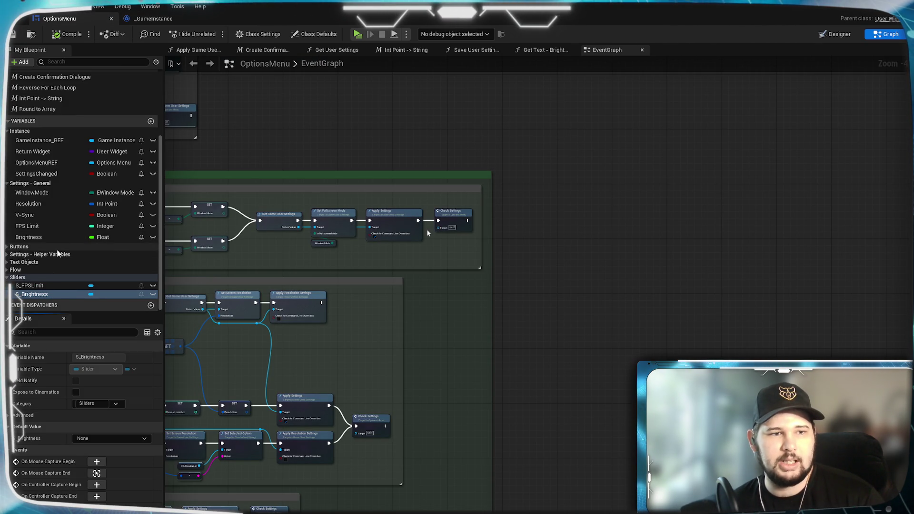
Step: Move Settings - Helper Variables above Buttons and add a new variable
left_click_drag(37, 257, 29, 247)
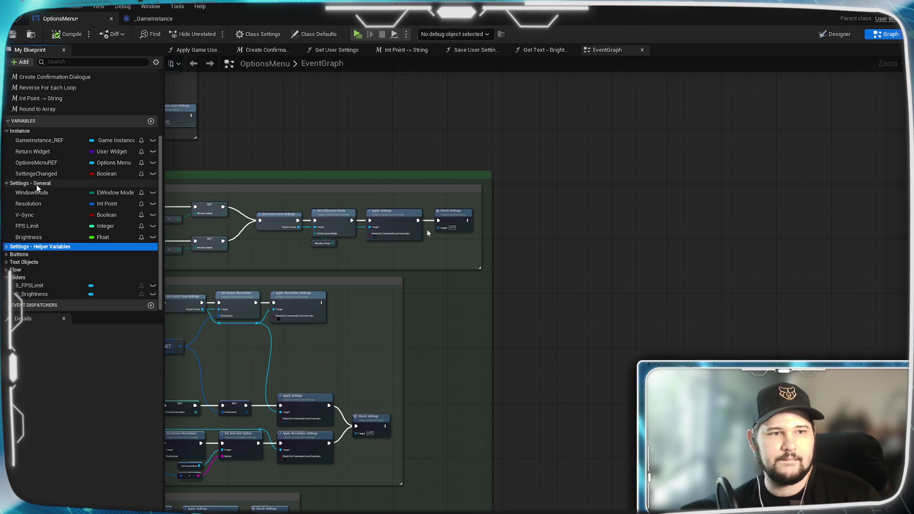
left_click(27, 411)
left_click(150, 121)
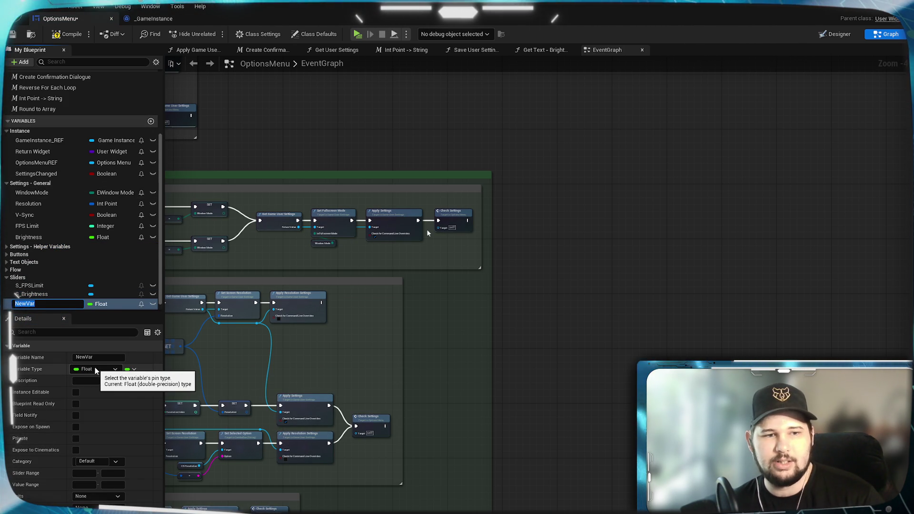
Step: Name the variable GraphicsIndex, make it Integer, and file it under a new Settings - Graphics category below Settings - General
type("Graphics")
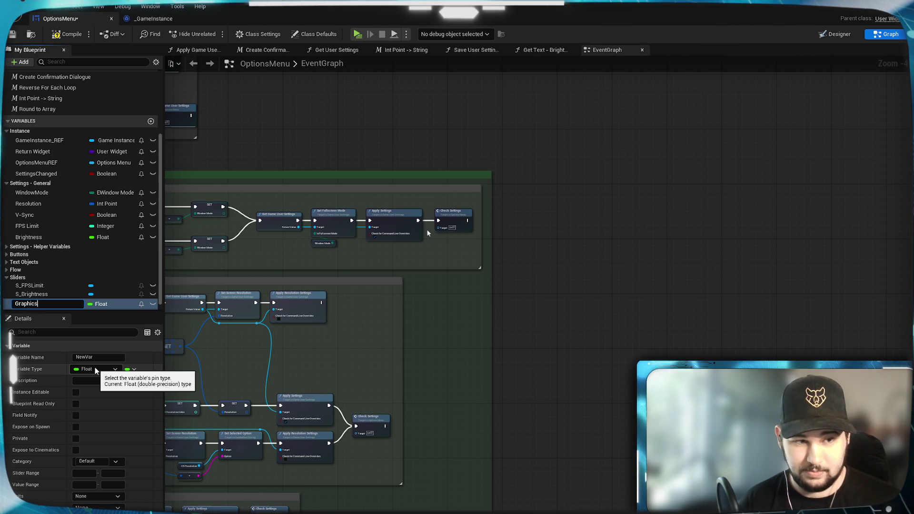
type("Index")
key("Return")
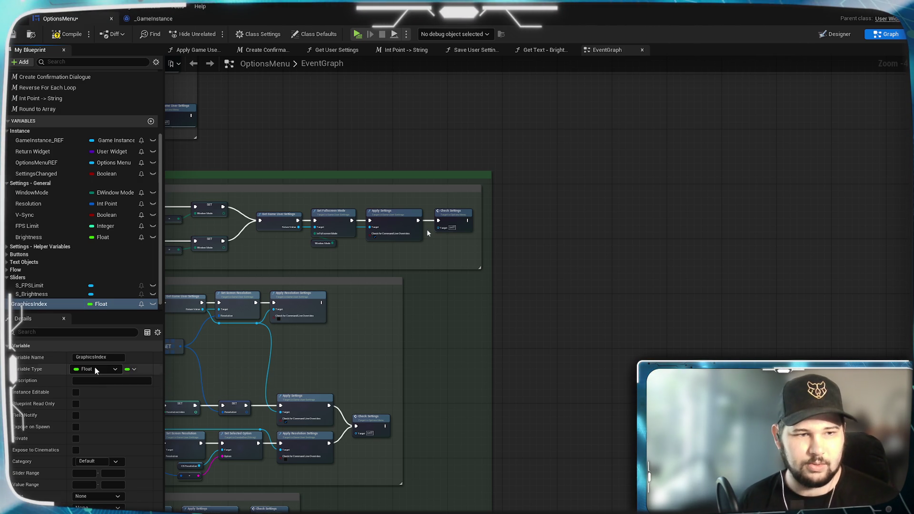
left_click(95, 368)
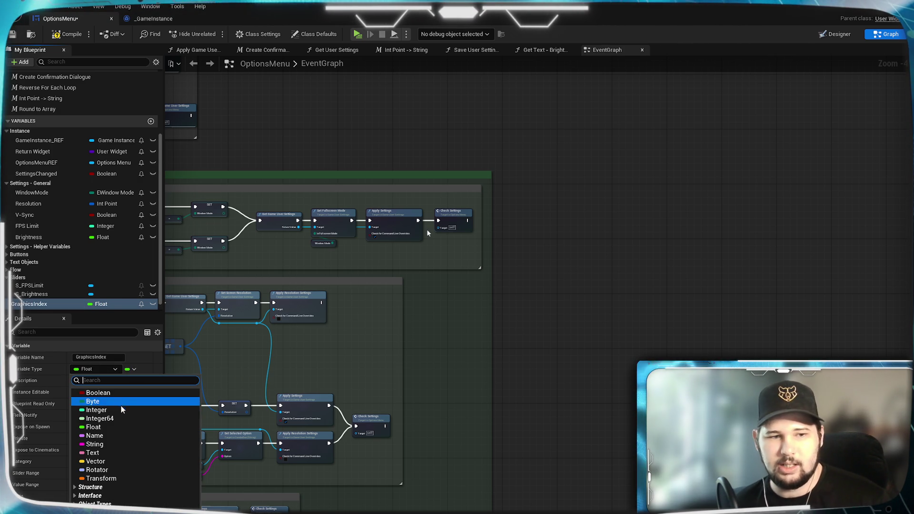
left_click(110, 410)
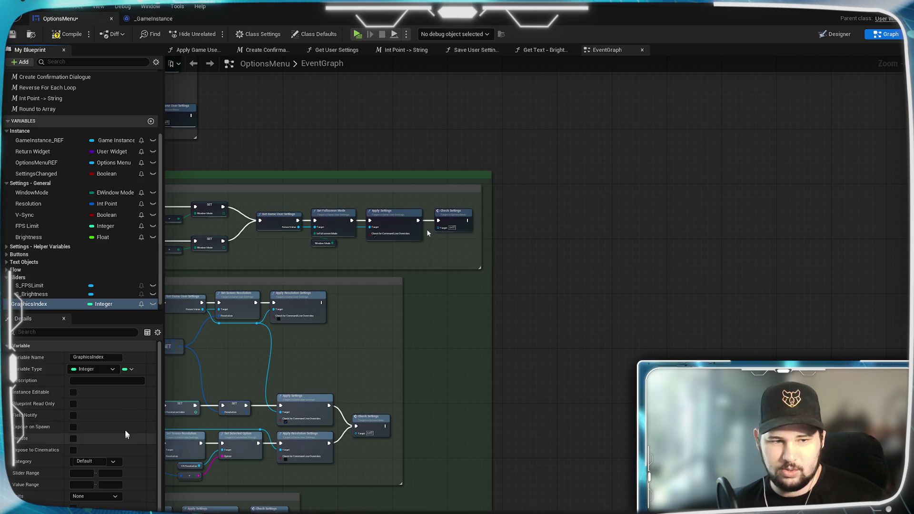
scroll(132, 413, "down", 1)
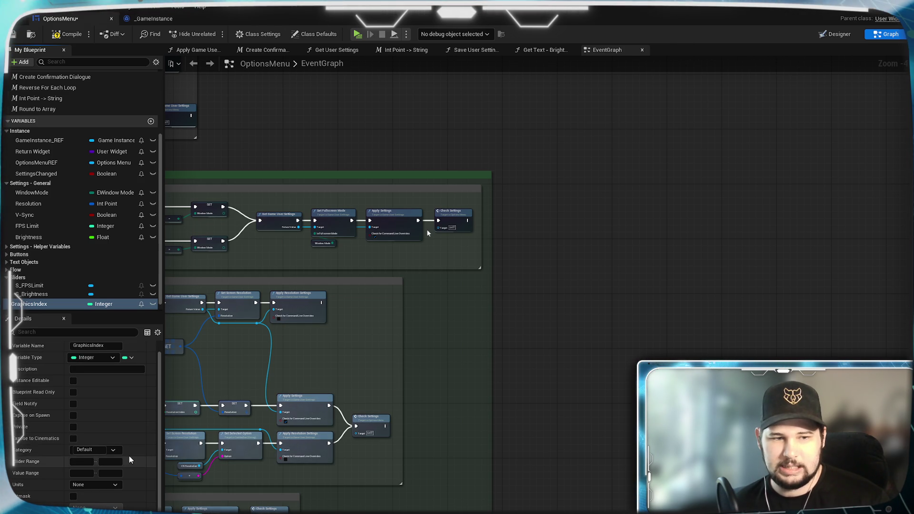
left_click(100, 450)
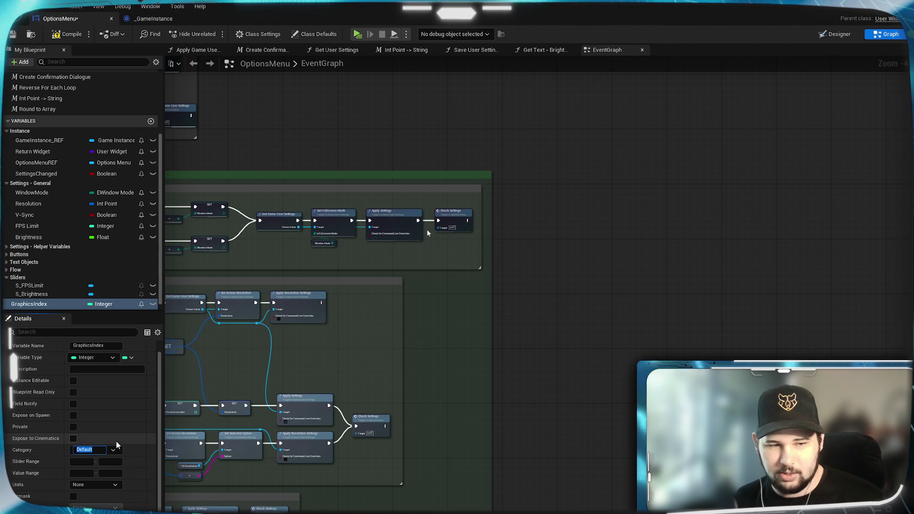
type("Settings - Gr")
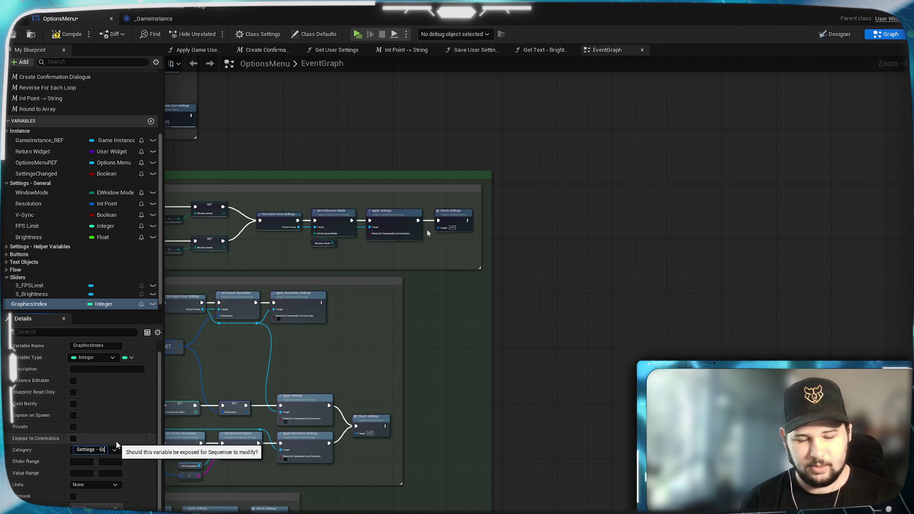
type("aphics")
key("Return")
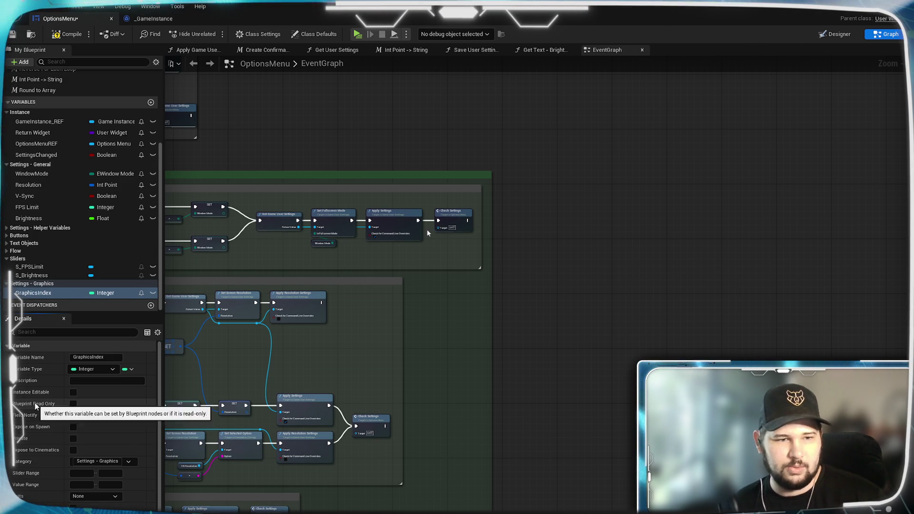
mouse_move(39, 283)
left_mouse_down()
mouse_move(37, 219)
mouse_move(29, 227)
left_mouse_up()
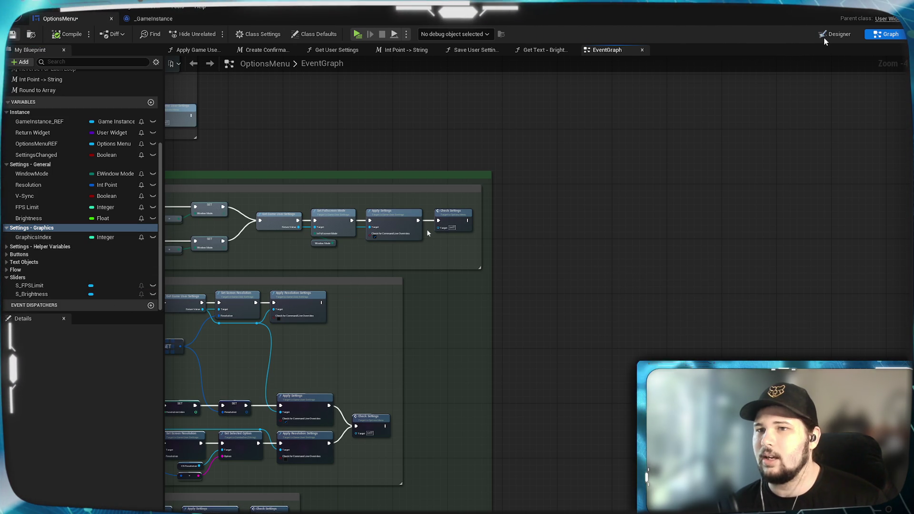
Step: Copy the HB_WindowMode row in the designer Hierarchy
left_click_drag(341, 174, 379, 160)
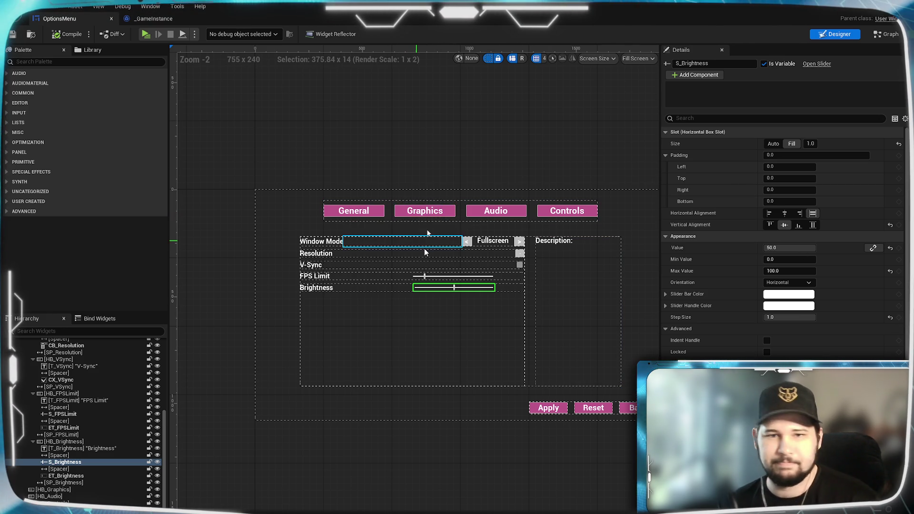
scroll(425, 248, "up", 3)
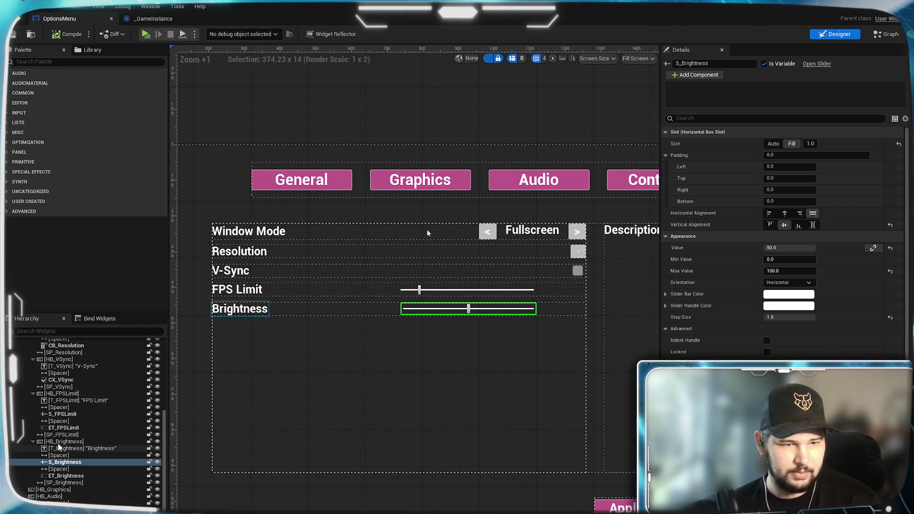
scroll(62, 457, "up", 5)
scroll(64, 455, "up", 2)
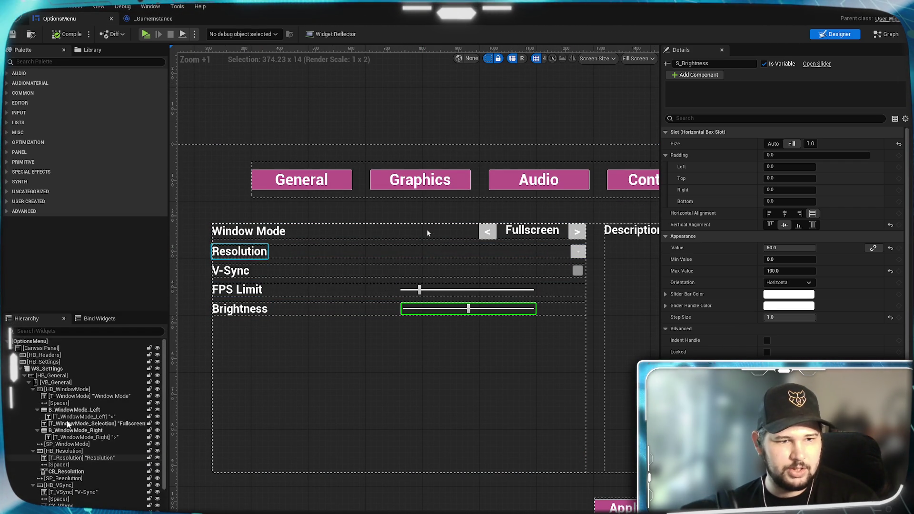
right_click(72, 391)
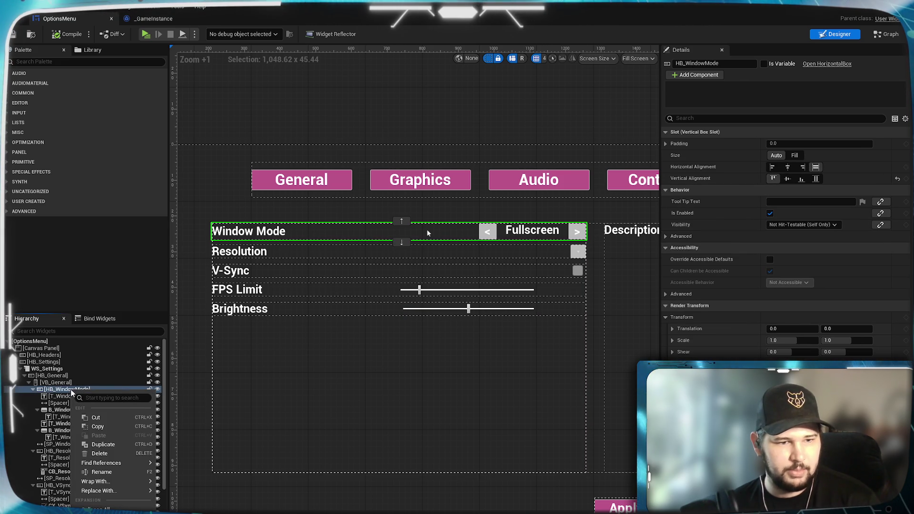
left_click(106, 431)
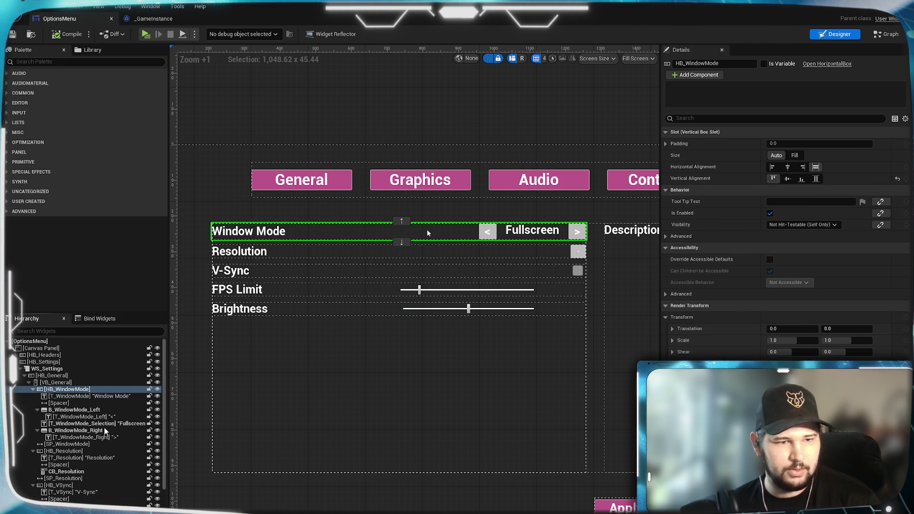
Step: Paste the Window Mode row into the HB_Graphics panel as HB_WindowMode_1
left_click(43, 388)
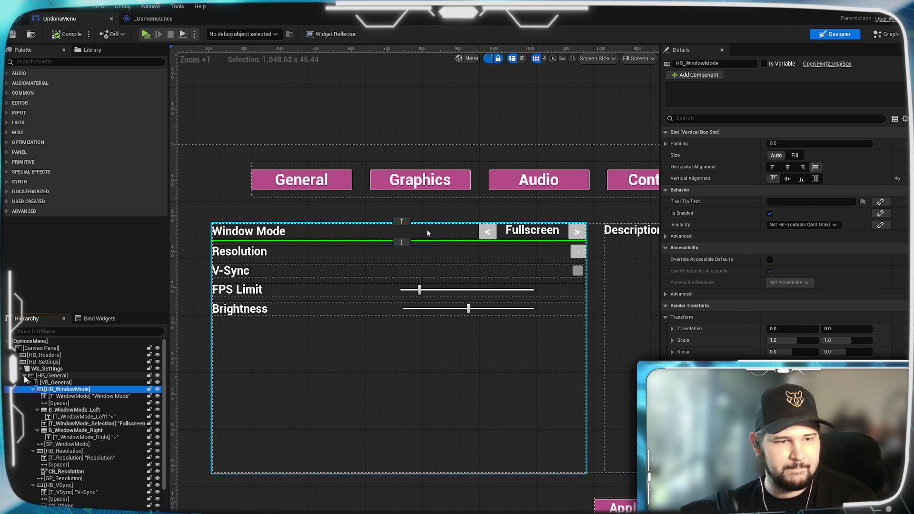
left_click(25, 376)
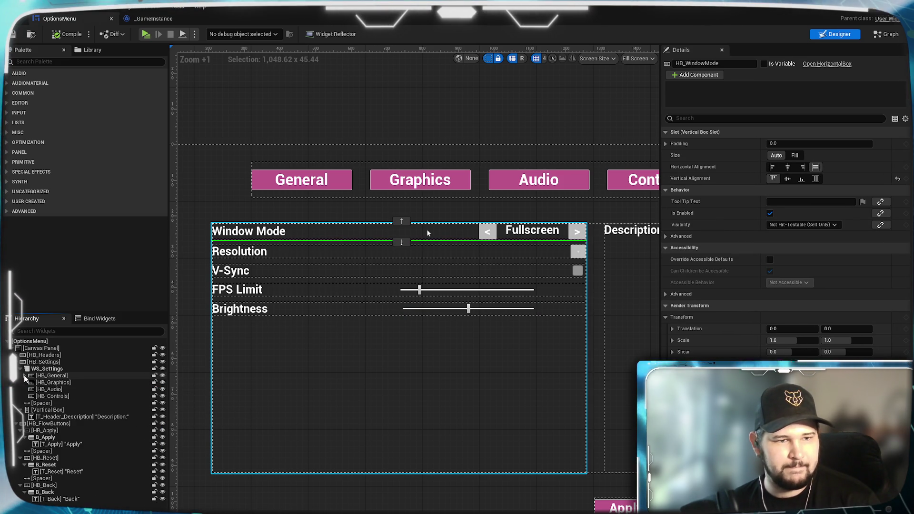
left_click(54, 383)
right_click(55, 387)
left_click(91, 434)
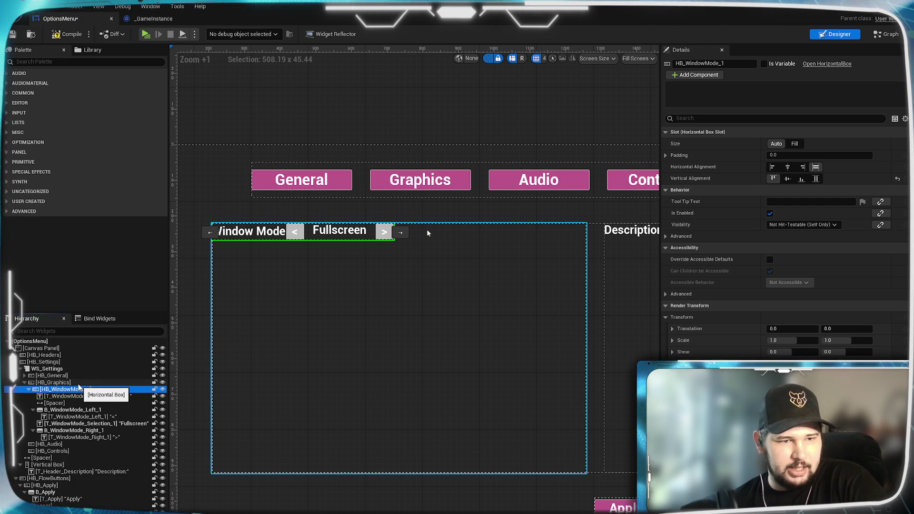
Step: Compare with HB_General's structure, then drop a palette Vertical Box into HB_Graphics
left_click(24, 375)
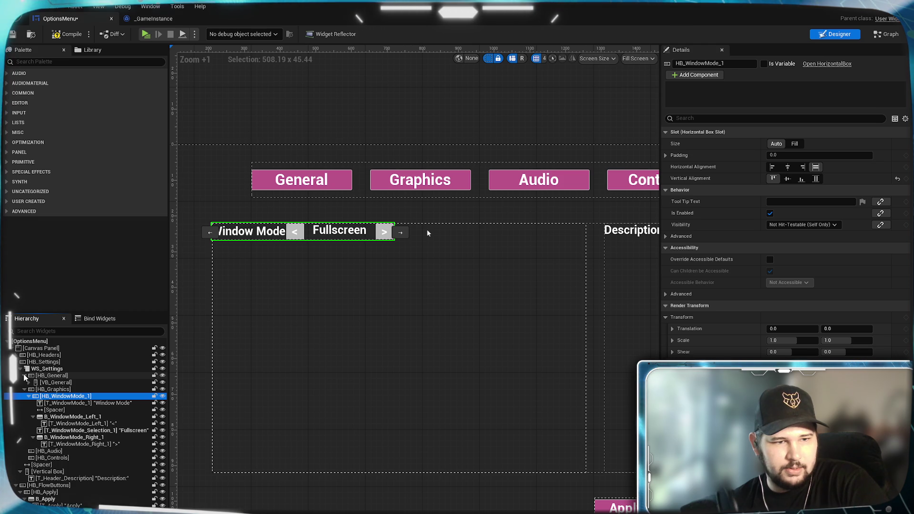
left_click(31, 380)
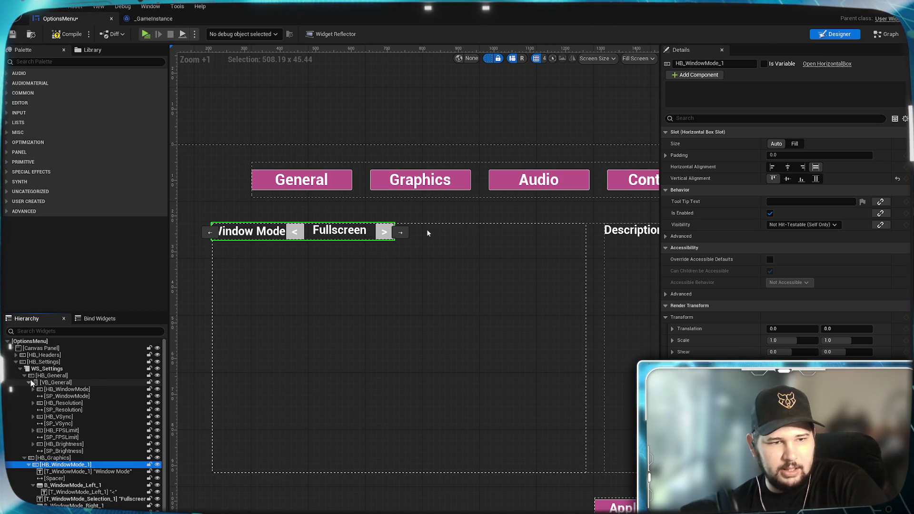
left_click(31, 379)
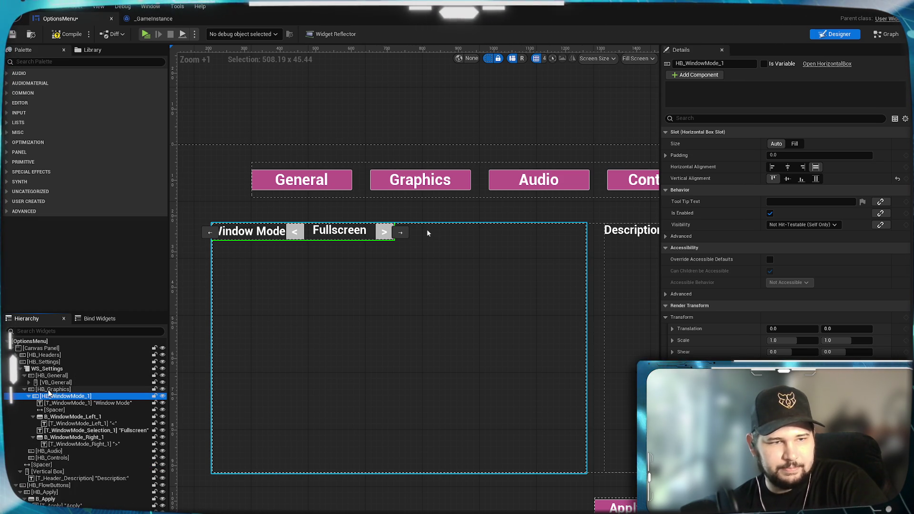
left_click(29, 62)
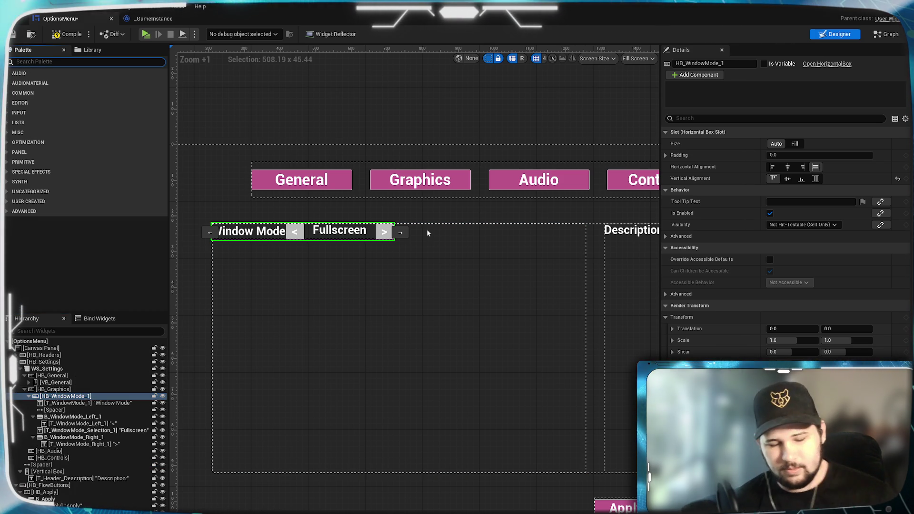
type("vertical")
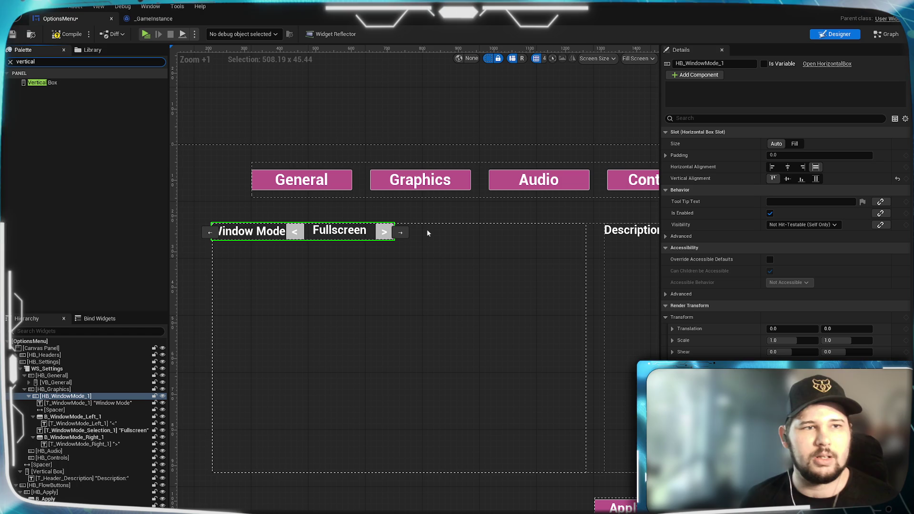
mouse_move(42, 83)
left_mouse_down()
mouse_move(72, 384)
mouse_move(83, 389)
mouse_move(52, 392)
left_mouse_up()
scroll(72, 429, "down", 5)
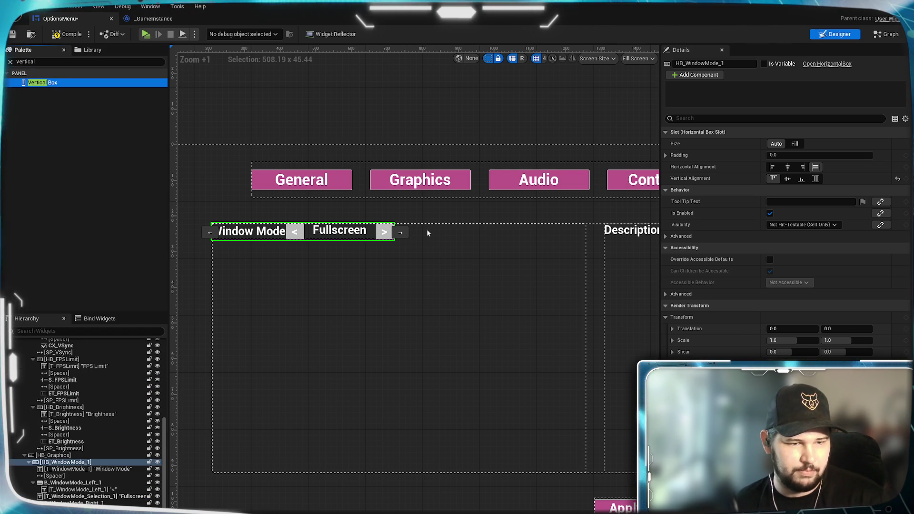
scroll(34, 395, "up", 10)
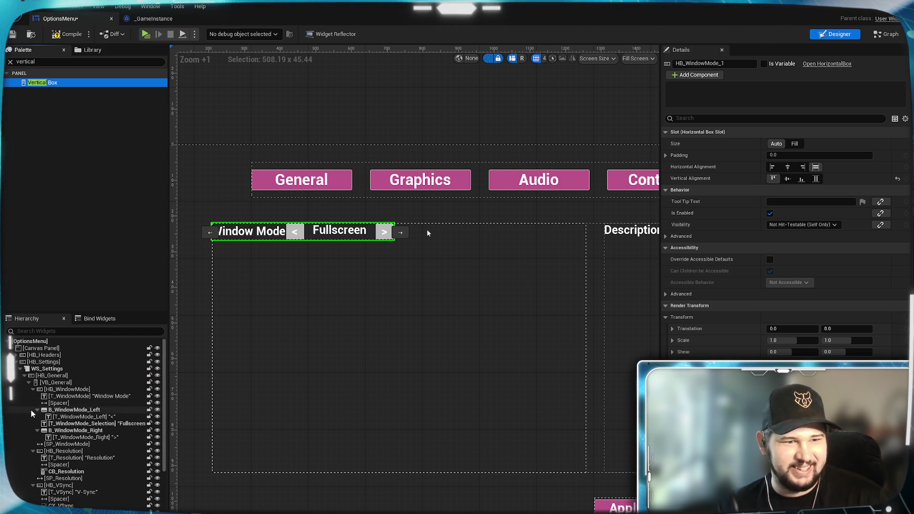
left_click(30, 383)
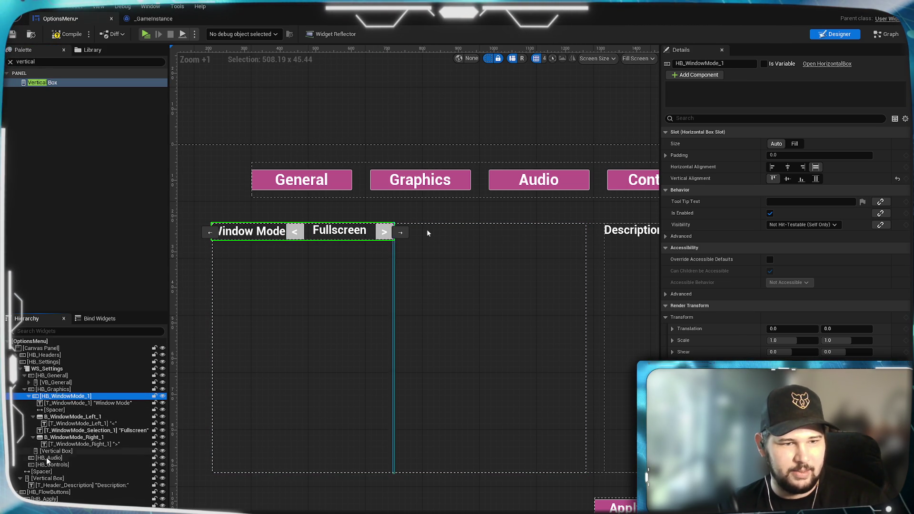
Step: Move HB_WindowMode_1 into the vertical box, rename the box VB_Graphics and set it to Fill
left_click_drag(65, 396, 60, 451)
left_click(56, 396)
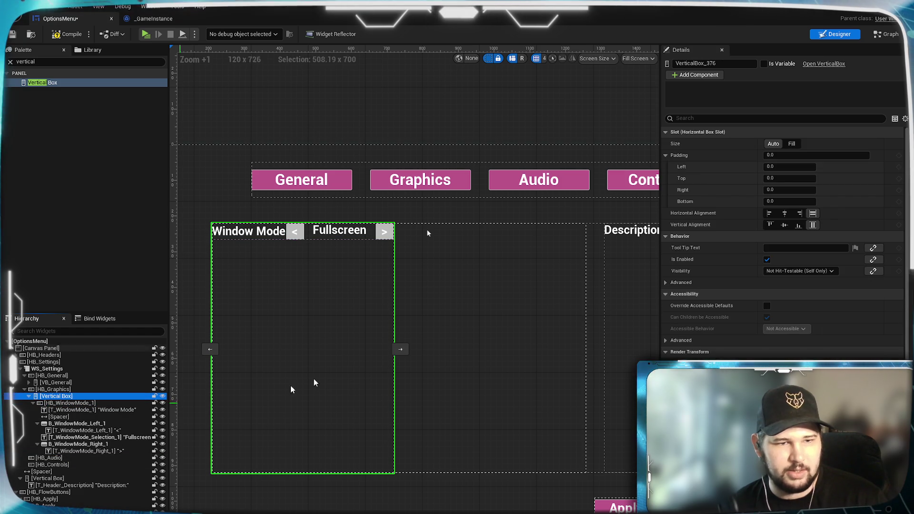
left_click(714, 63)
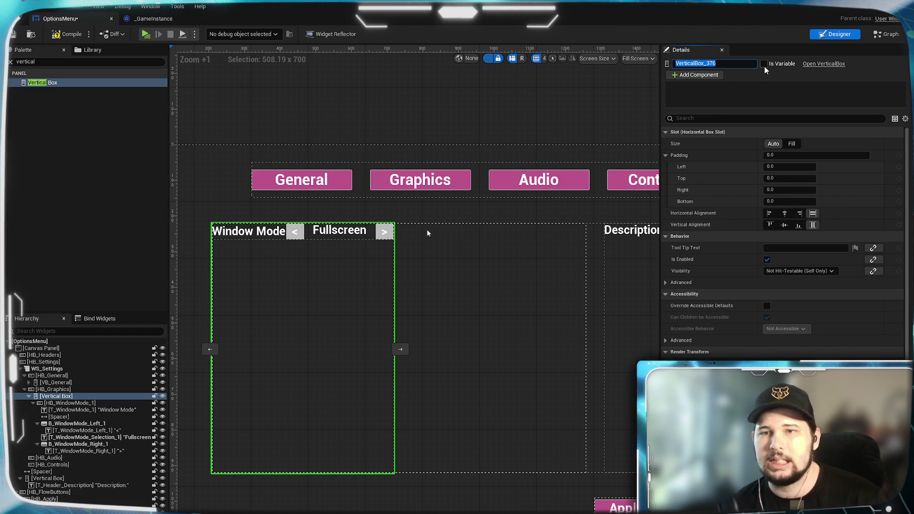
type("VB")
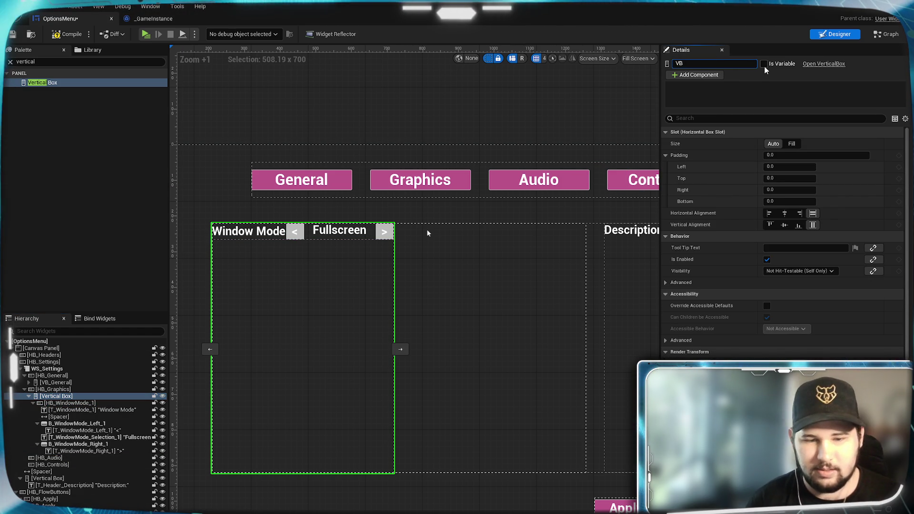
type("_")
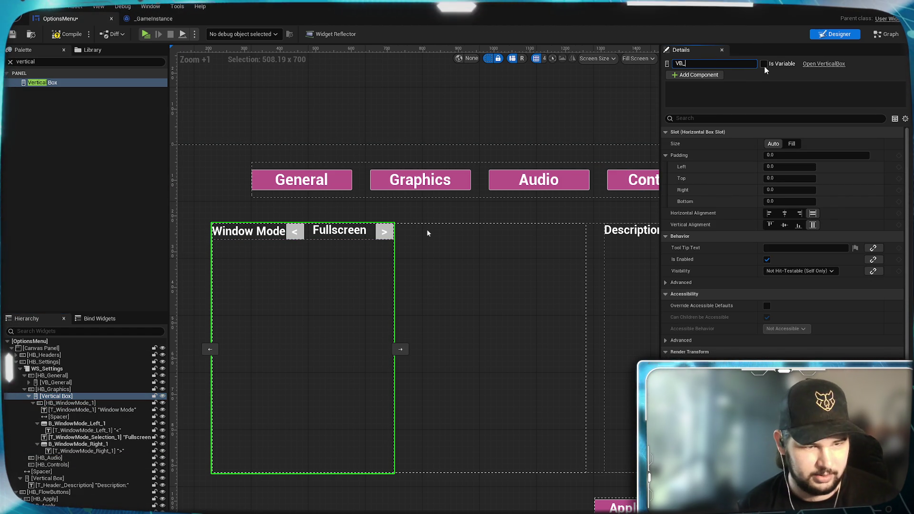
type("Graphics")
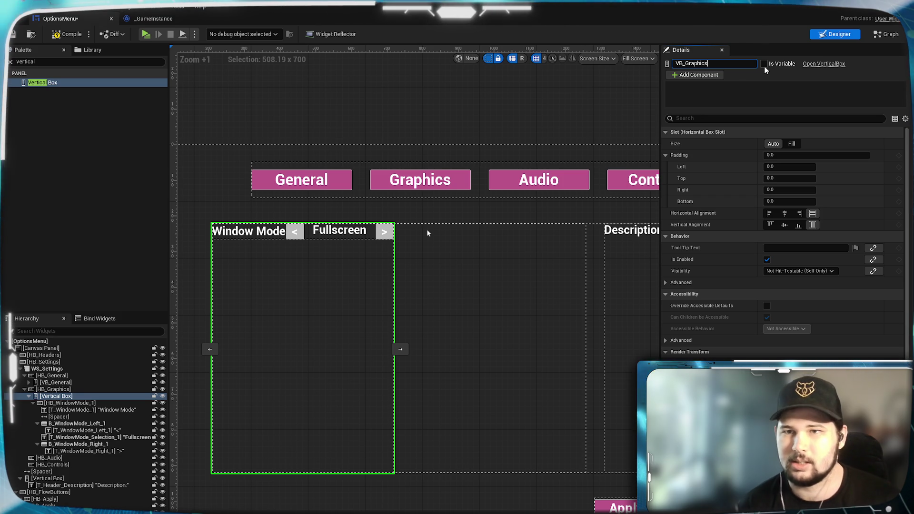
key("Return")
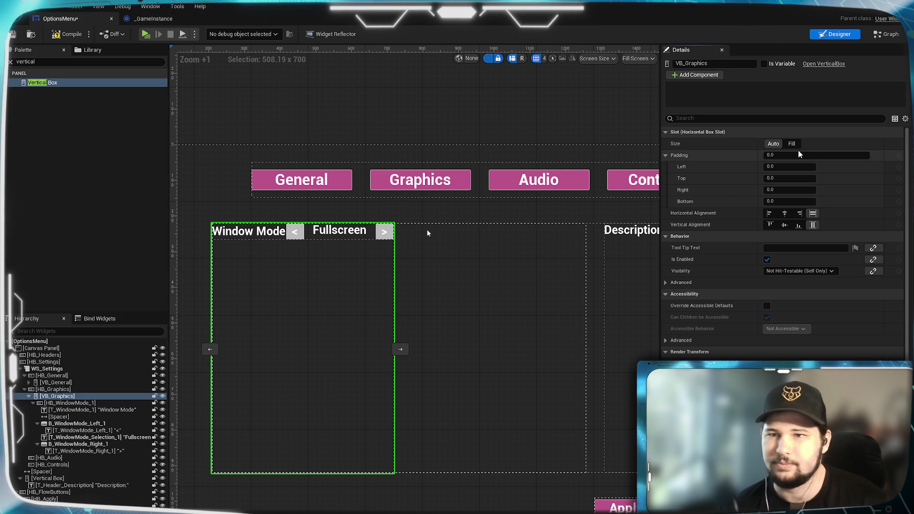
left_click(799, 144)
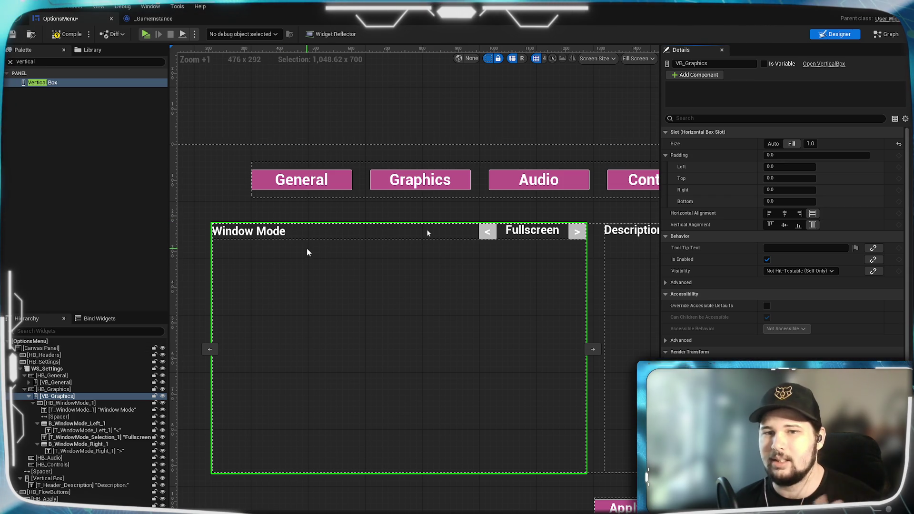
left_click(98, 404)
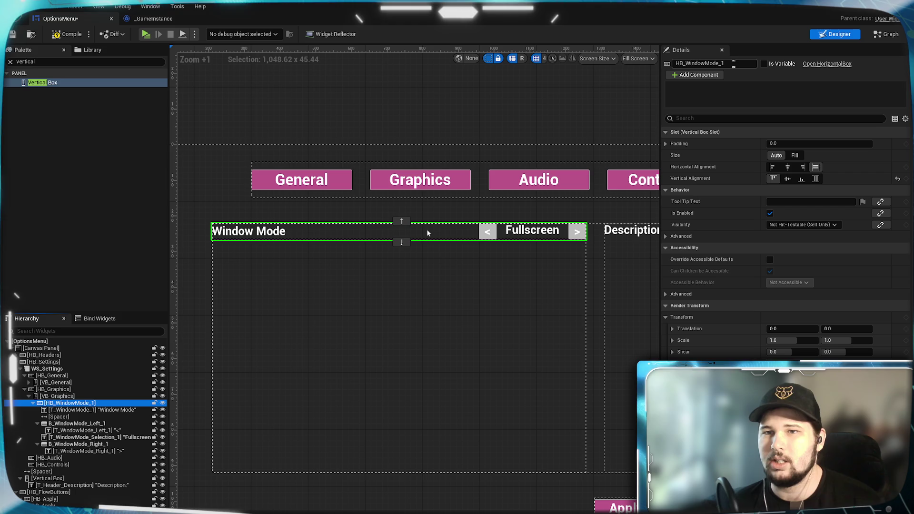
Step: Rename the row HB_GraphicsIndex and its label T_GraphicsIndex, with label text 'Graphics'
left_click(721, 64)
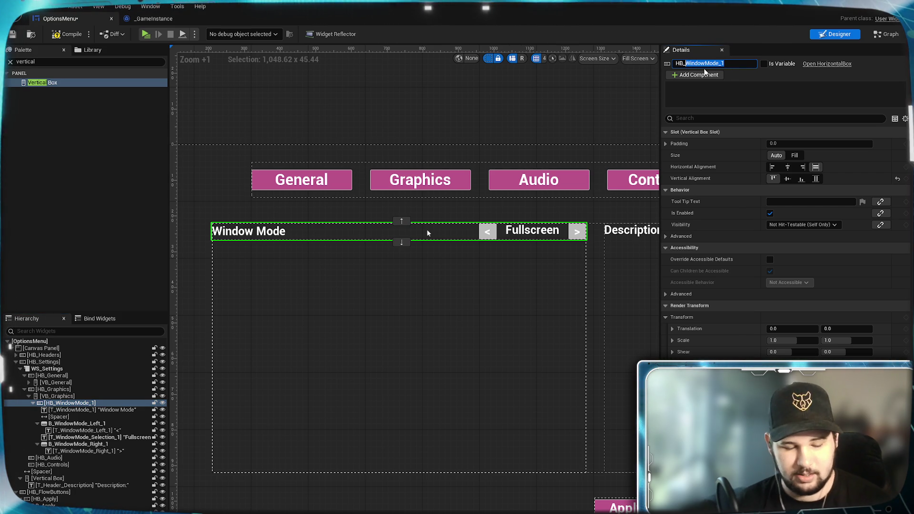
type("Graphic")
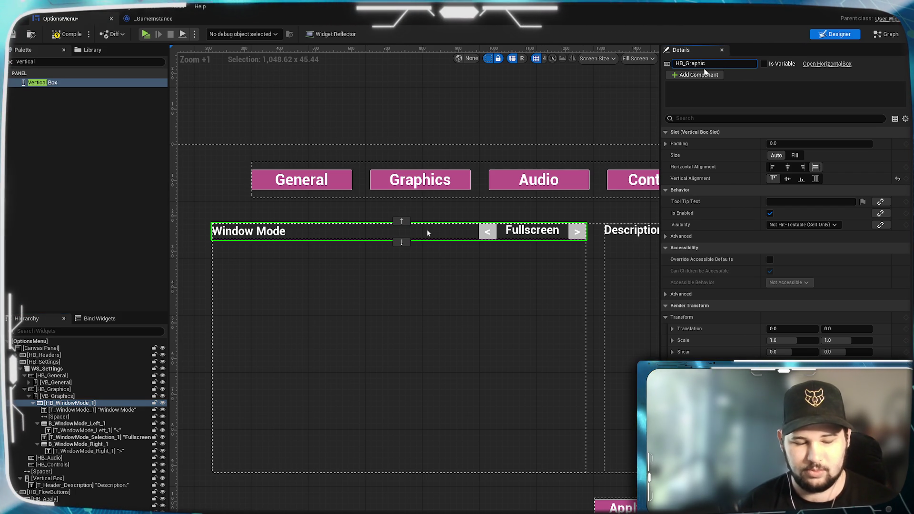
type("sIndex")
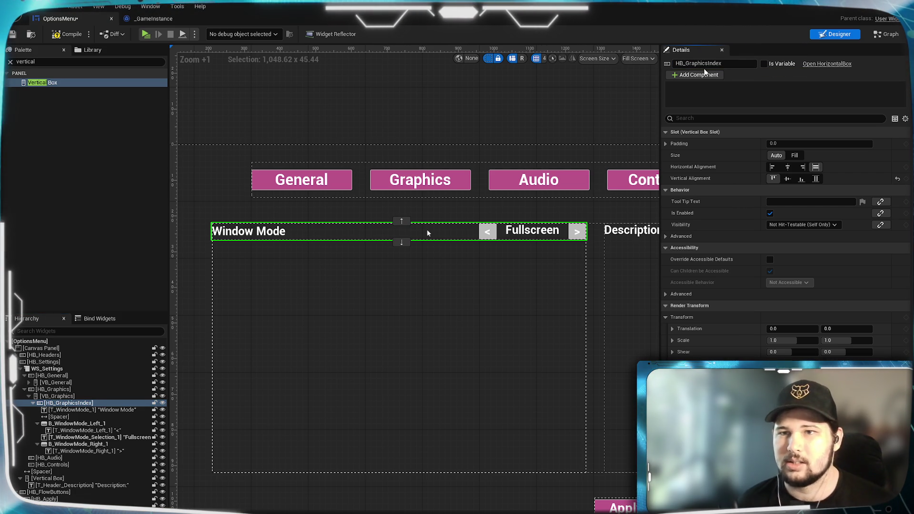
left_click(110, 410)
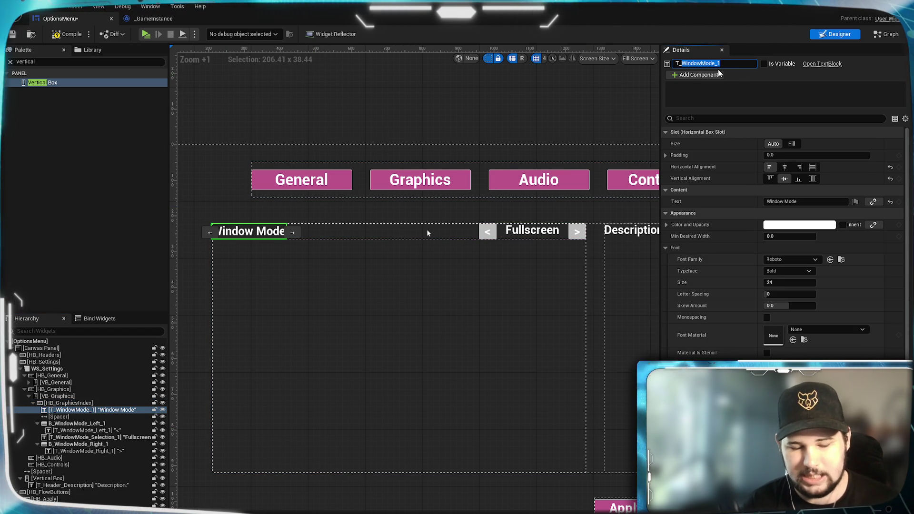
type("dwe")
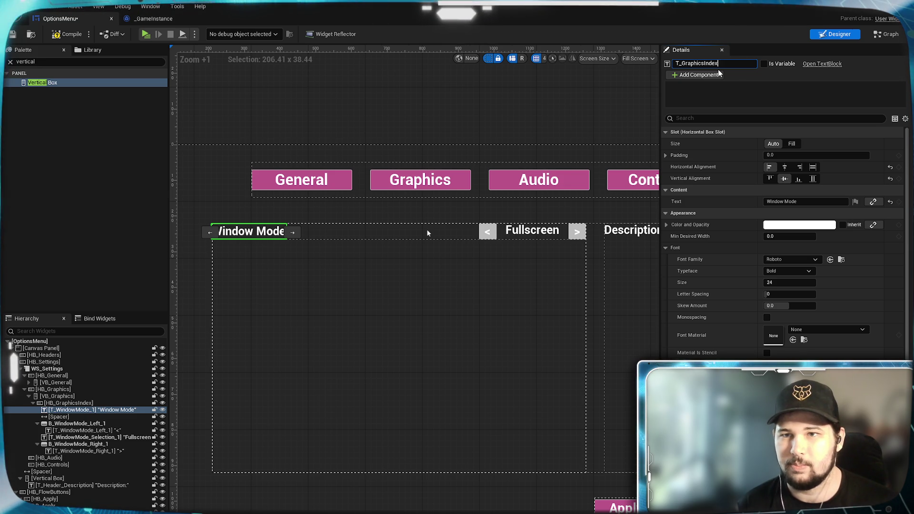
key("Return")
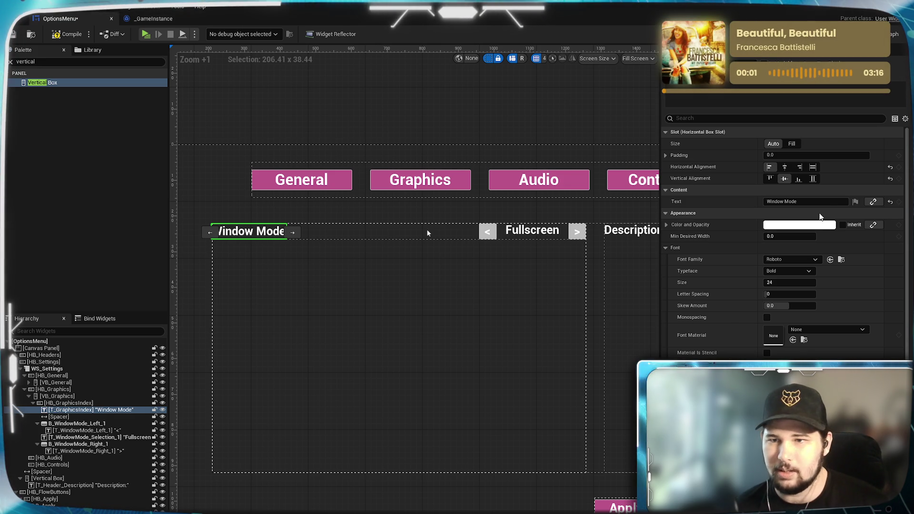
left_click(790, 201)
type("Graphics")
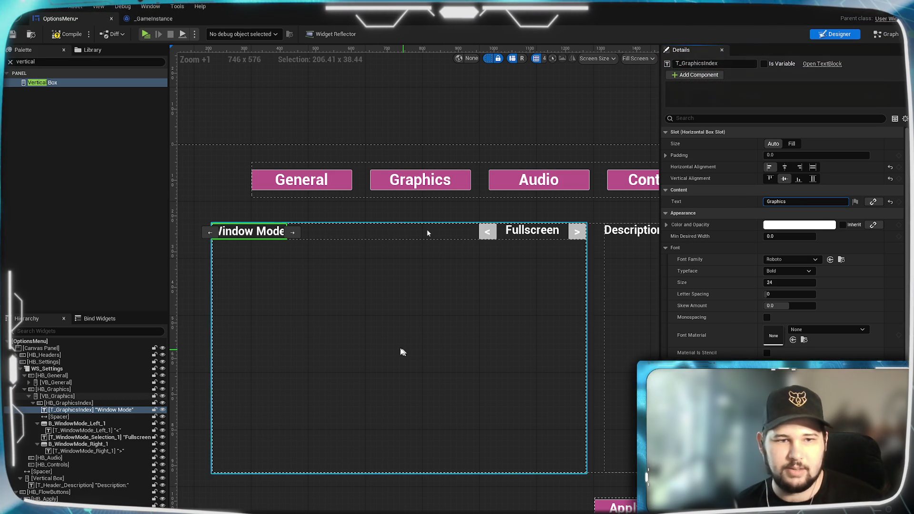
left_click(80, 417)
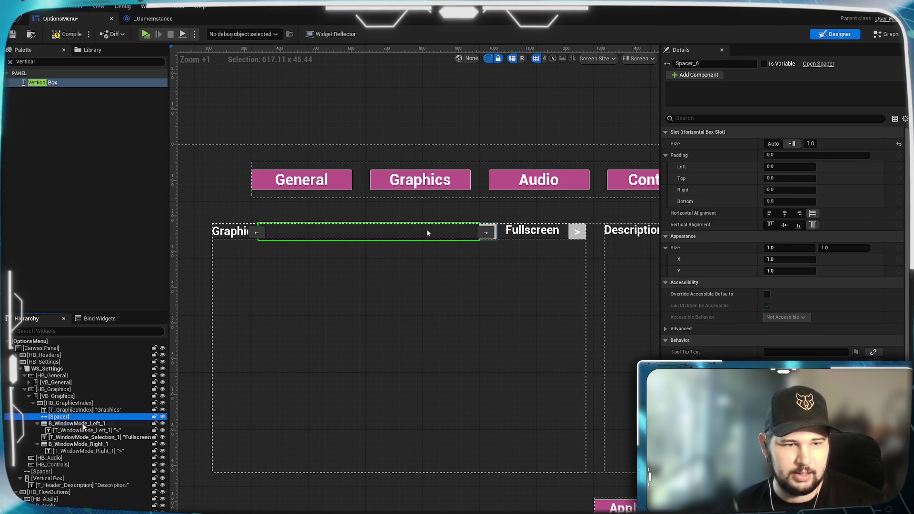
Step: Rename the arrow buttons B_GraphicsIndex_L and B_GraphicsIndex_R
left_click(82, 424)
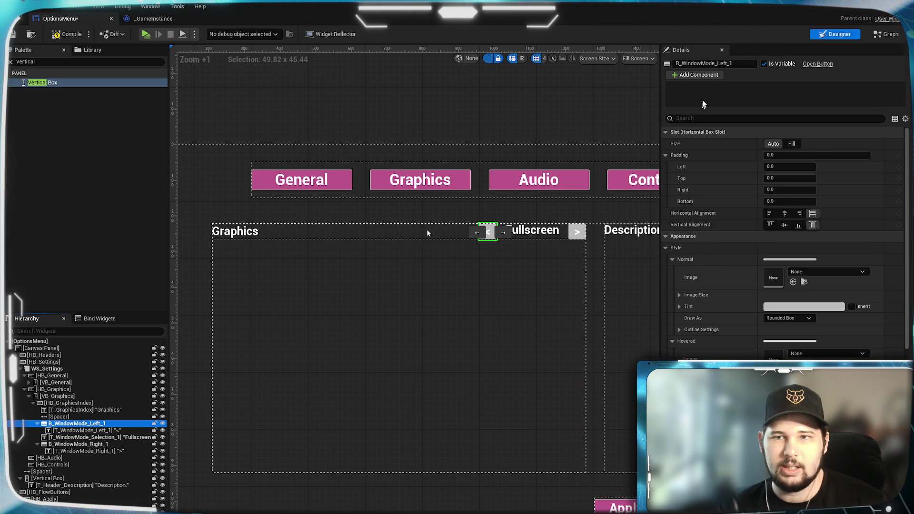
left_click_drag(731, 64, 680, 63)
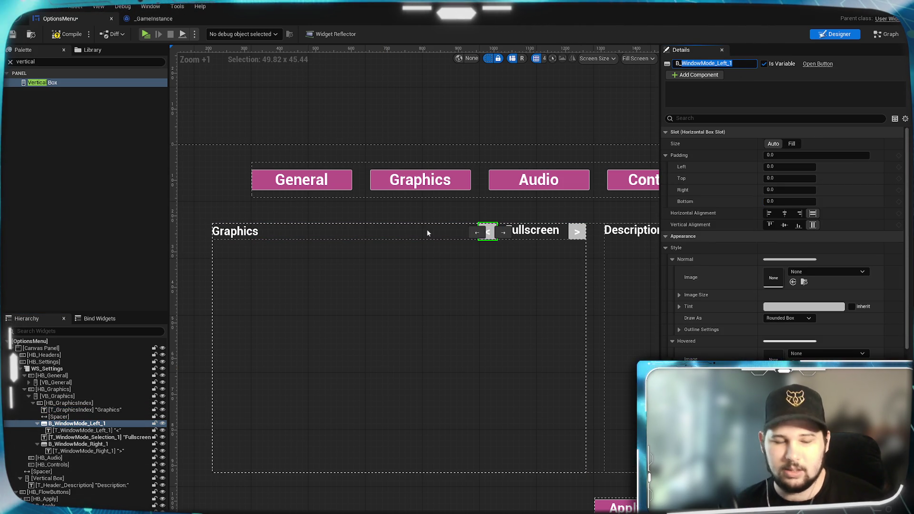
type("GraphicsIndex_L")
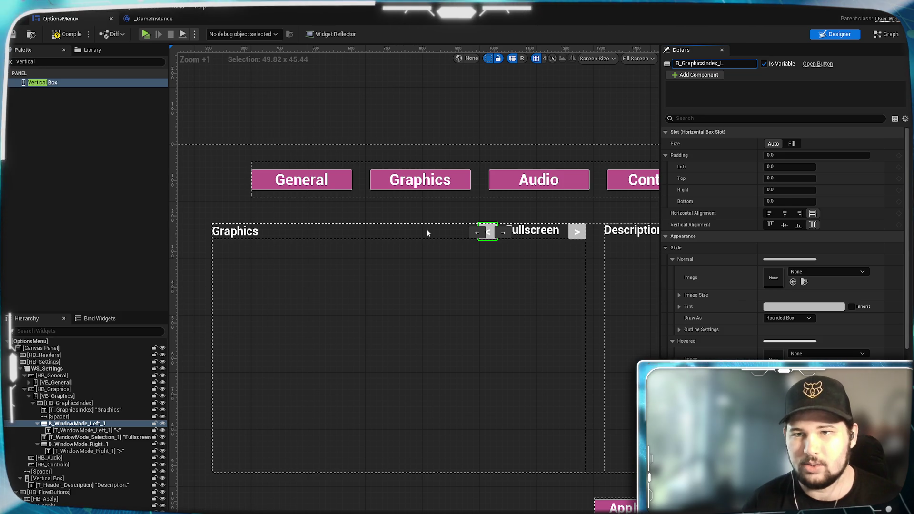
key("Return")
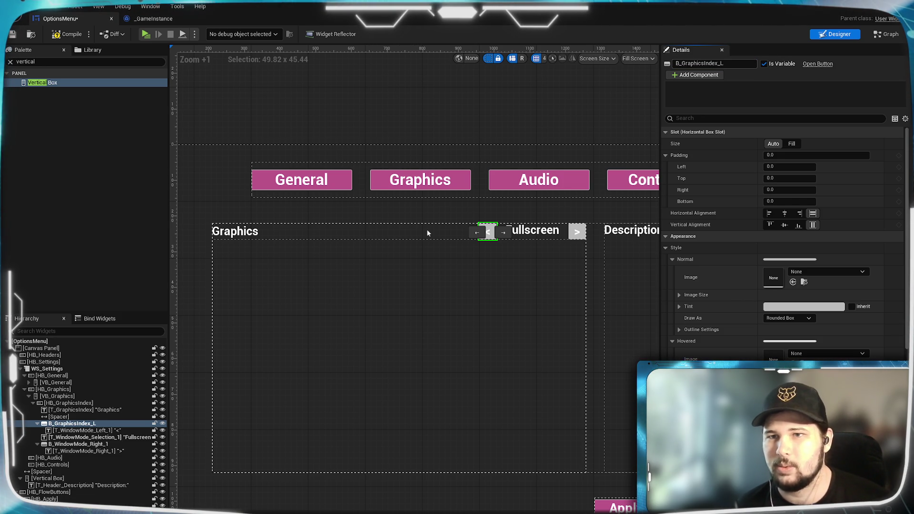
key("F2")
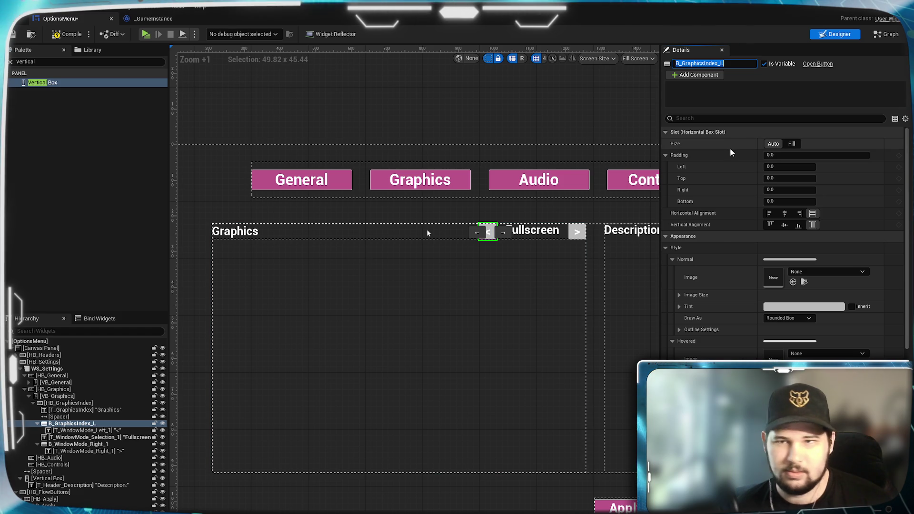
left_click(81, 444)
left_click_drag(735, 63, 679, 63)
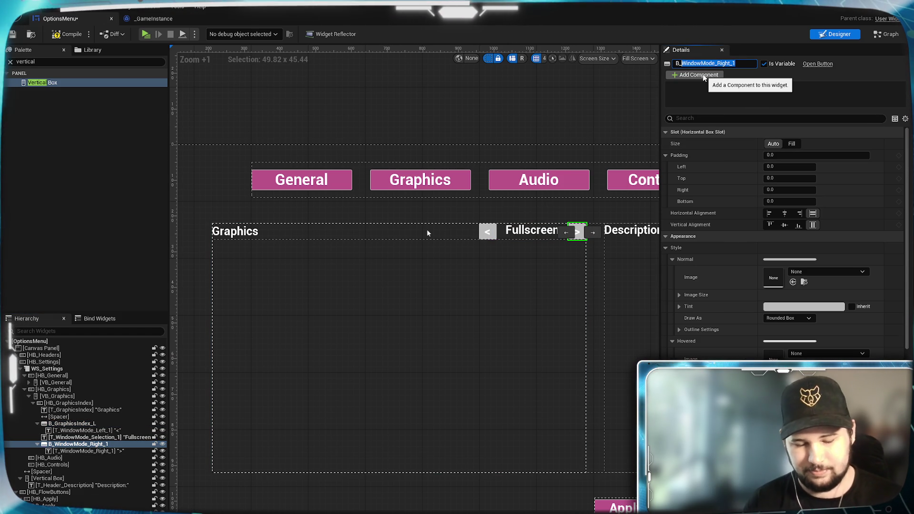
type("GraphicsIndex_R")
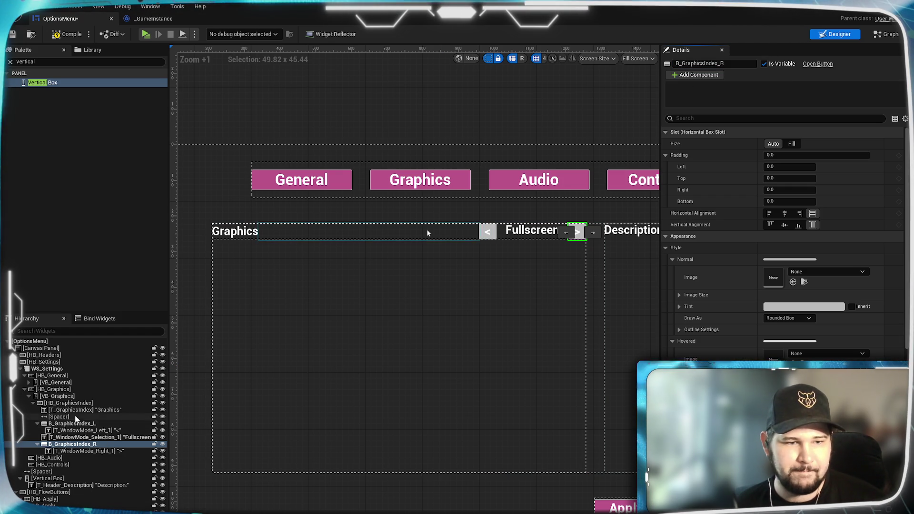
Step: Rename the arrow texts T_GraphicsIndex_L and T_GraphicsIndex_R
left_click(86, 431)
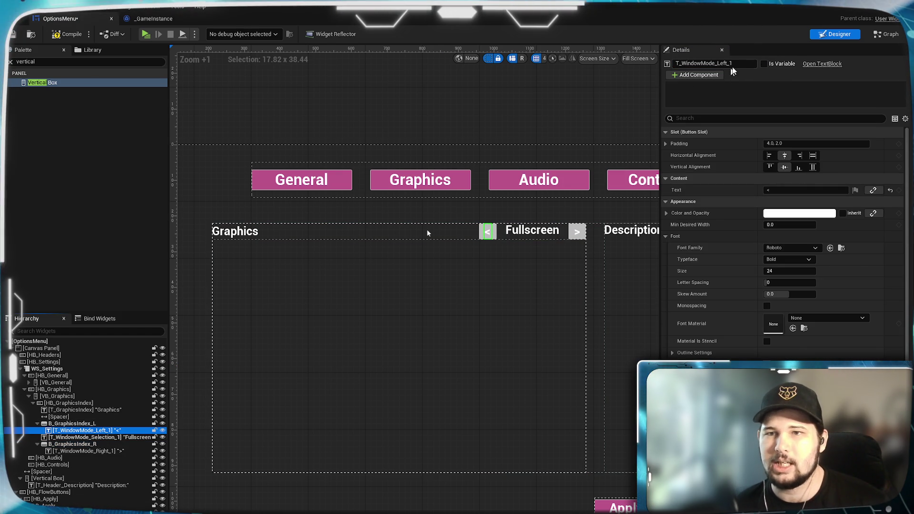
left_click(714, 63)
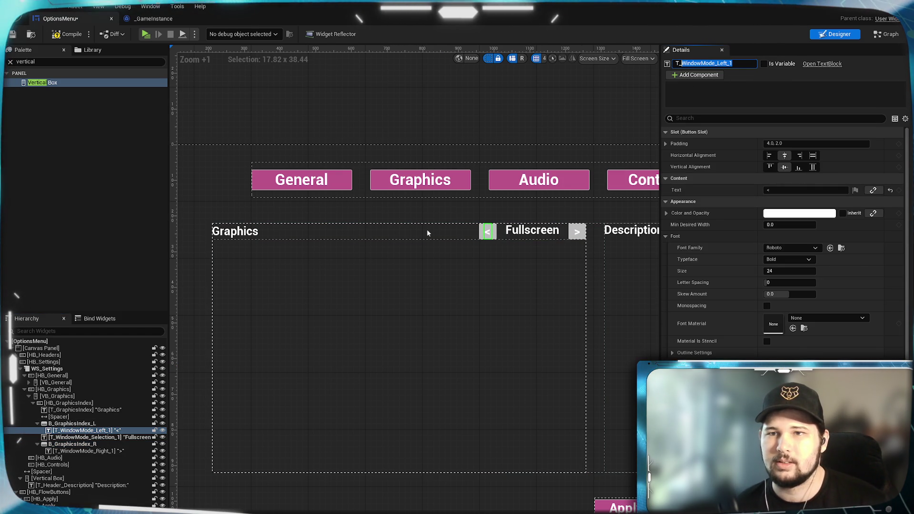
type("GraphicsIndex_")
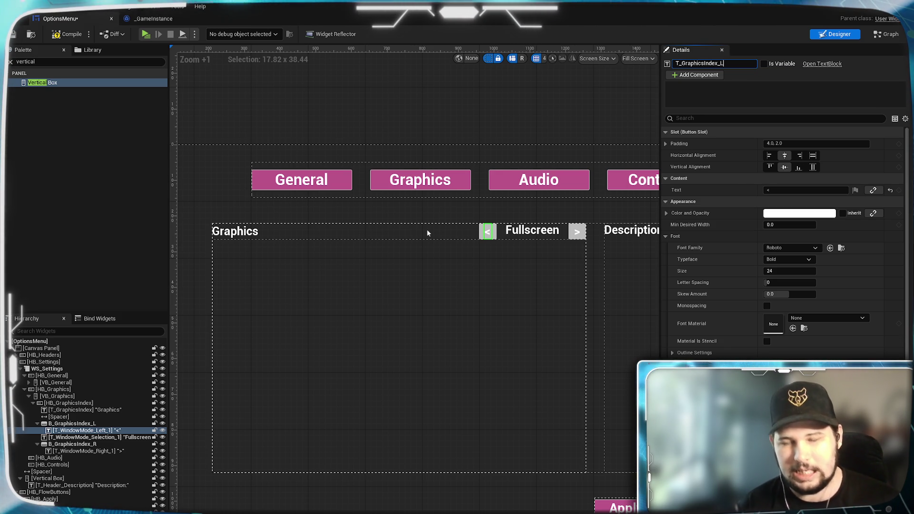
type("L")
key("Return")
left_click(88, 451)
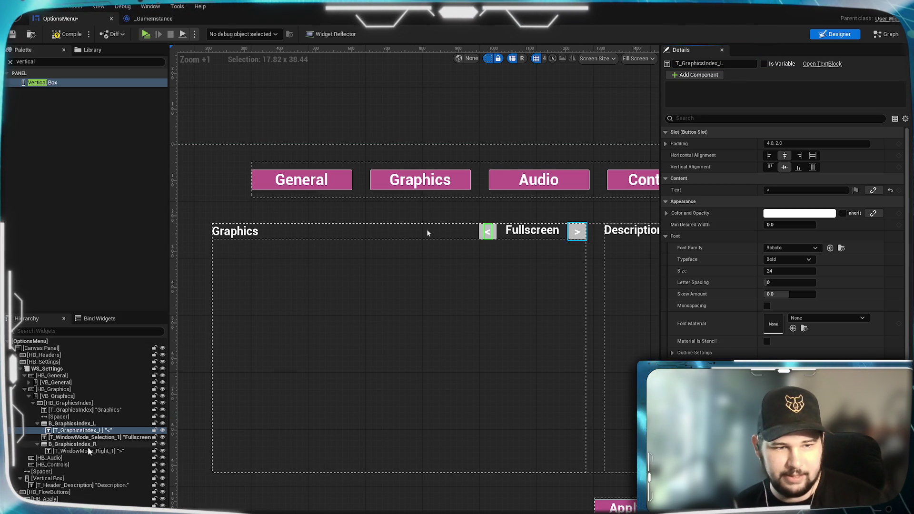
key("F2")
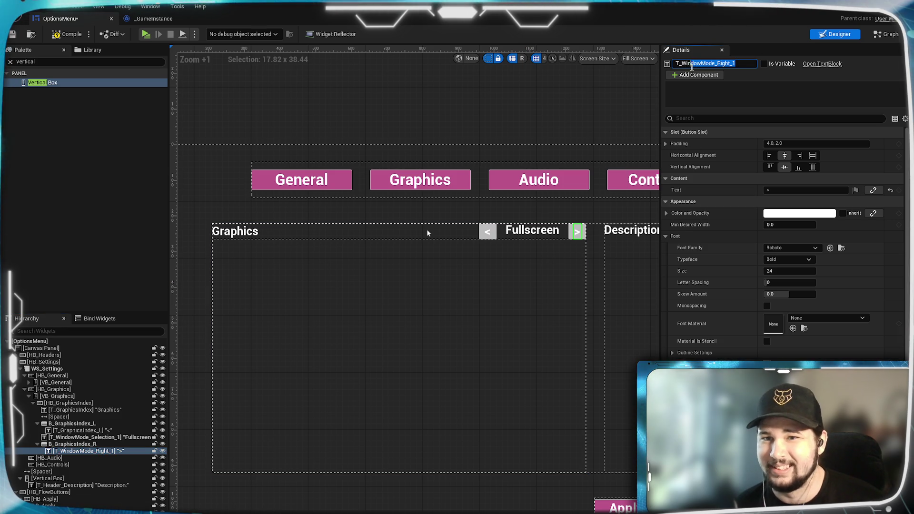
type("Graph")
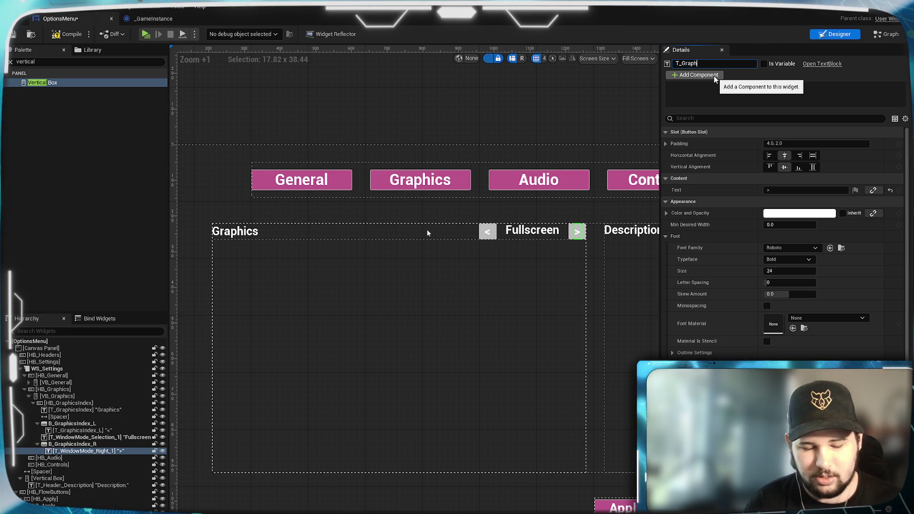
type("icsIndex_R")
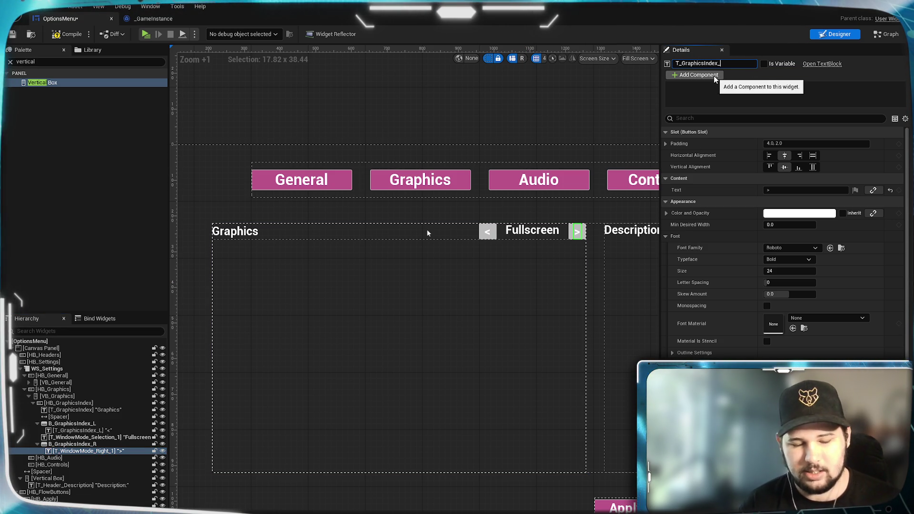
key("Return")
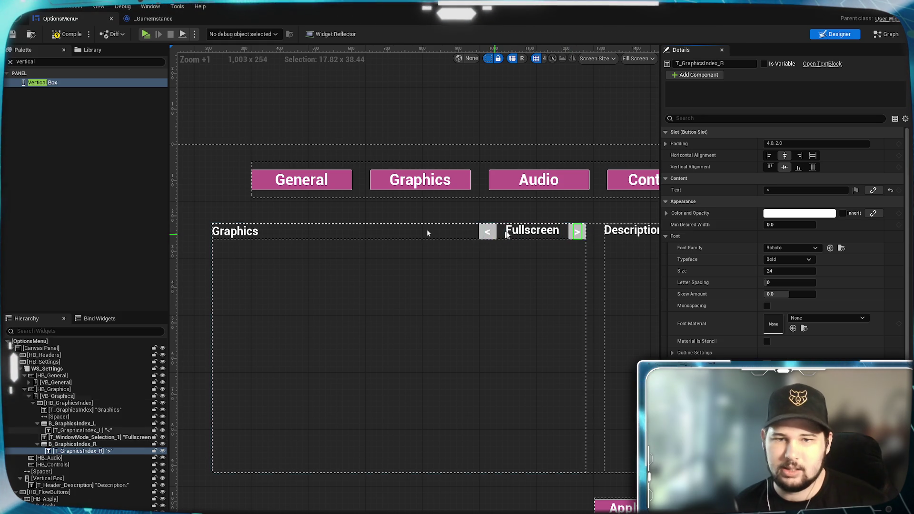
left_click(101, 439)
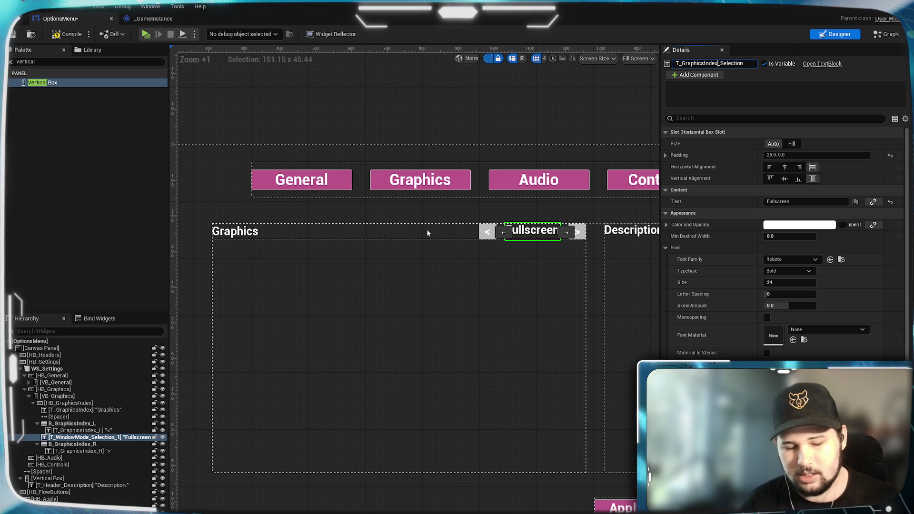
Step: Confirm the name T_GraphicsIndex_Selection and save the OptionsMenu widget
key("Tab")
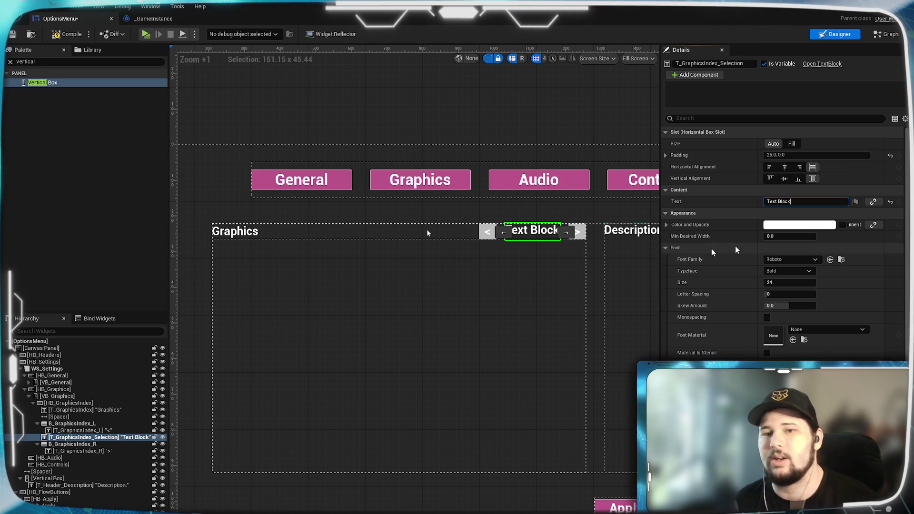
left_click(14, 34)
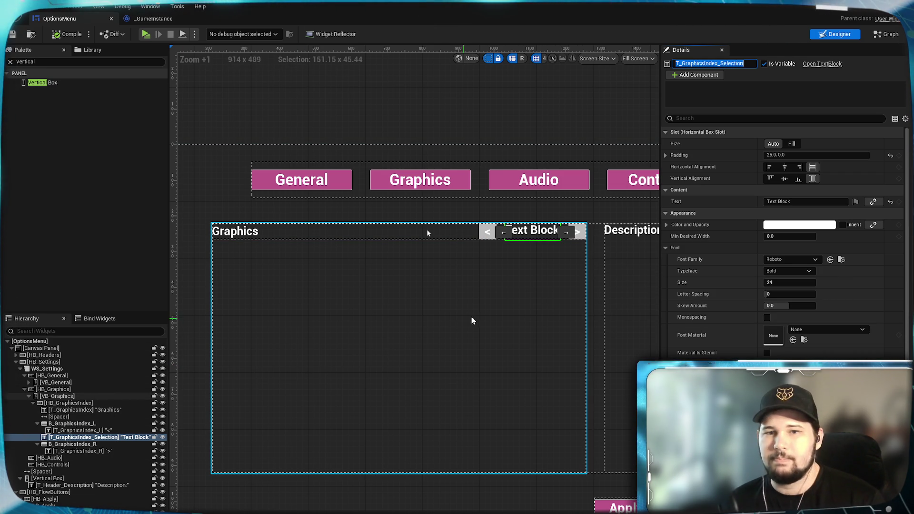
mouse_move(465, 315)
left_mouse_down()
mouse_move(433, 310)
mouse_move(498, 337)
mouse_move(484, 326)
left_mouse_up()
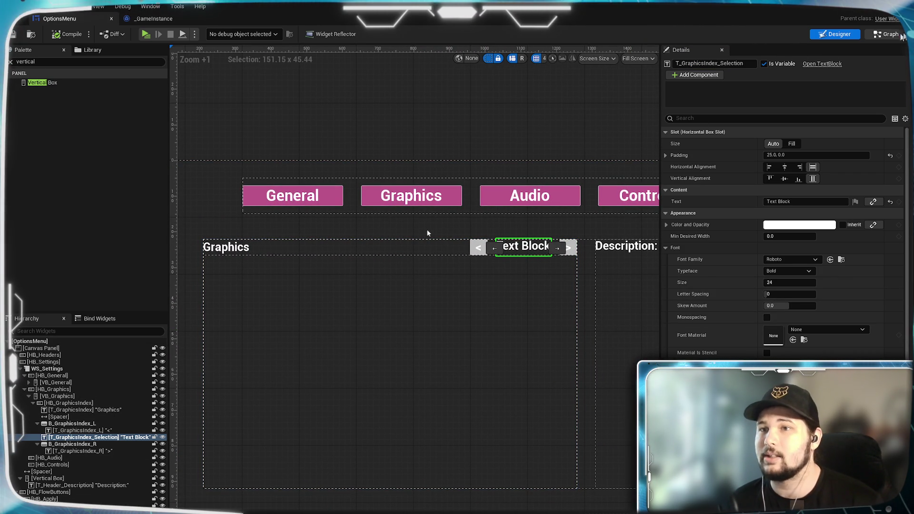
Step: Inspect the Window Mode Check Settings node in the EventGraph, then return to the Designer layout
left_click(886, 34)
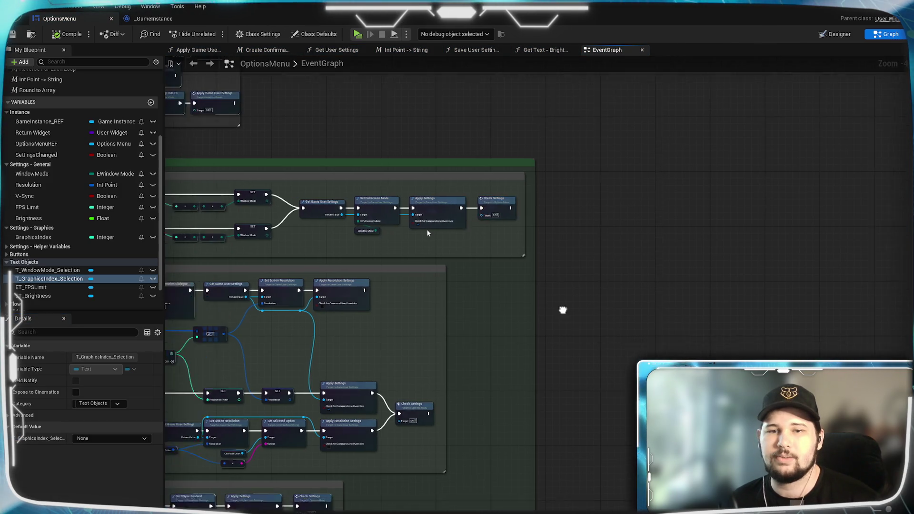
scroll(526, 316, "down", 3)
left_click_drag(637, 261, 499, 279)
scroll(500, 280, "up", 2)
mouse_move(606, 273)
left_mouse_down()
mouse_move(496, 230)
mouse_move(496, 314)
left_mouse_up()
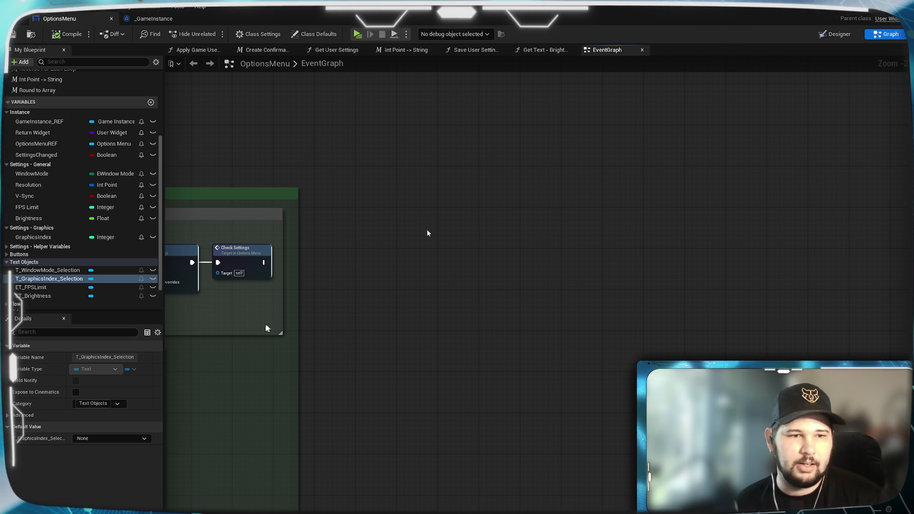
key("shift+F4")
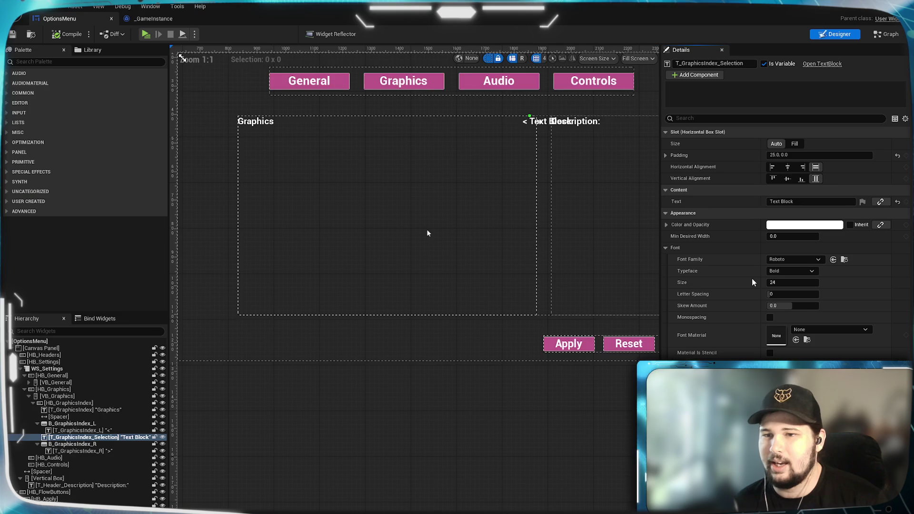
Step: Add On Clicked events for the B_GraphicsIndex_L and B_GraphicsIndex_R arrow buttons
scroll(476, 252, "up", 5)
scroll(454, 264, "up", 1)
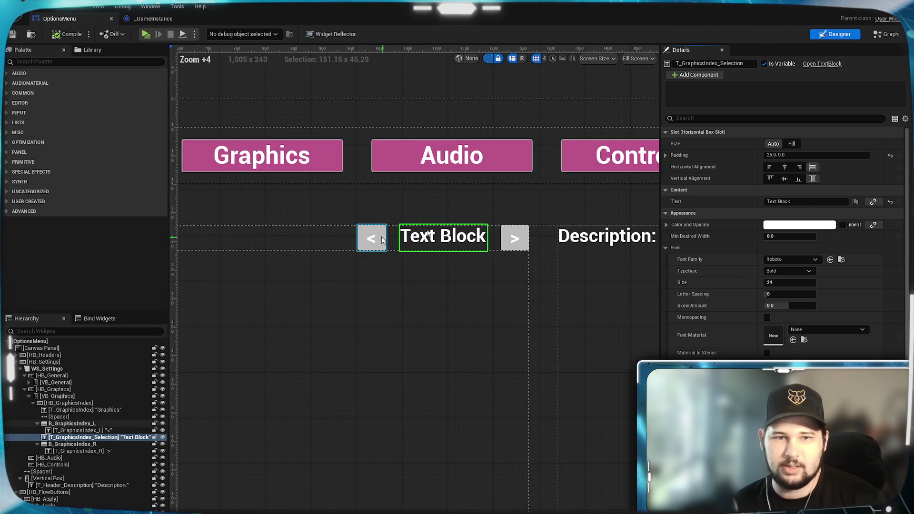
left_click(372, 238)
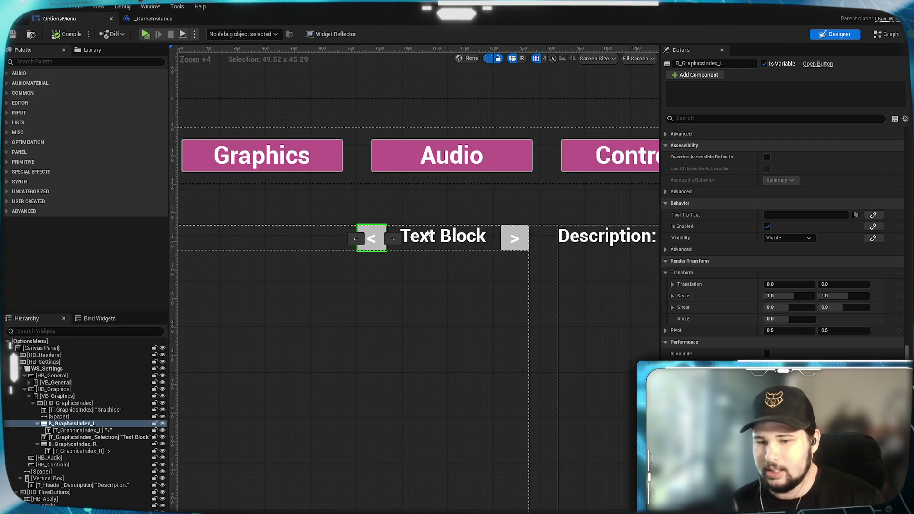
scroll(428, 233, "down", 6)
scroll(428, 233, "up", 10)
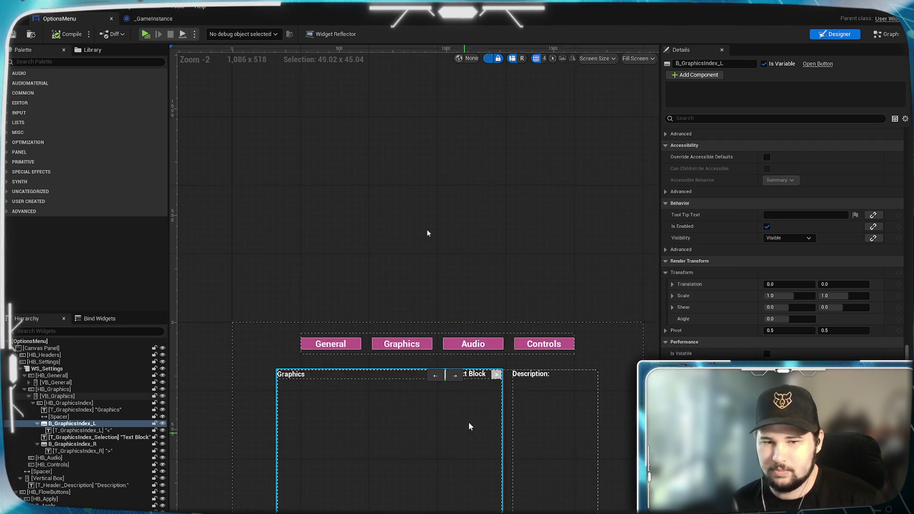
left_click_drag(460, 410, 420, 434)
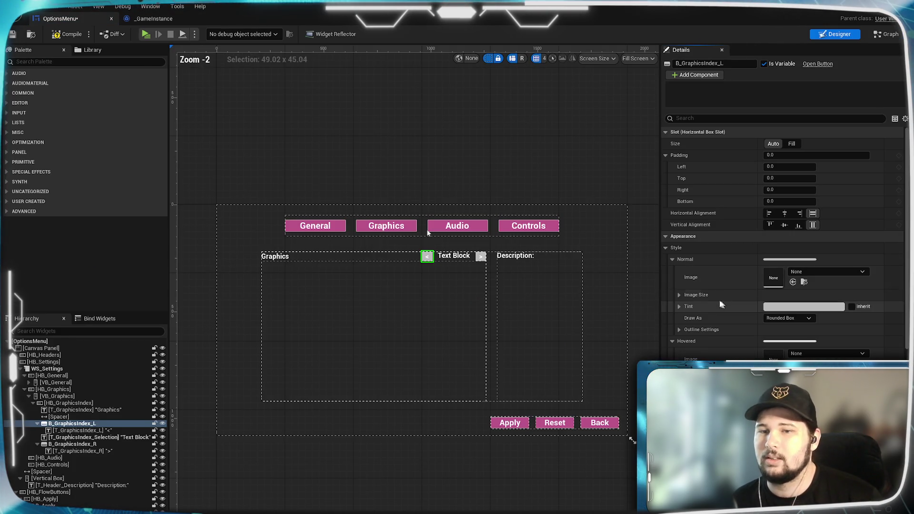
scroll(447, 280, "up", 6)
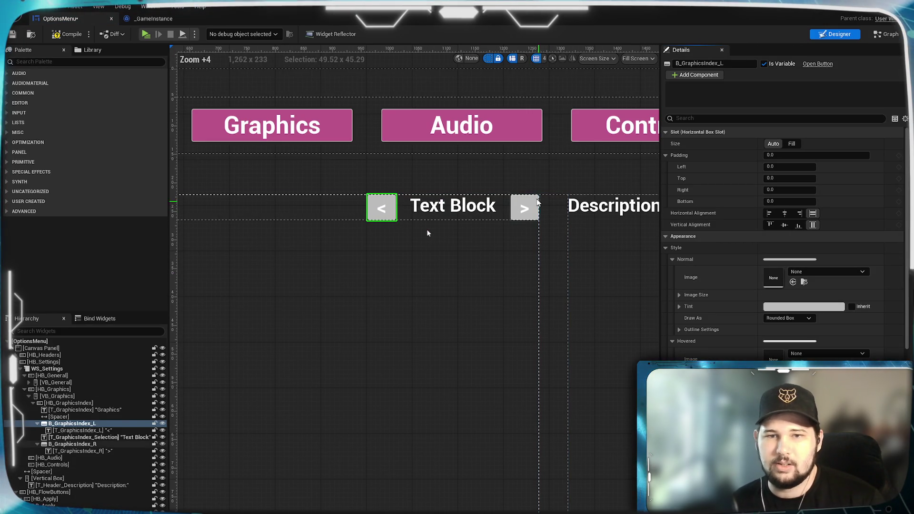
left_click(525, 208)
Step: Move both GraphicsIndex On Clicked events together into empty graph space
scroll(783, 238, "down", 10)
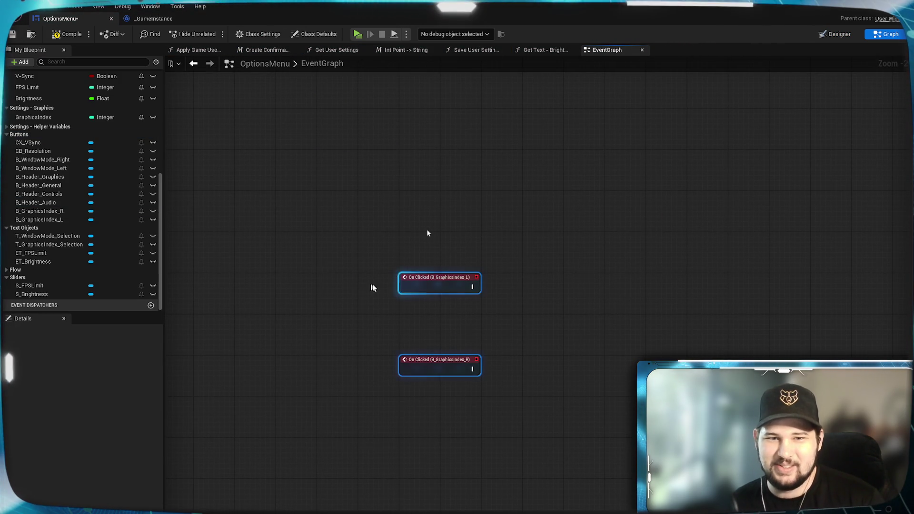
scroll(353, 283, "down", 1)
left_click(277, 332, "ctrl")
key("Home")
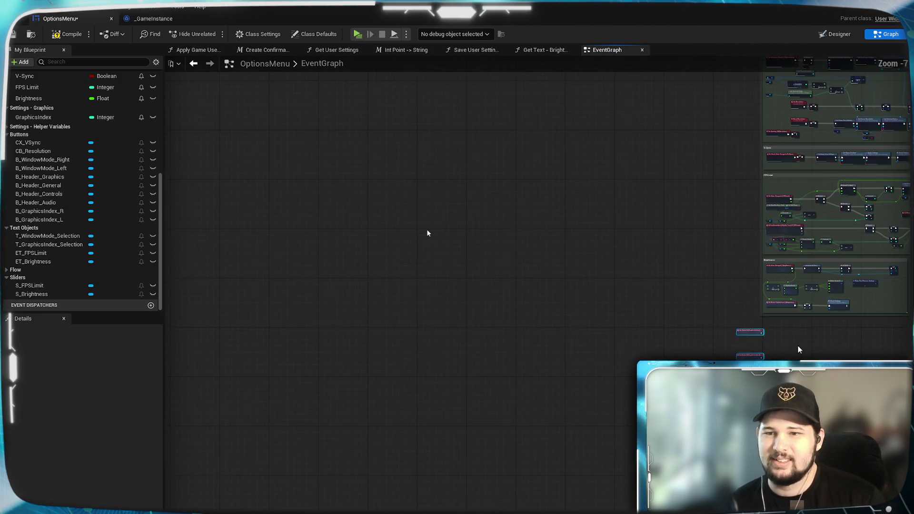
left_click_drag(384, 399, 731, 93)
scroll(659, 188, "up", 6)
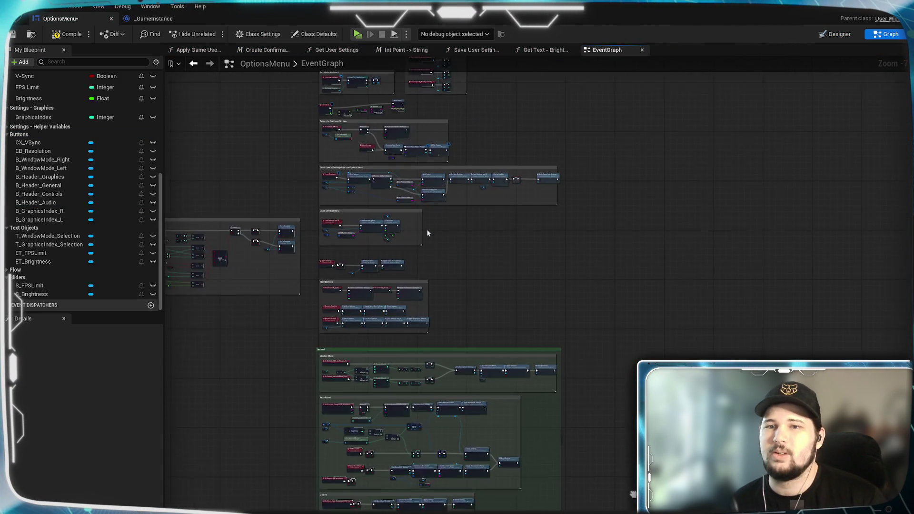
scroll(660, 188, "up", 1)
left_click_drag(686, 374, 521, 270)
right_click(625, 195)
Step: Place a Graphics Index getter in the graph beside the two click events
left_click(555, 162)
mouse_move(695, 304)
left_mouse_down()
mouse_move(605, 291)
mouse_move(491, 303)
mouse_move(477, 292)
mouse_move(500, 293)
mouse_move(226, 294)
left_mouse_up()
scroll(71, 190, "up", 6)
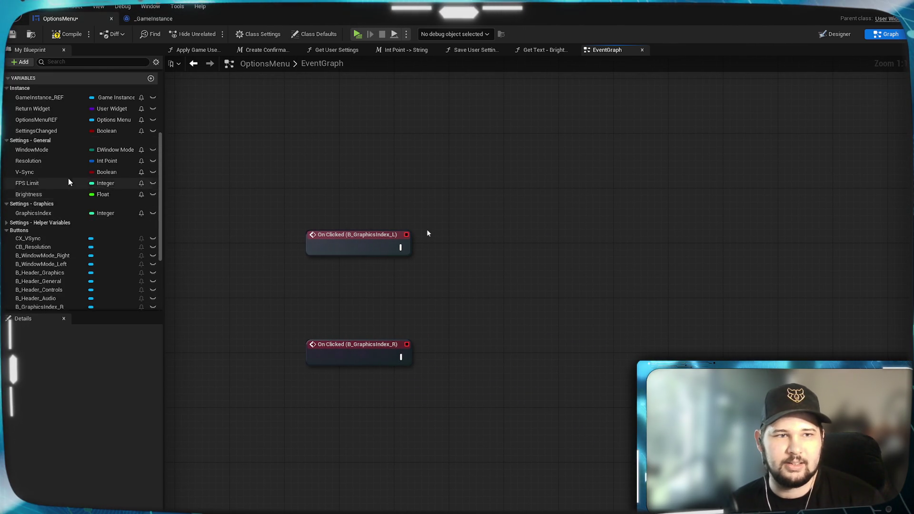
scroll(73, 192, "down", 1)
mouse_move(43, 241)
left_mouse_down()
mouse_move(312, 264)
mouse_move(528, 255)
mouse_move(638, 230)
left_mouse_up()
left_click(615, 294)
left_click_drag(616, 294, 683, 297)
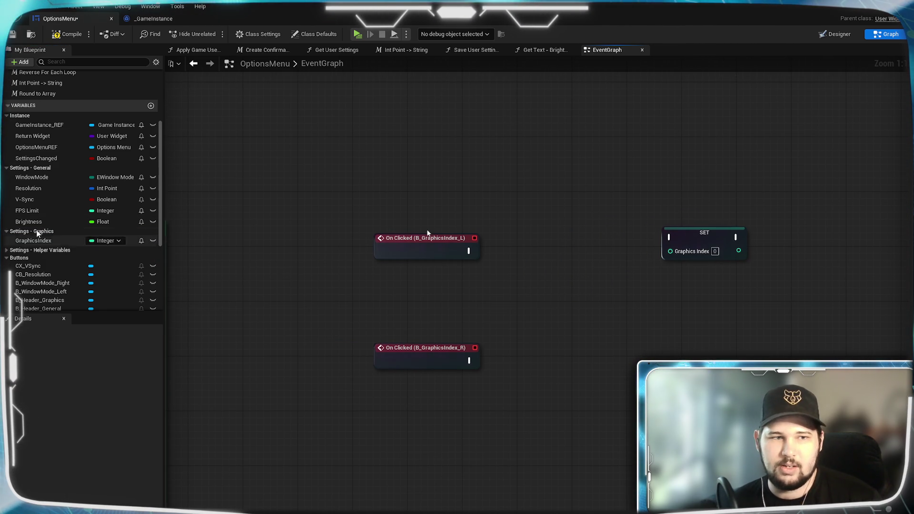
mouse_move(28, 242)
left_mouse_down()
mouse_move(412, 284)
mouse_move(573, 281)
mouse_move(538, 276)
left_mouse_up()
left_click(510, 299)
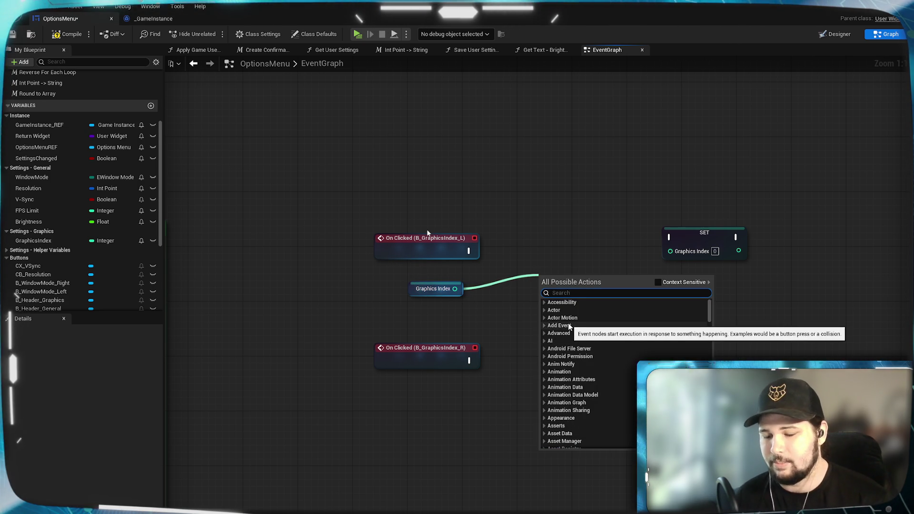
Step: Wire Graphics Index into a Subtract node and an Add node, each using 1
type("-")
key("Return")
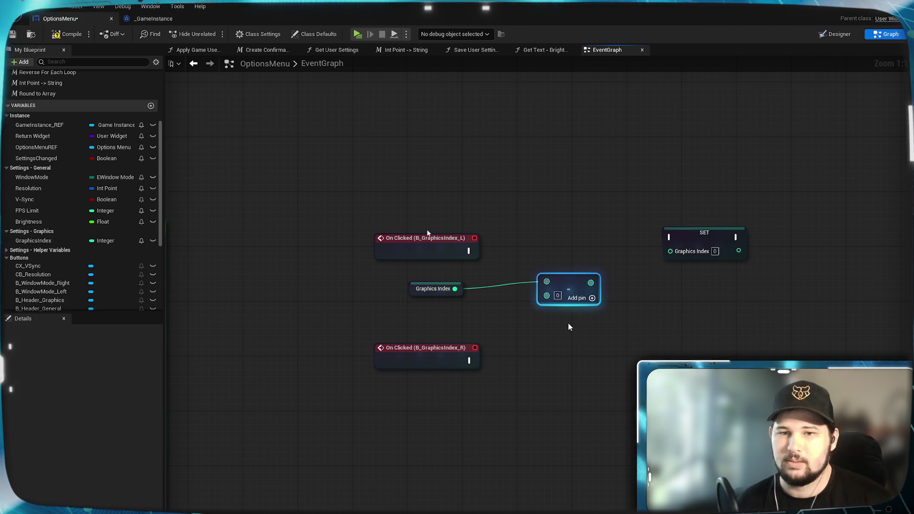
left_click_drag(556, 273, 535, 246)
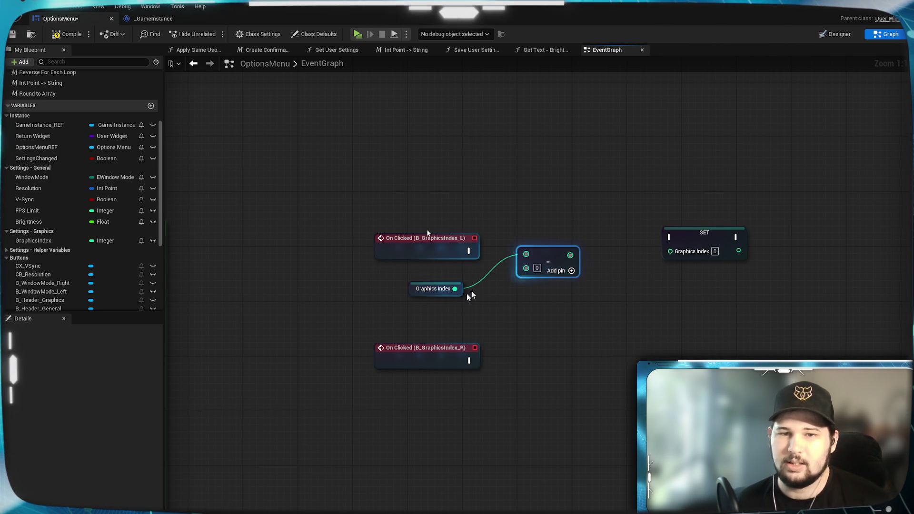
left_click_drag(456, 289, 536, 344)
type("+")
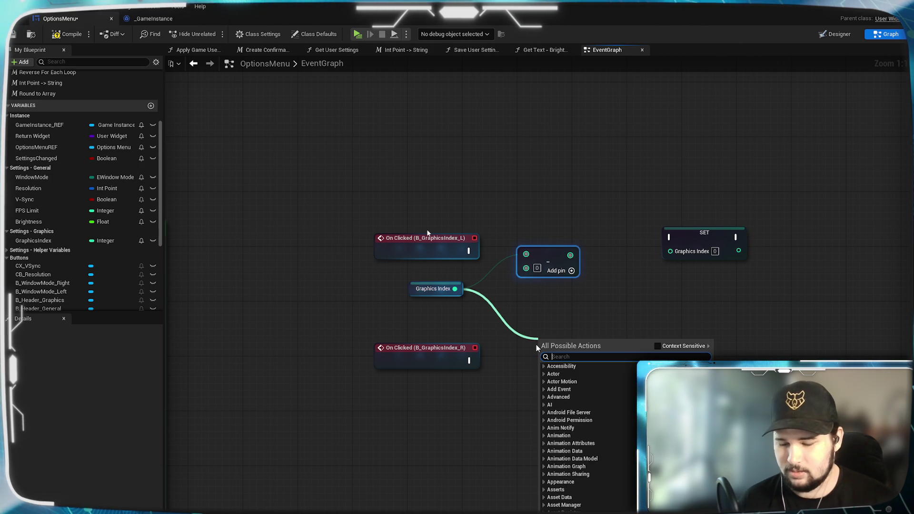
key("Return")
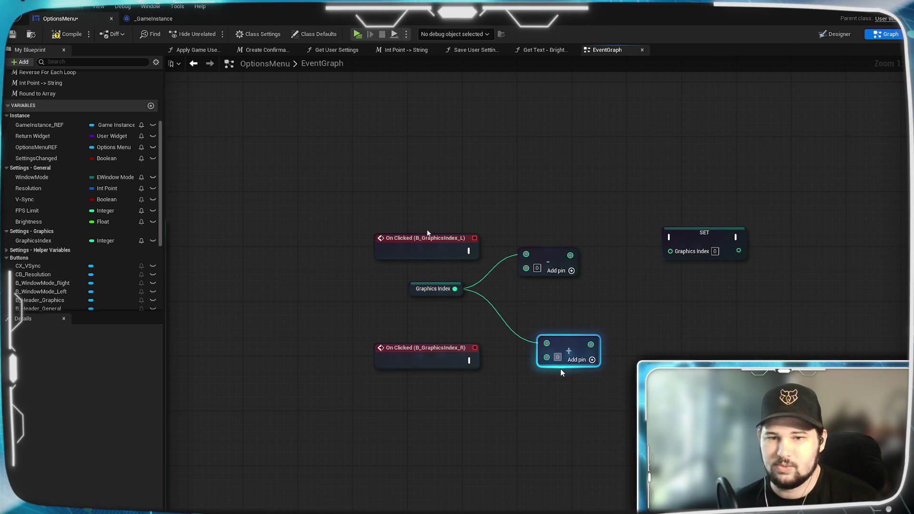
type("1")
left_click(537, 268)
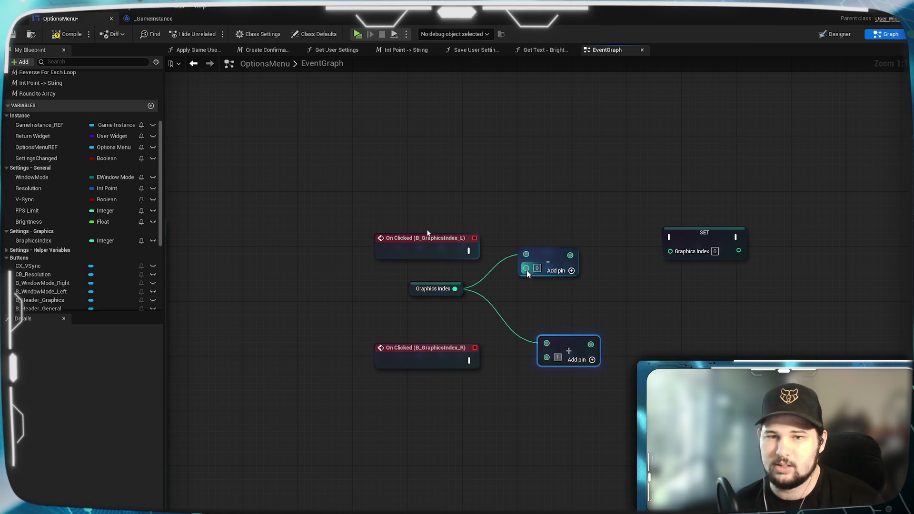
type("1")
left_click(619, 287)
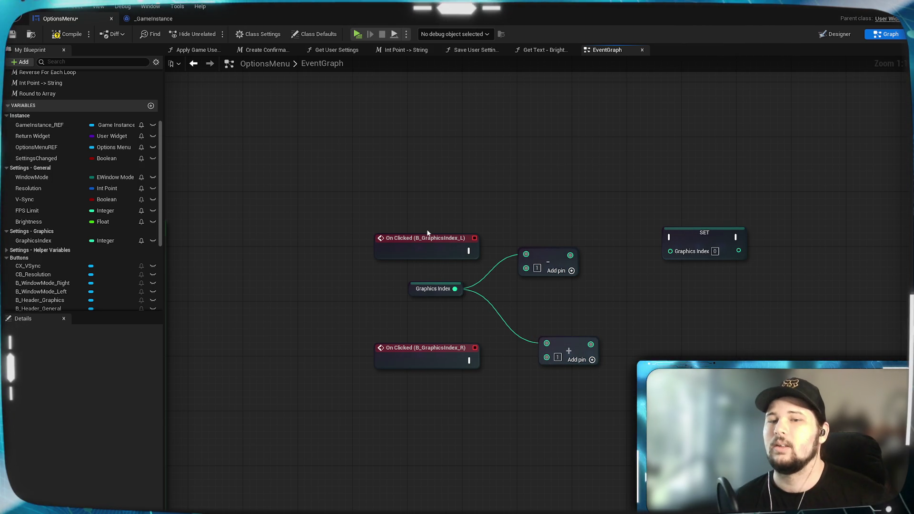
Step: Make room and add a Clamp (Integer) node after the Subtract result
left_click_drag(580, 342, 559, 326)
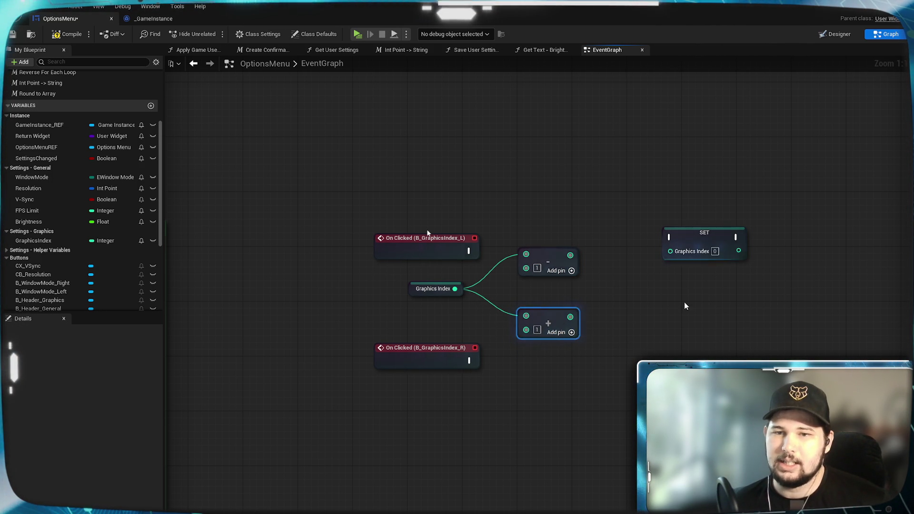
left_click_drag(631, 297, 753, 294)
left_click(499, 343)
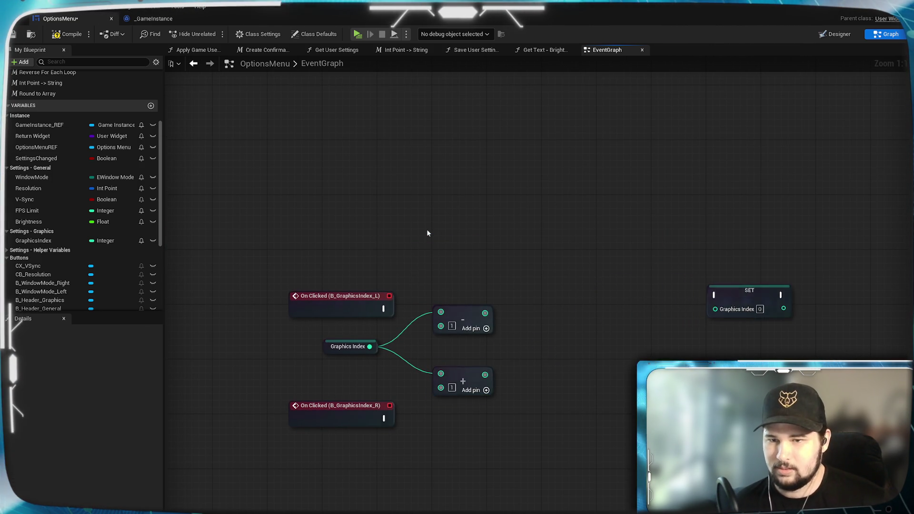
left_click_drag(499, 343, 505, 252)
left_click_drag(491, 222, 565, 253)
type("set graph")
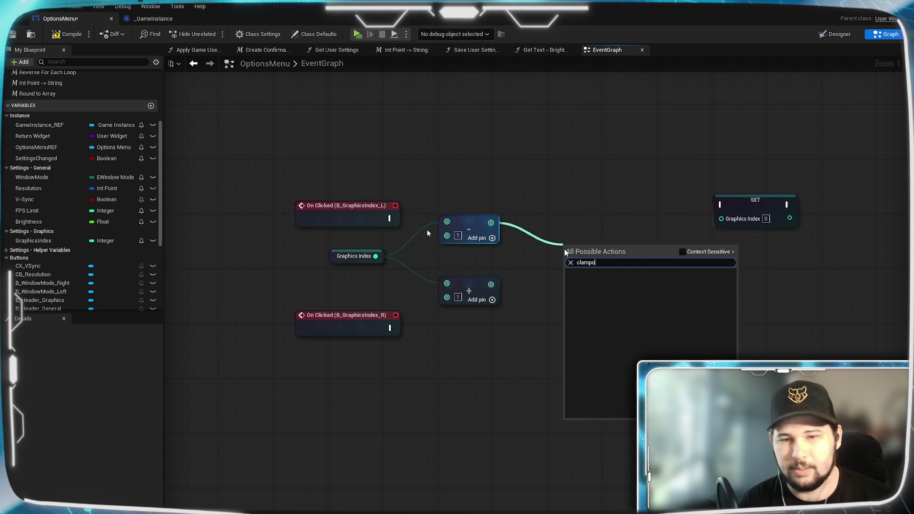
key("Escape")
key("Return")
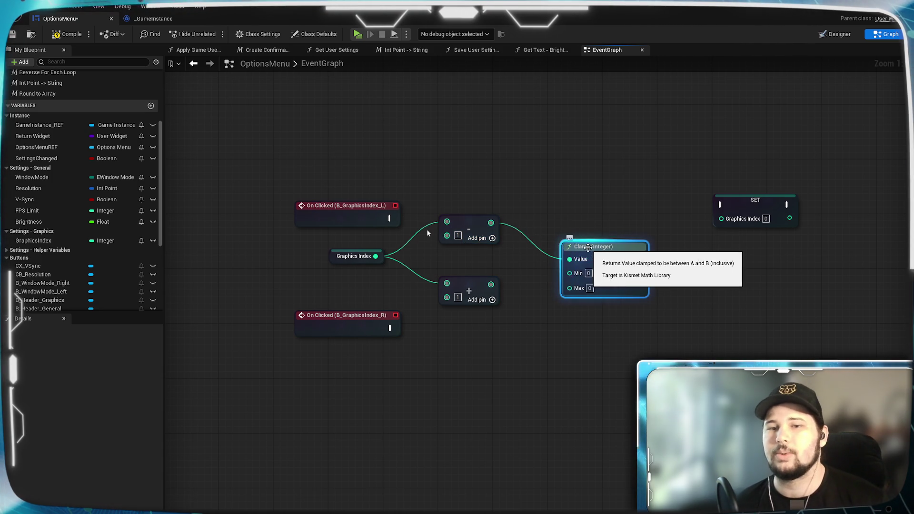
left_click_drag(591, 242, 576, 208)
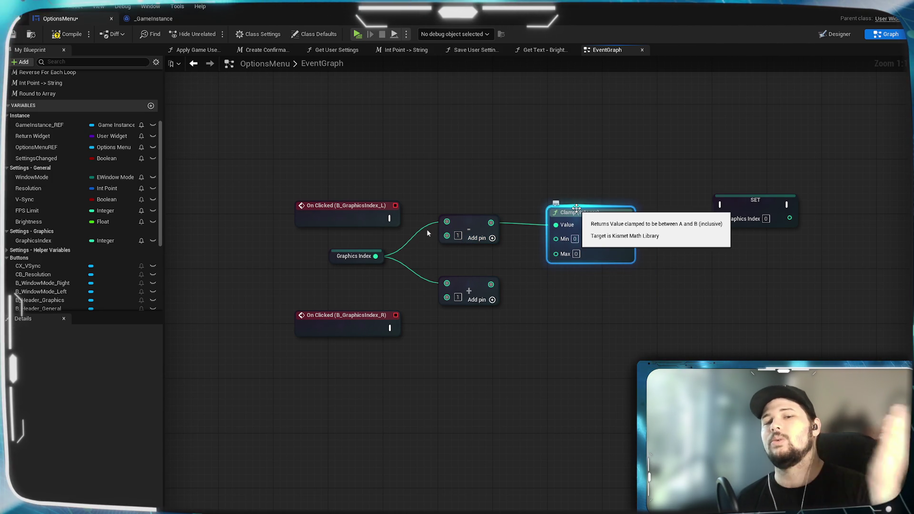
mouse_move(584, 216)
left_mouse_down()
mouse_move(583, 206)
mouse_move(582, 216)
left_mouse_up()
Step: Set the Clamp's Max to 4 and duplicate it for the Add branch
left_click(551, 361)
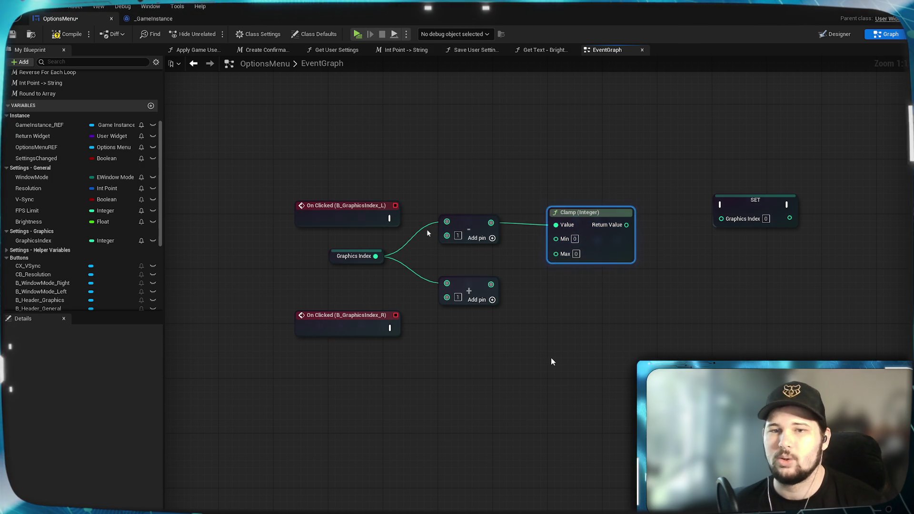
left_click(576, 254)
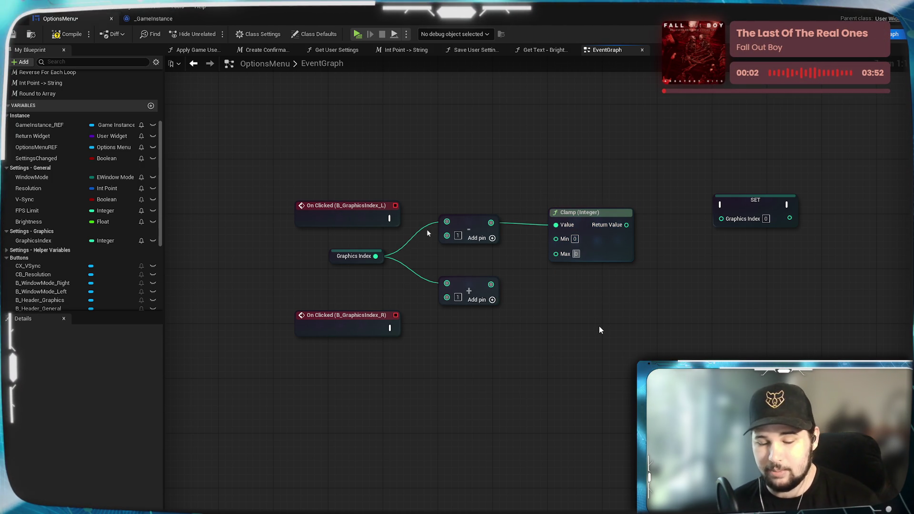
type("4")
key("Return")
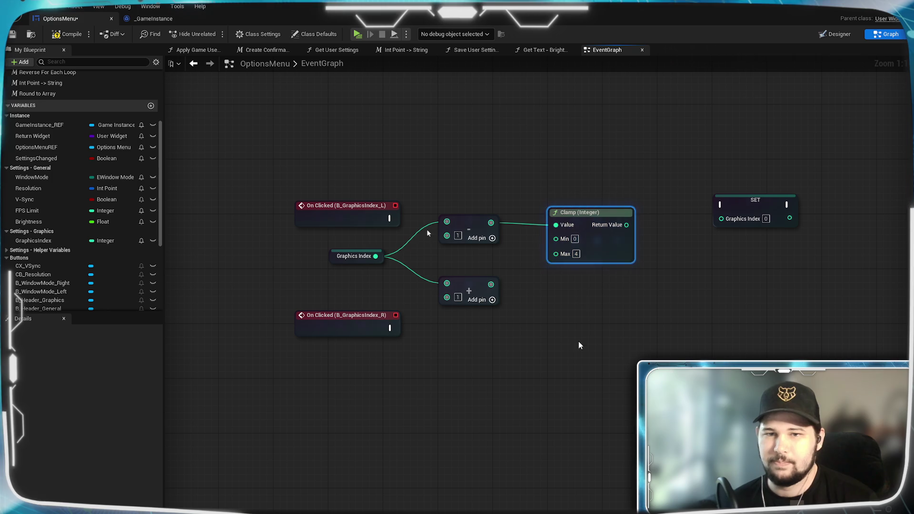
left_click(562, 292)
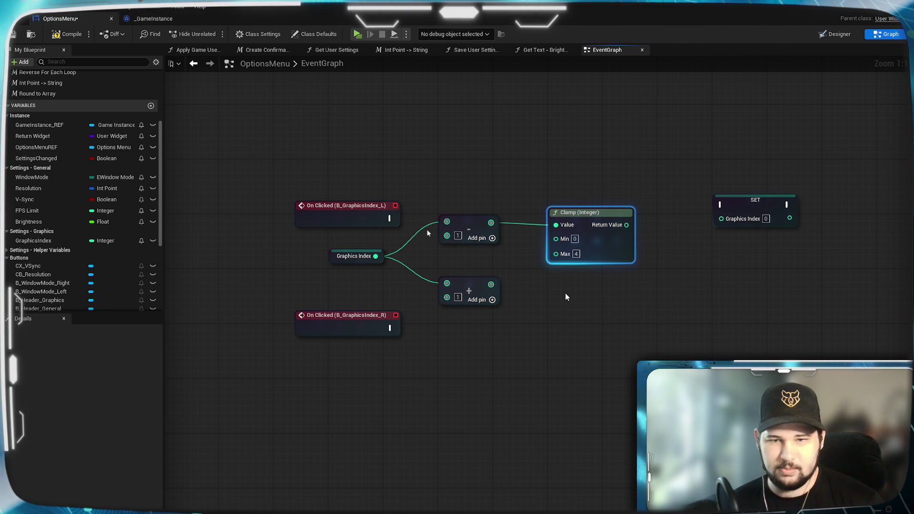
key("ctrl+c")
key("ctrl+v")
mouse_move(565, 293)
left_mouse_down()
mouse_move(553, 277)
mouse_move(557, 288)
left_mouse_up()
left_click(457, 288)
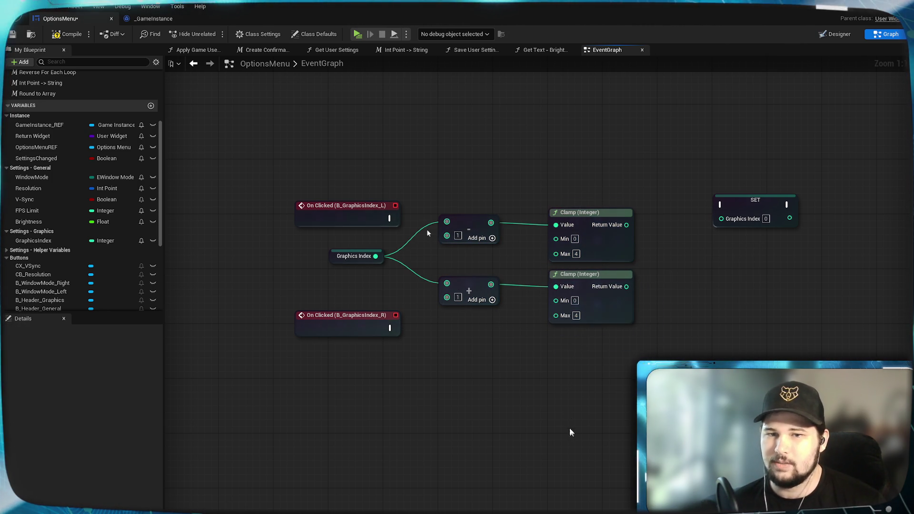
mouse_move(504, 341)
left_mouse_down()
mouse_move(508, 331)
mouse_move(479, 357)
left_mouse_up()
left_click(686, 188)
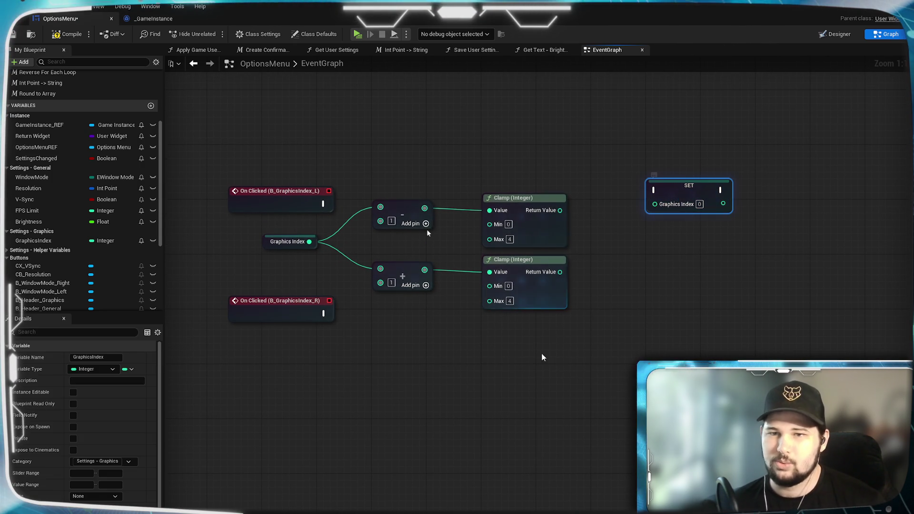
Step: Duplicate SET Graphics Index and wire each SET to its On Clicked event and Clamp result
key("ctrl+c")
key("ctrl+v")
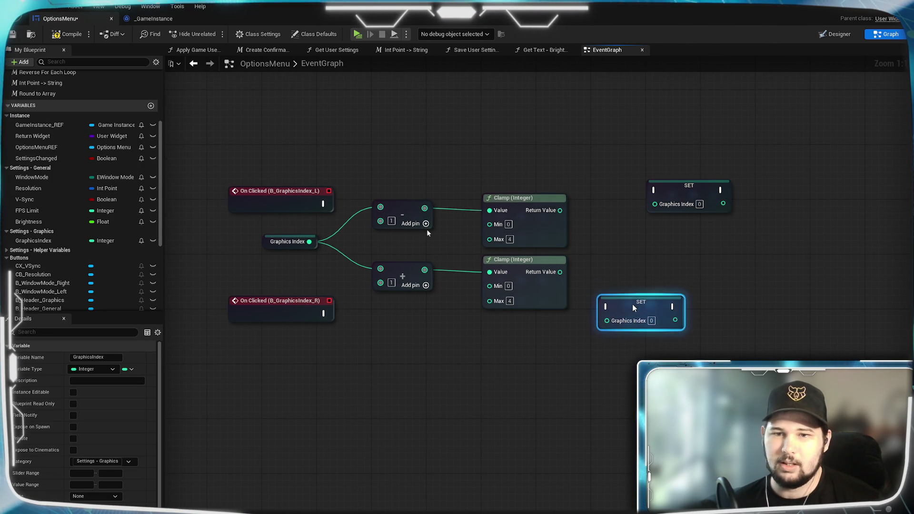
mouse_move(325, 313)
left_mouse_down()
mouse_move(601, 321)
mouse_move(601, 313)
mouse_move(599, 328)
left_mouse_up()
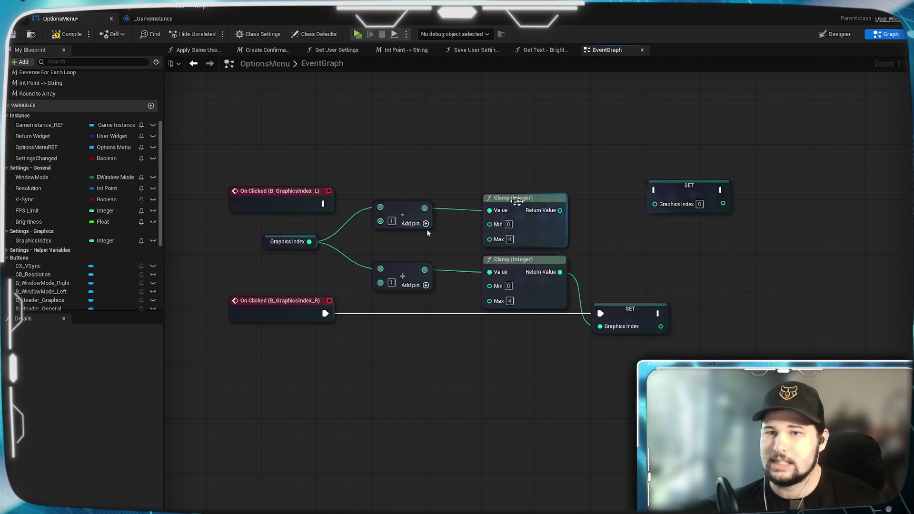
left_click_drag(324, 204, 655, 190)
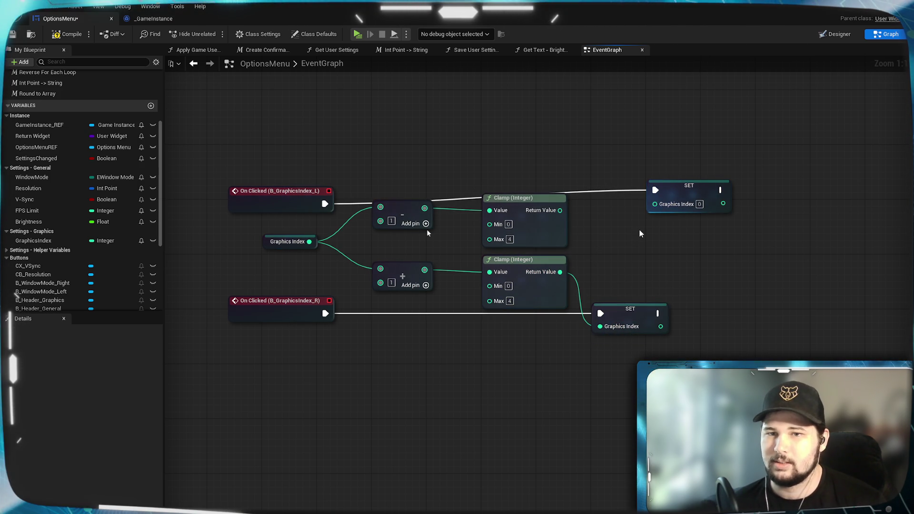
mouse_move(560, 210)
left_mouse_down()
mouse_move(637, 219)
mouse_move(655, 203)
left_mouse_up()
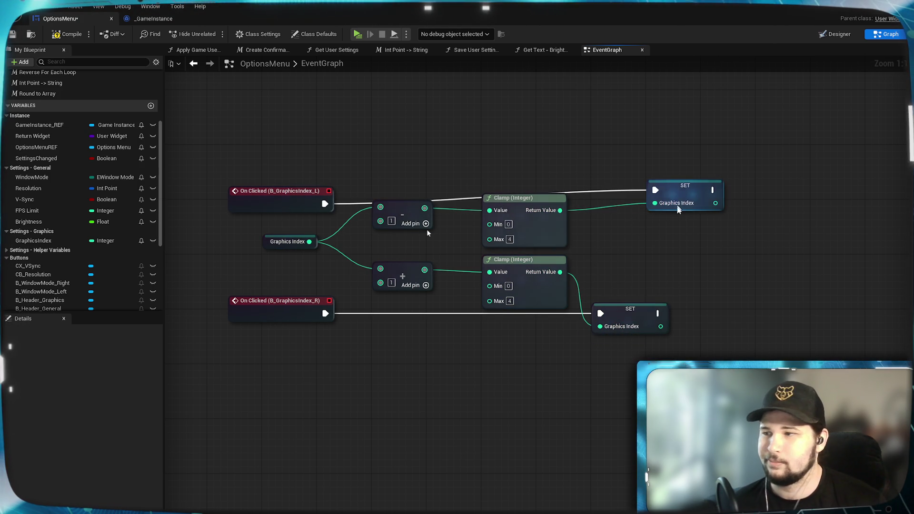
left_click_drag(624, 254, 764, 243)
Step: Rearrange the Subtract, Add, Clamp and SET nodes into a tighter layout
left_click_drag(537, 200, 537, 220)
mouse_move(434, 248)
left_mouse_down()
mouse_move(505, 280)
mouse_move(469, 282)
left_mouse_up()
left_click_drag(615, 257, 580, 257)
left_click_drag(608, 296, 580, 289)
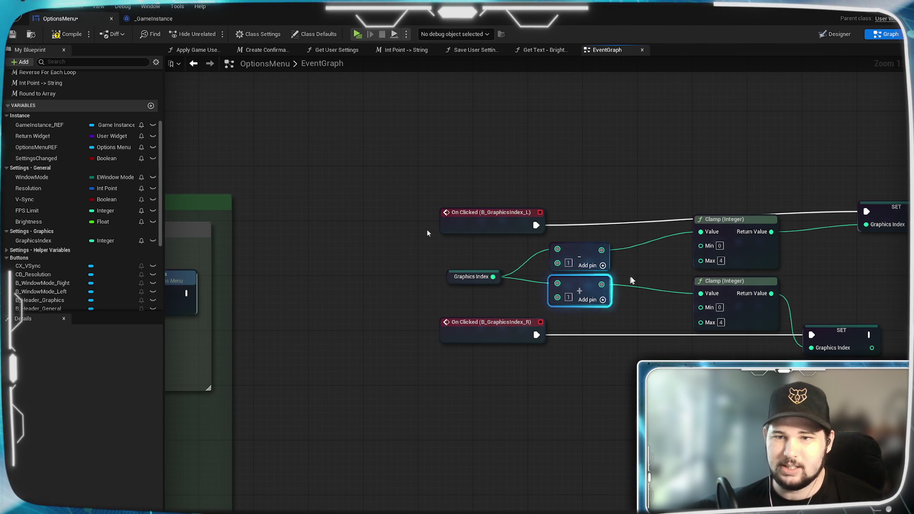
left_click(750, 231)
left_click_drag(751, 231, 698, 248)
mouse_move(883, 207)
left_mouse_down()
mouse_move(774, 221)
mouse_move(777, 229)
left_mouse_up()
mouse_move(745, 284)
left_mouse_down()
mouse_move(695, 353)
mouse_move(685, 350)
left_mouse_up()
Step: Feed the Add result into the lower Clamp's Value and move Add beneath the lower event
mouse_move(602, 284)
left_mouse_down()
mouse_move(613, 357)
mouse_move(680, 318)
left_mouse_up()
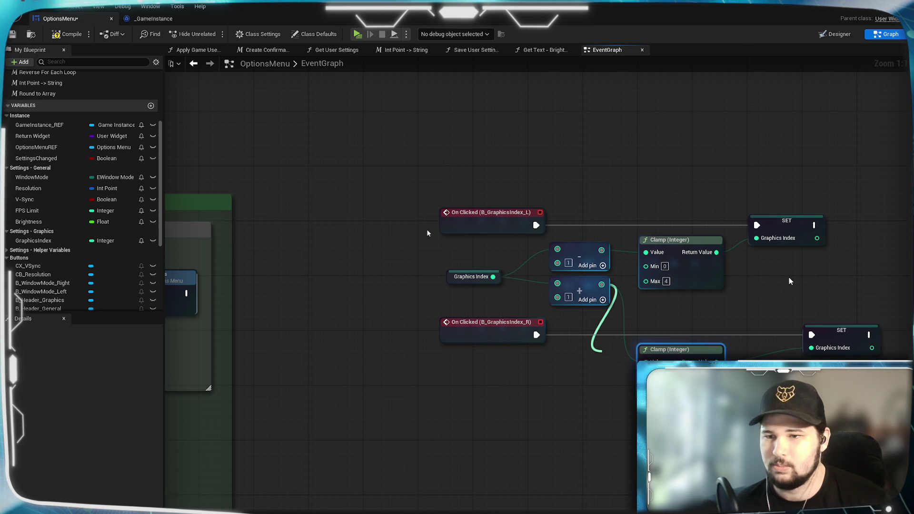
left_click_drag(790, 281, 646, 362)
left_click_drag(587, 308, 588, 385)
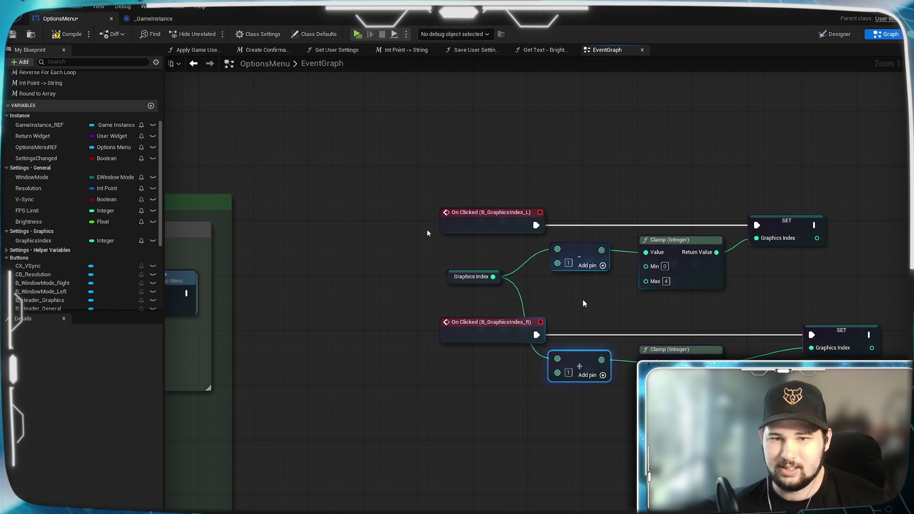
left_click_drag(494, 278, 487, 302)
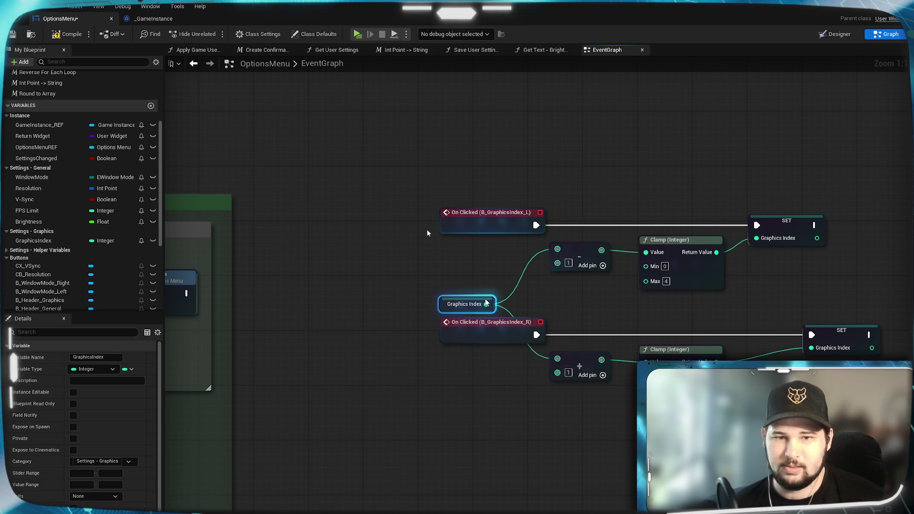
left_click_drag(777, 288, 703, 293)
Step: Move the lower click chain and Graphics Index getter up closer to the upper chain
left_click(708, 339)
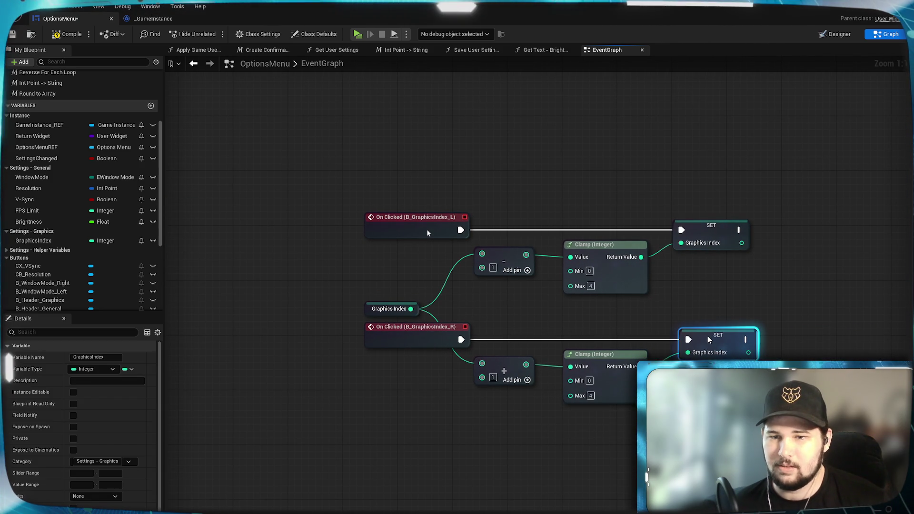
mouse_move(818, 367)
left_mouse_down()
mouse_move(757, 346)
mouse_move(725, 370)
left_mouse_up()
mouse_move(704, 469)
left_mouse_down()
mouse_move(266, 322)
mouse_move(266, 304)
left_mouse_up()
left_click_drag(304, 343, 313, 316)
left_click(427, 455)
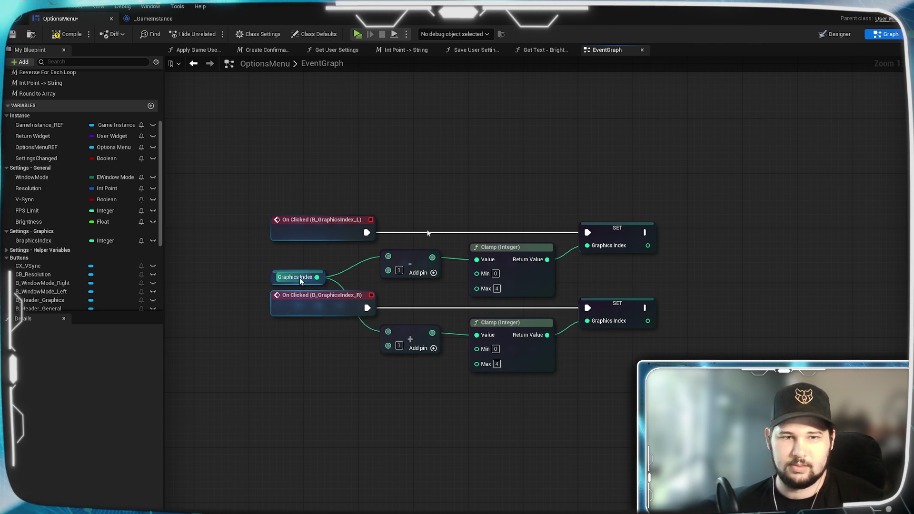
left_click_drag(301, 272, 301, 252)
left_click(372, 424)
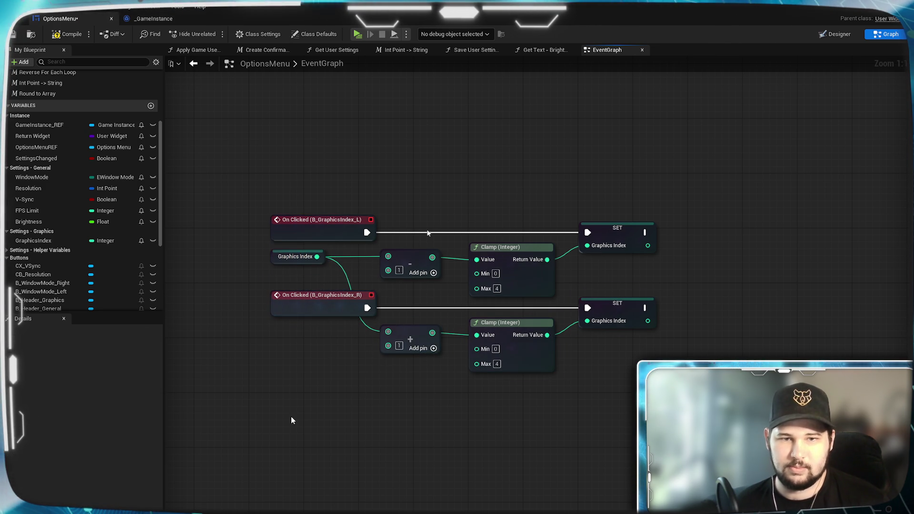
left_click_drag(371, 423, 318, 443)
Step: Nudge the lower Add and Clamp nodes, then undo the move
left_click_drag(367, 368, 359, 347)
left_click(408, 432)
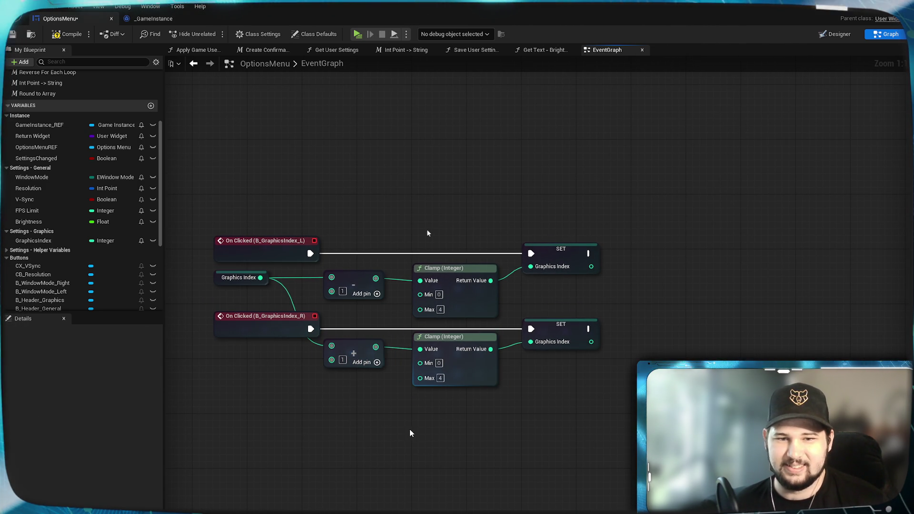
left_click_drag(532, 299, 344, 286)
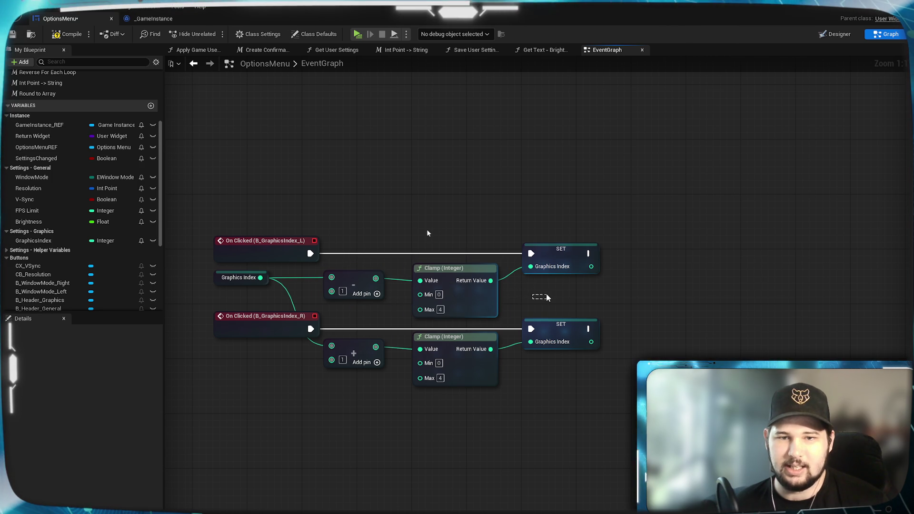
key("ctrl+z")
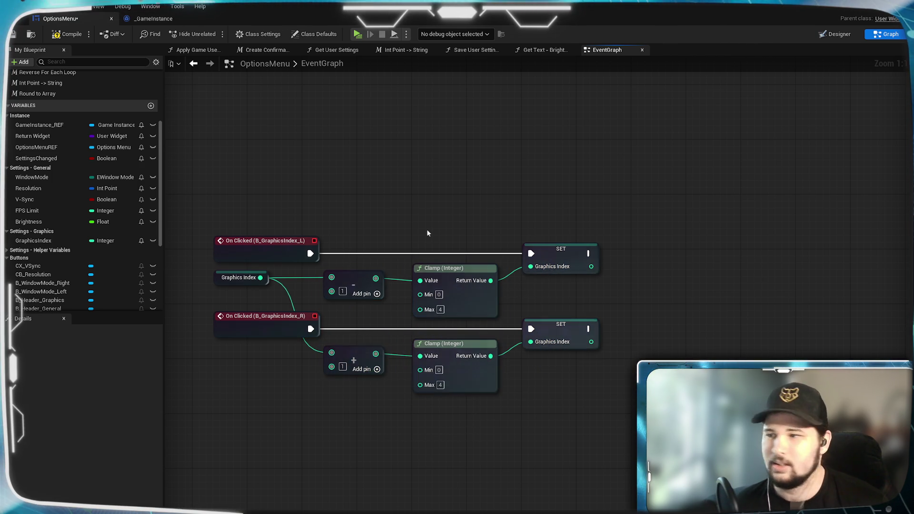
left_click_drag(427, 233, 349, 257)
Step: Call Check Settings after both SET Graphics Index nodes
mouse_move(512, 279)
left_mouse_down()
mouse_move(561, 313)
mouse_move(556, 305)
left_mouse_up()
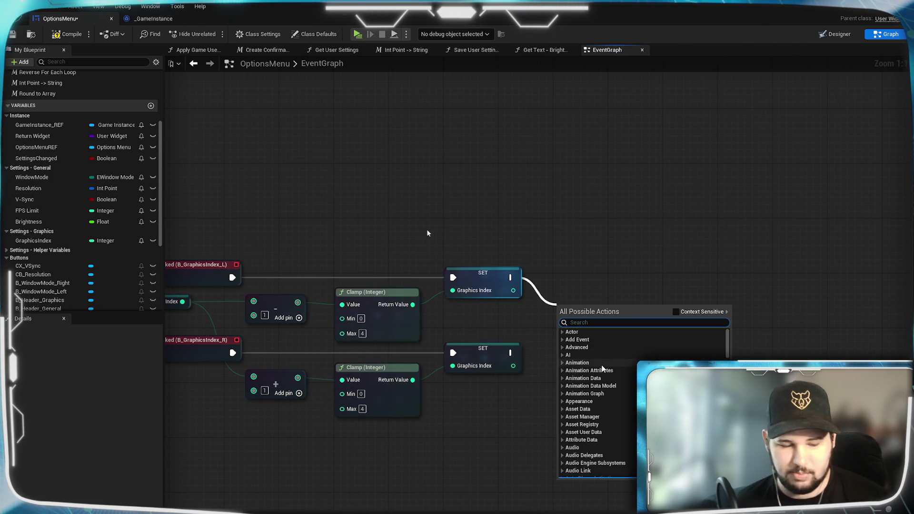
type("check")
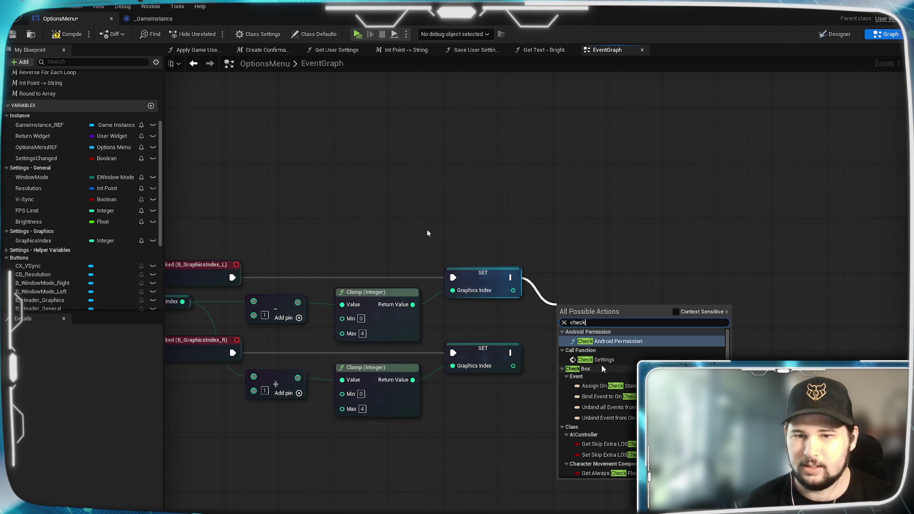
left_click(597, 360)
left_click_drag(510, 353, 587, 305)
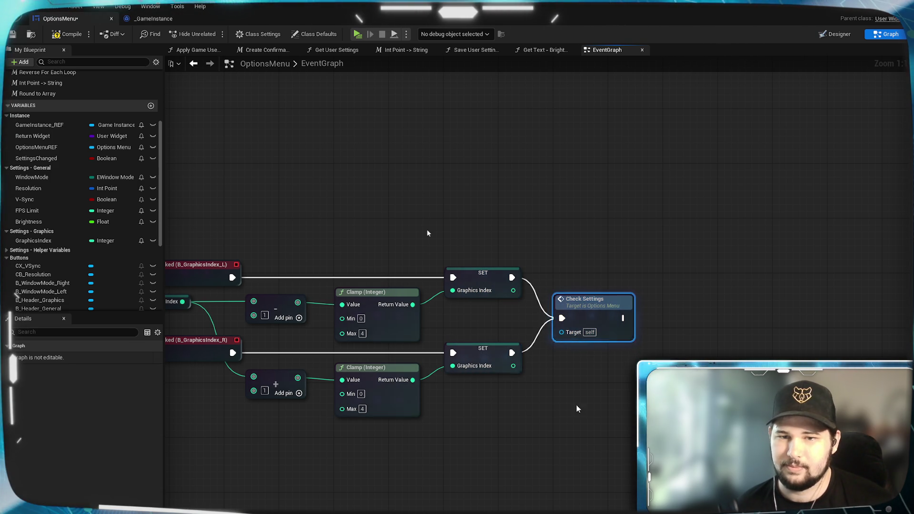
left_click_drag(577, 405, 721, 376)
left_click_drag(301, 259, 287, 270)
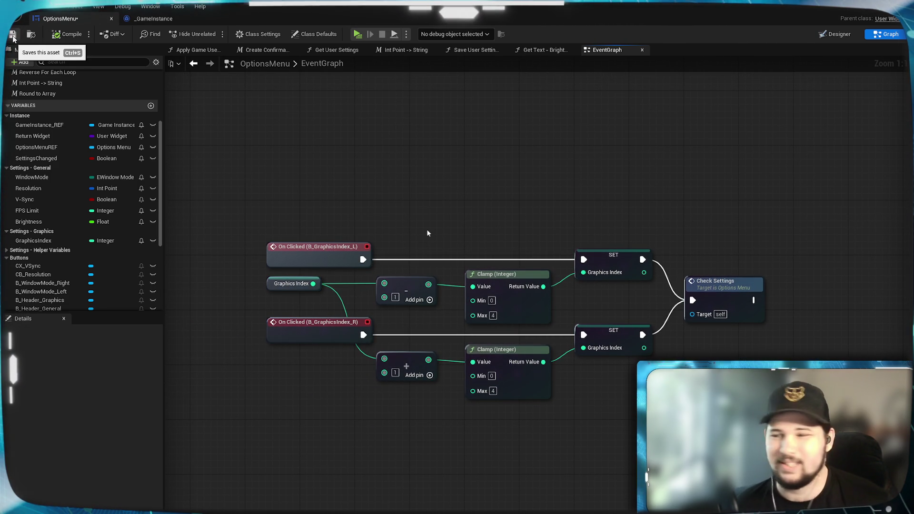
scroll(376, 210, "down", 5)
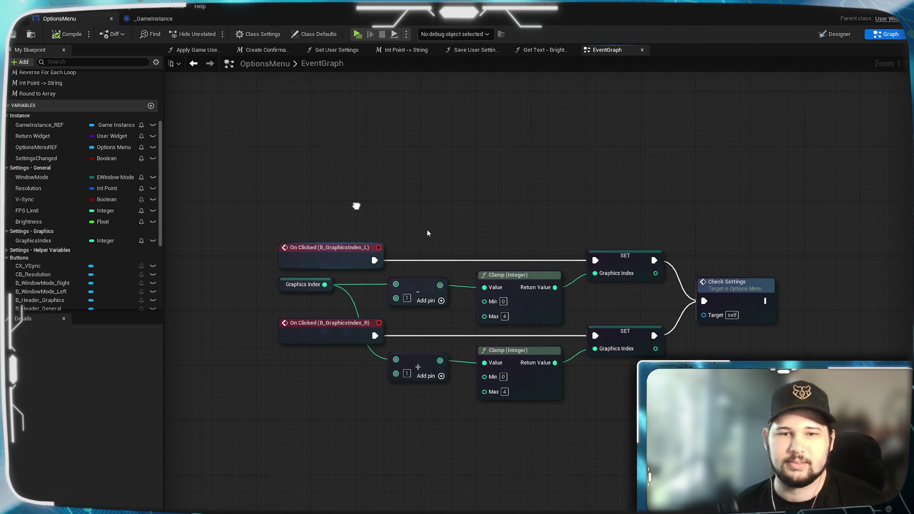
Step: Add a Get Graphics Index node from Game Instance REF in the Check Settings block
scroll(378, 227, "up", 4)
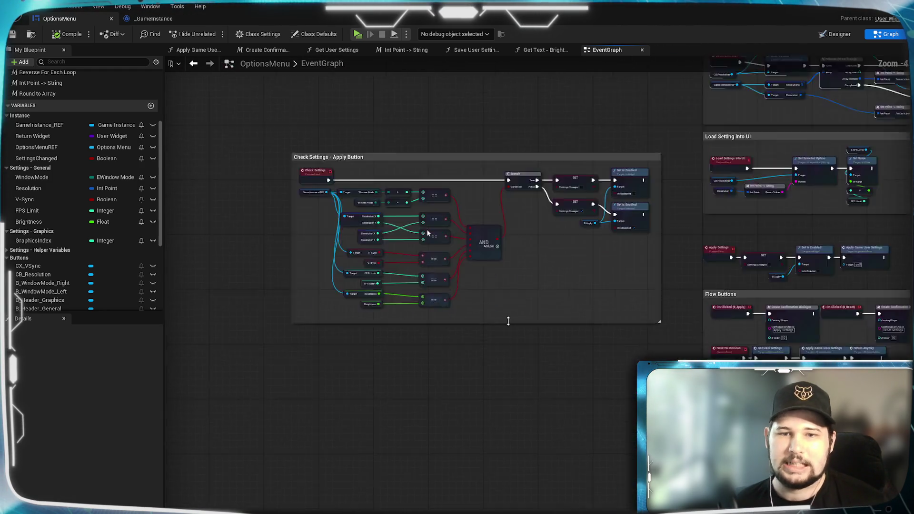
mouse_move(501, 348)
left_mouse_down()
mouse_move(636, 348)
mouse_move(631, 313)
left_mouse_up()
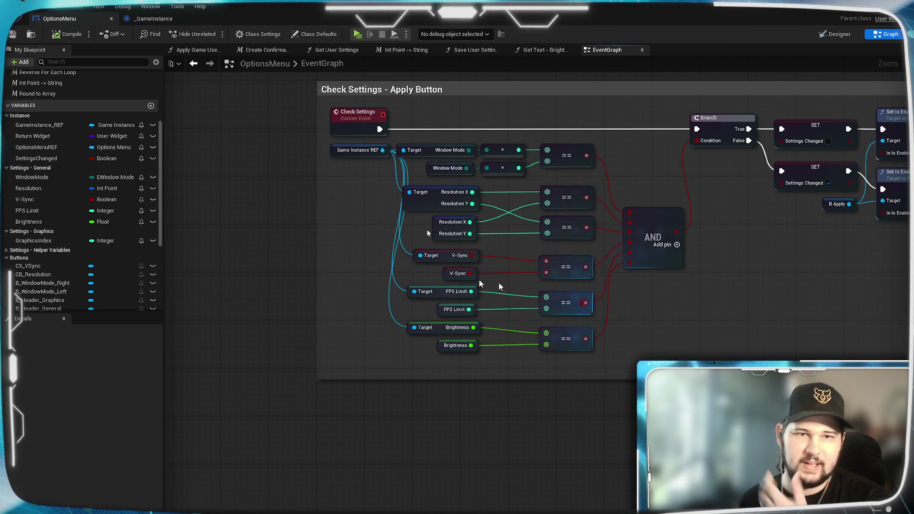
left_click_drag(369, 214, 352, 171)
mouse_move(369, 111)
left_mouse_down()
mouse_move(385, 262)
mouse_move(403, 320)
left_mouse_up()
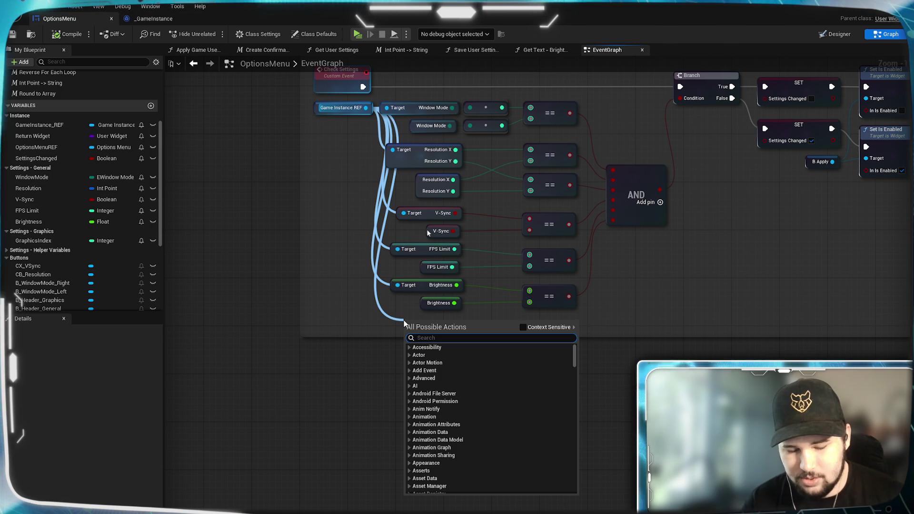
type("get")
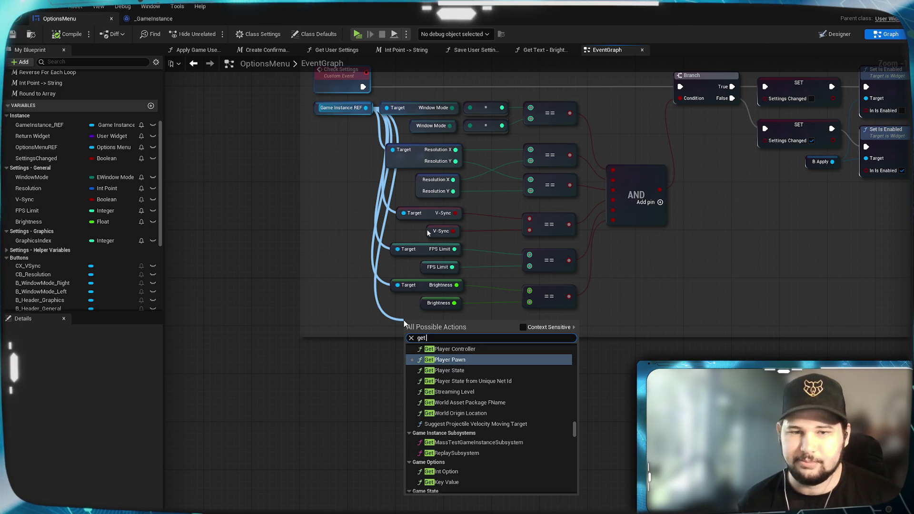
type(" graphics")
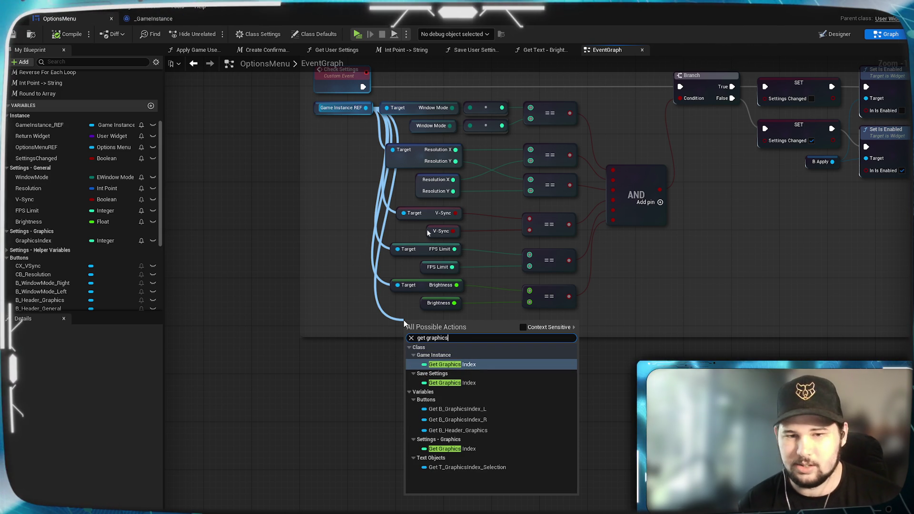
left_click(452, 364)
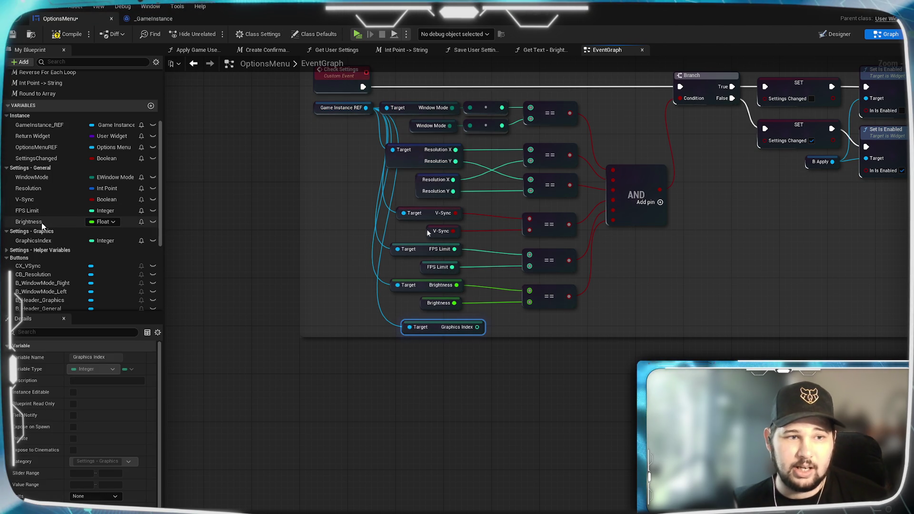
Step: Bring in the menu's GraphicsIndex variable and position both Graphics Index getters below the comment box
left_click_drag(38, 240, 371, 410)
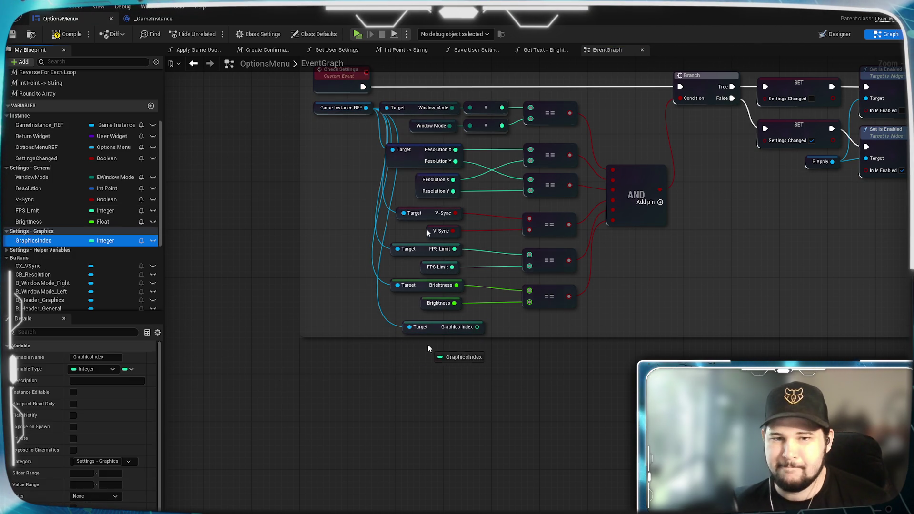
left_click_drag(427, 345, 427, 346)
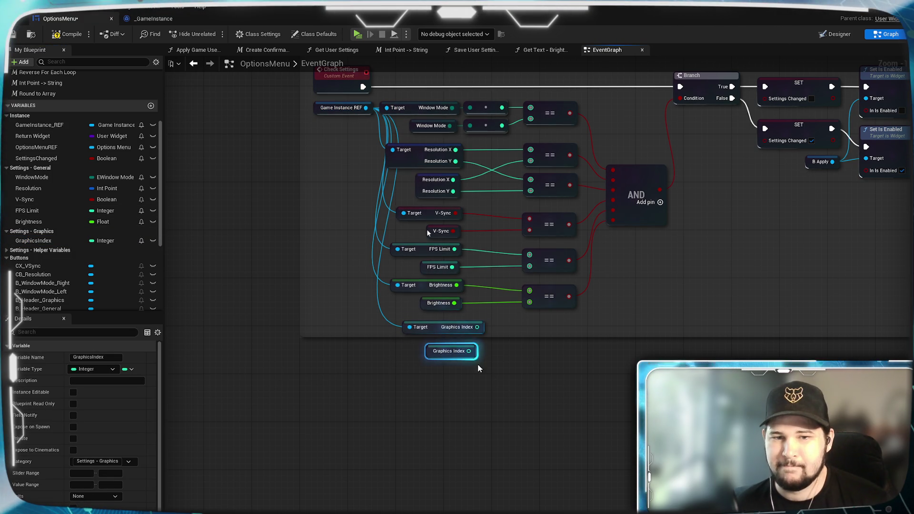
left_click(470, 328)
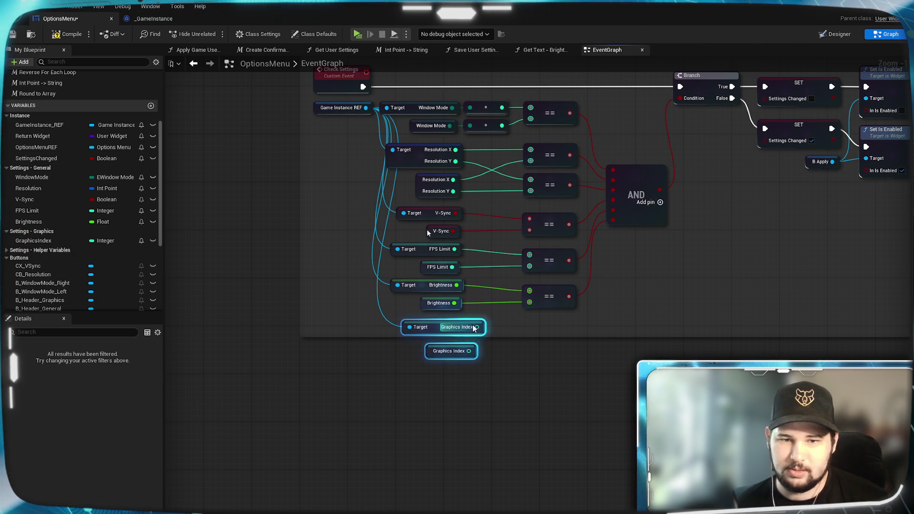
left_click_drag(482, 328, 460, 375)
left_click(462, 402)
scroll(462, 401, "up", 1)
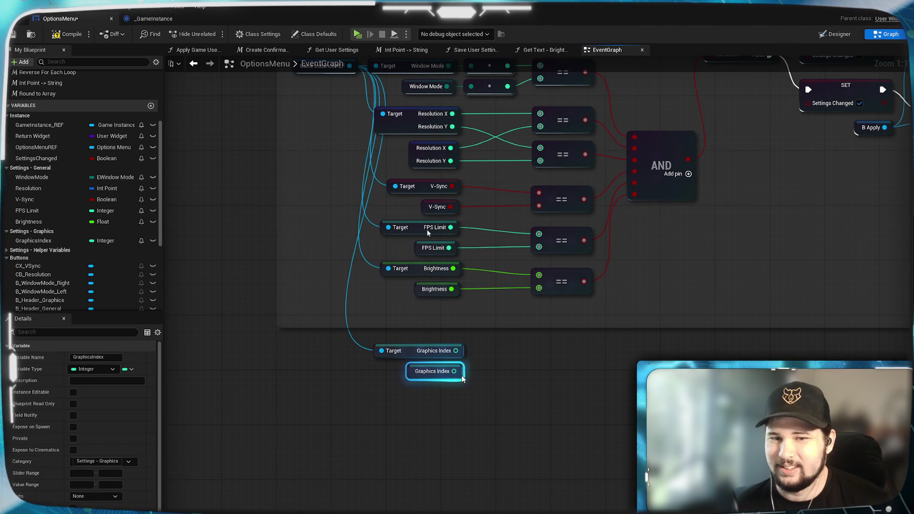
left_click(472, 396)
left_click_drag(579, 398, 508, 409)
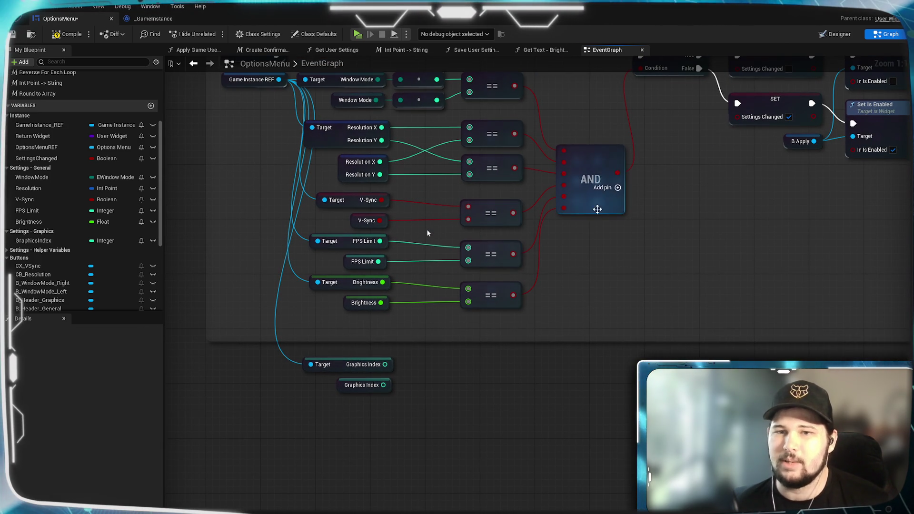
mouse_move(355, 365)
left_mouse_down()
mouse_move(407, 378)
mouse_move(459, 375)
left_mouse_up()
key("ctrl+z")
Step: Compare the two Graphics Index values with == and feed the result into a seventh AND input
type("==")
key("Return")
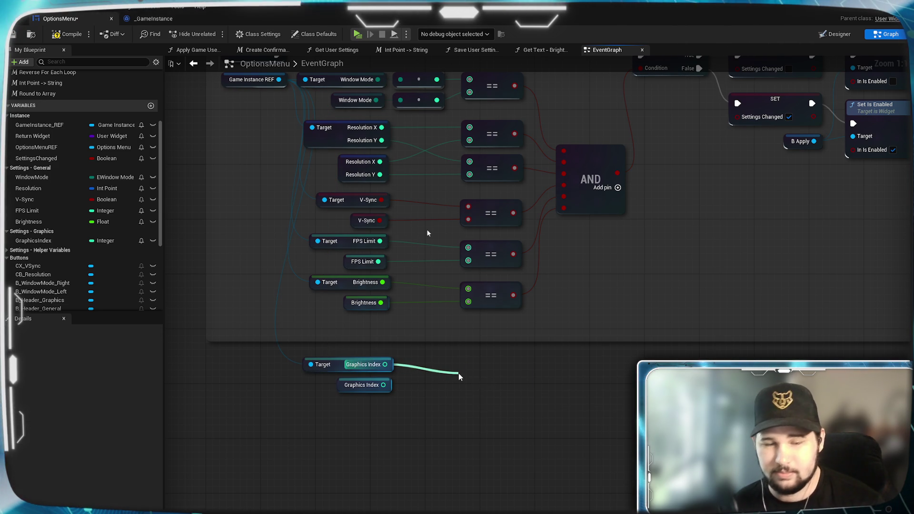
mouse_move(387, 385)
left_mouse_down()
mouse_move(445, 404)
mouse_move(492, 372)
left_mouse_up()
left_click(500, 402)
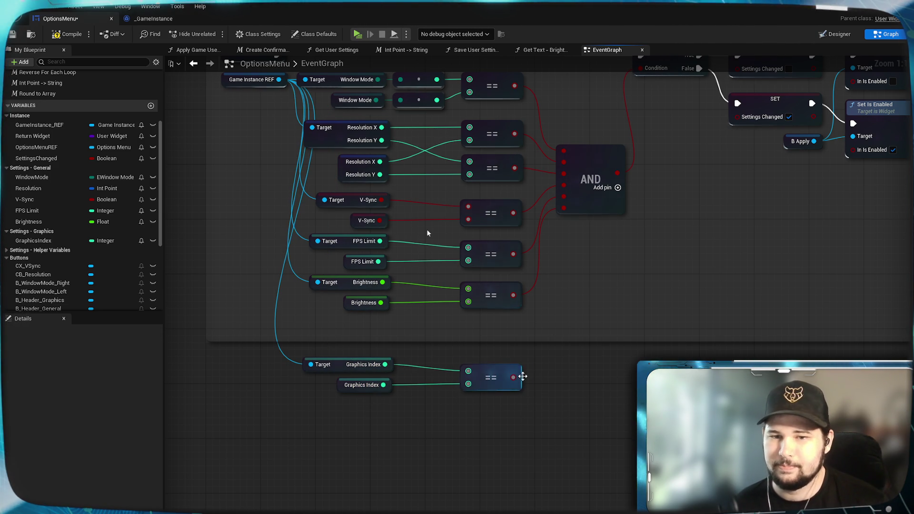
left_click(618, 188)
left_click_drag(513, 378, 564, 219)
scroll(427, 234, "down", 3)
scroll(427, 233, "up", 3)
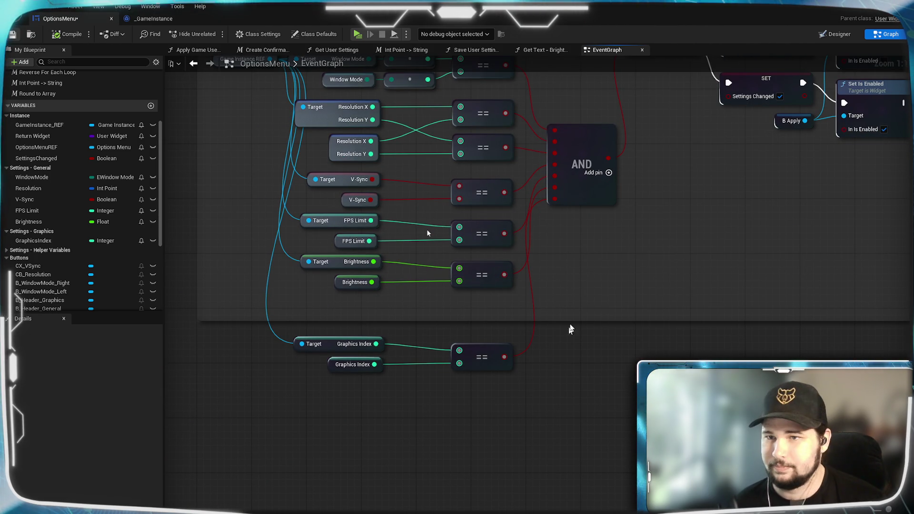
scroll(572, 370, "down", 2)
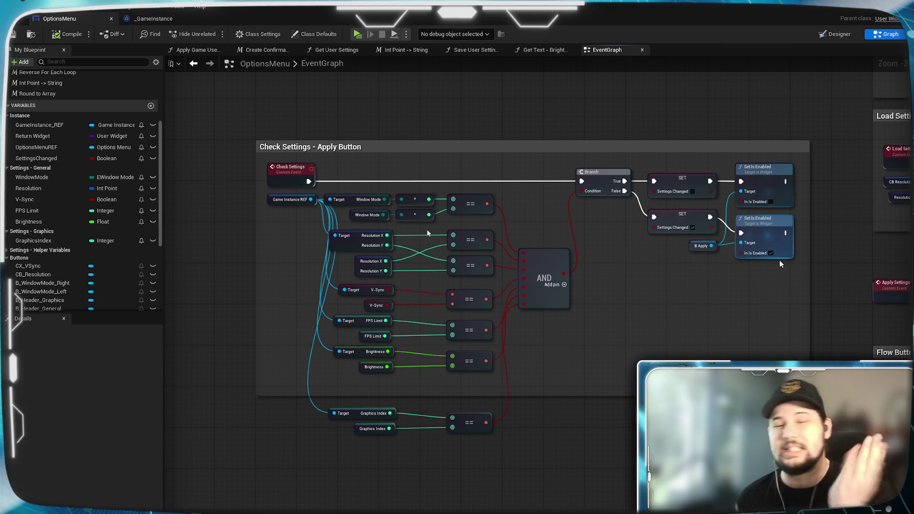
left_click_drag(662, 368, 612, 347)
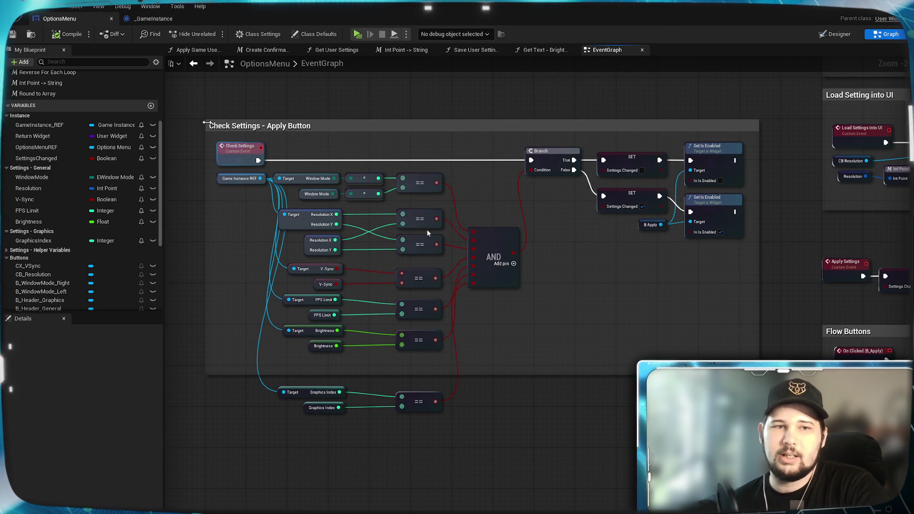
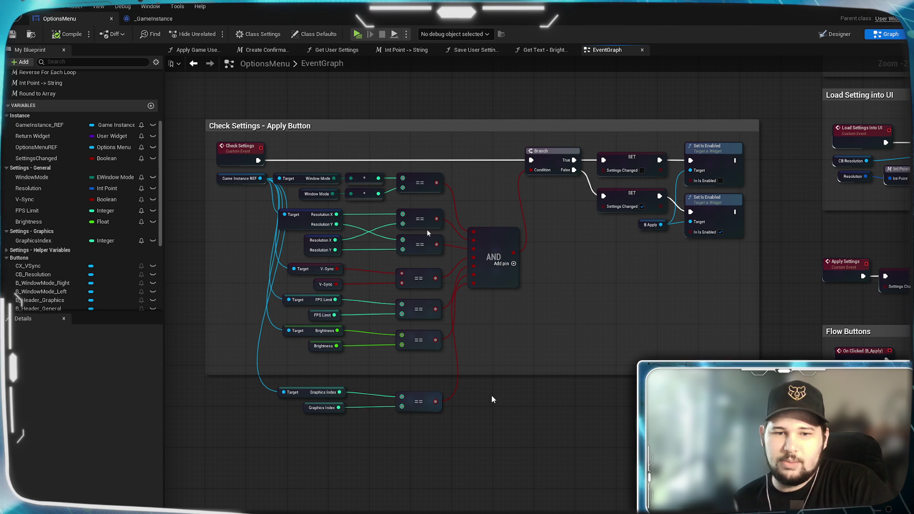
Step: Pan the EventGraph to review the check-settings and GraphicsIndex left/right click nodes
left_click_drag(518, 322, 510, 332)
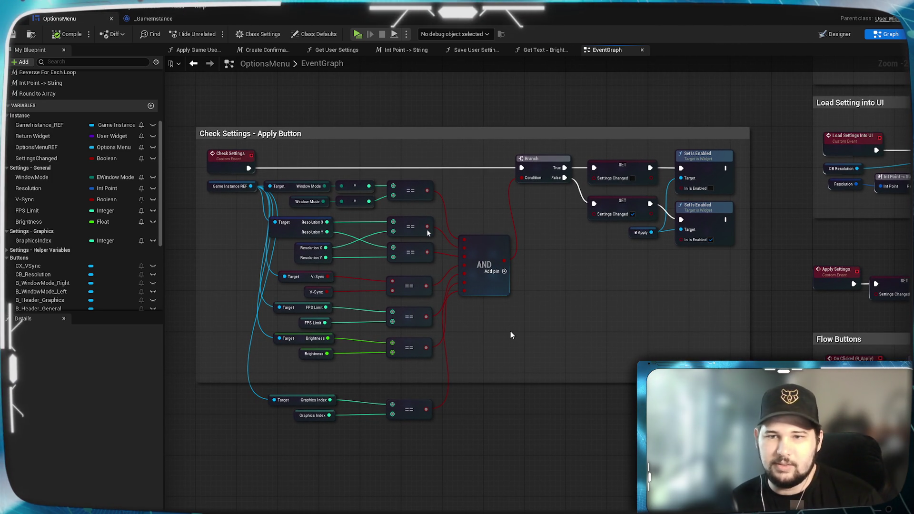
left_click_drag(495, 333, 536, 335)
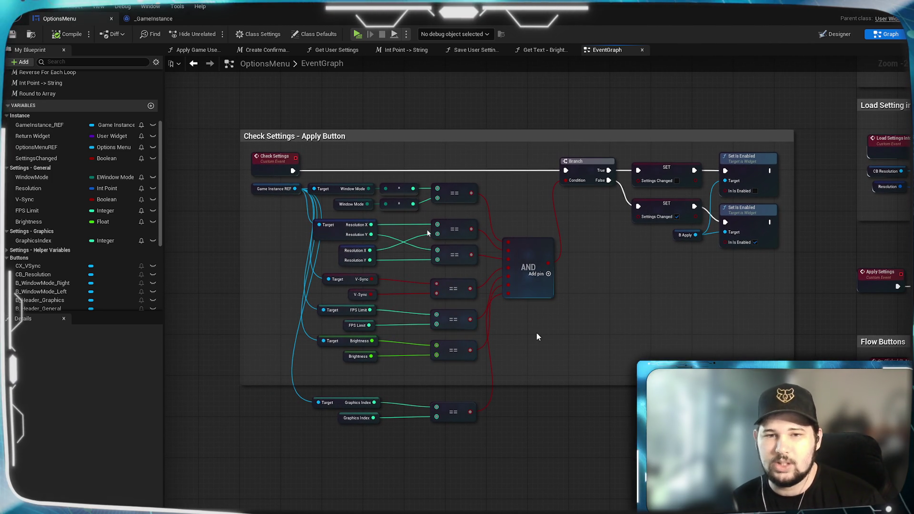
scroll(535, 332, "down", 5)
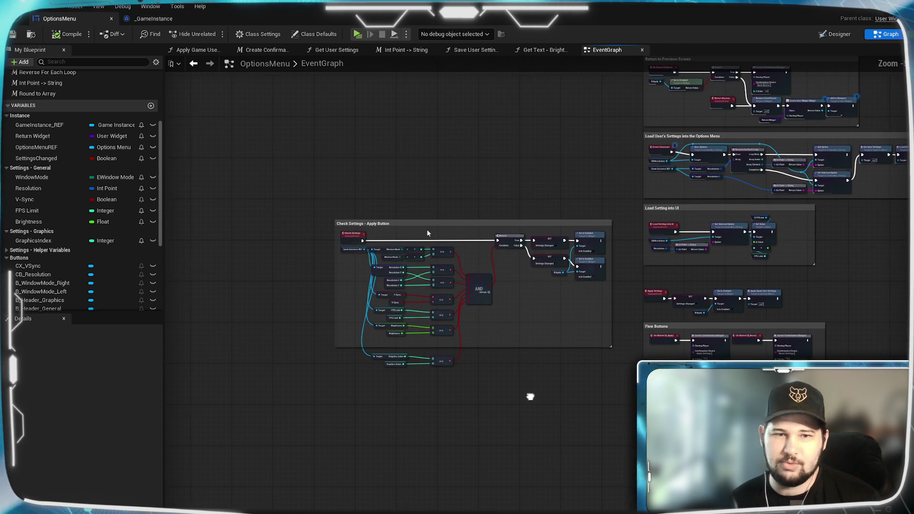
scroll(432, 280, "up", 2)
scroll(432, 280, "down", 3)
scroll(571, 286, "up", 2)
scroll(741, 348, "up", 3)
left_click_drag(741, 348, 615, 363)
scroll(614, 360, "up", 1)
scroll(609, 350, "up", 1)
left_click_drag(428, 232, 390, 263)
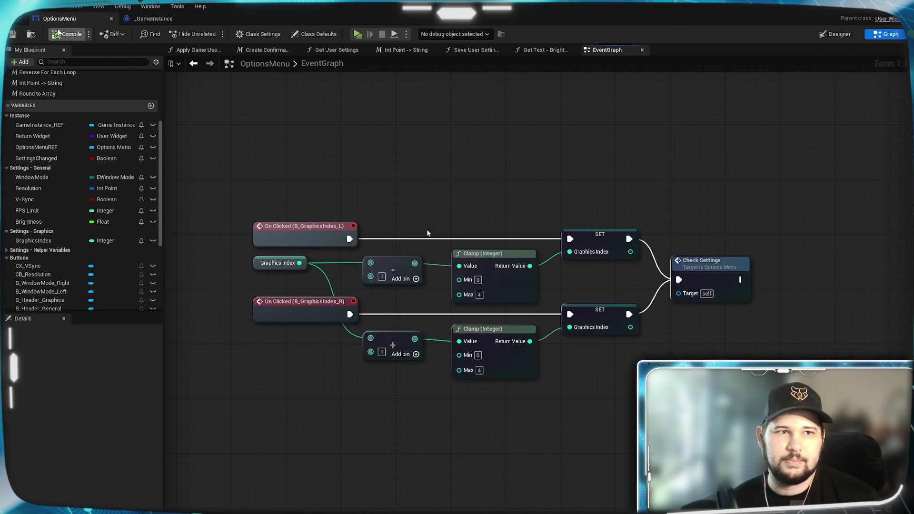
Step: Save the OptionsMenu blueprint and switch to the Designer widget layout
left_click(13, 35)
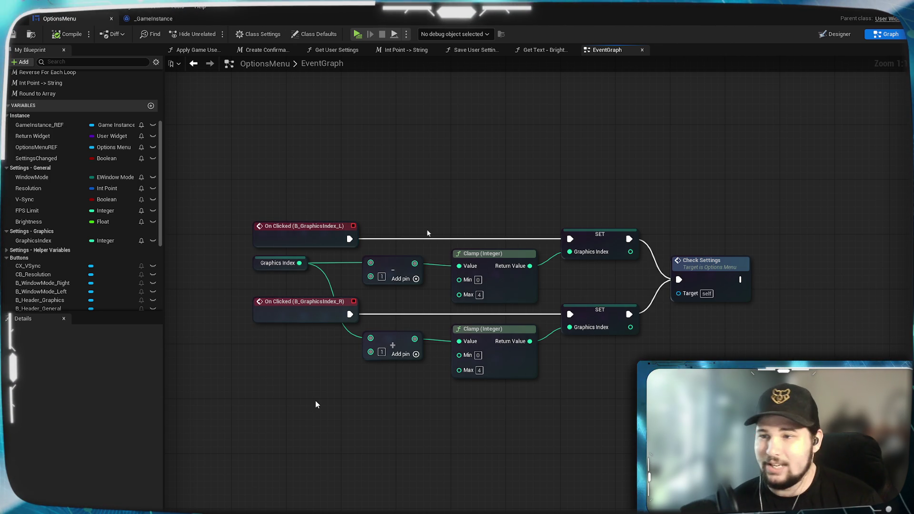
mouse_move(241, 407)
left_mouse_down()
mouse_move(401, 408)
mouse_move(306, 403)
left_mouse_up()
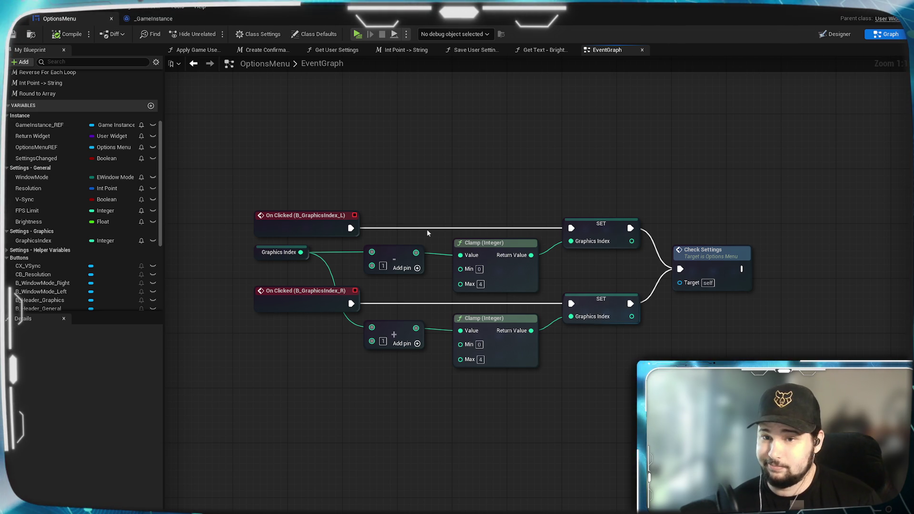
scroll(428, 233, "down", 2)
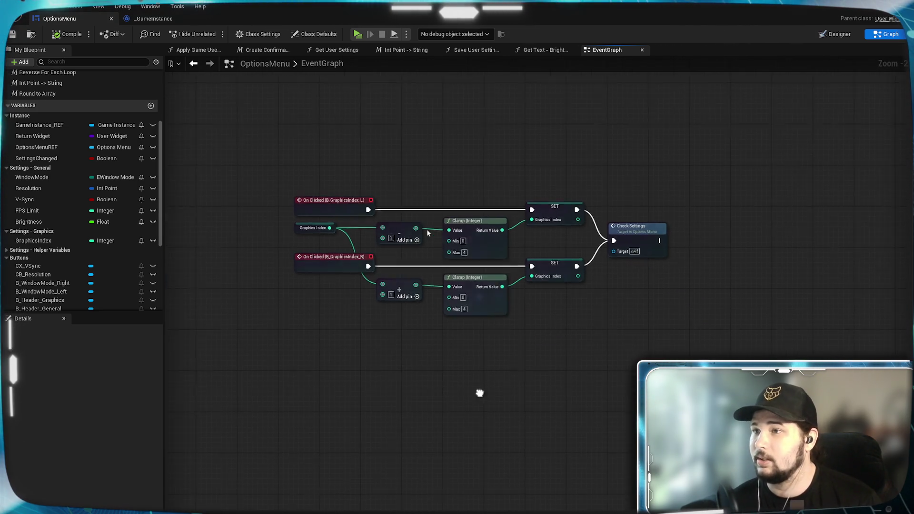
left_click(834, 34)
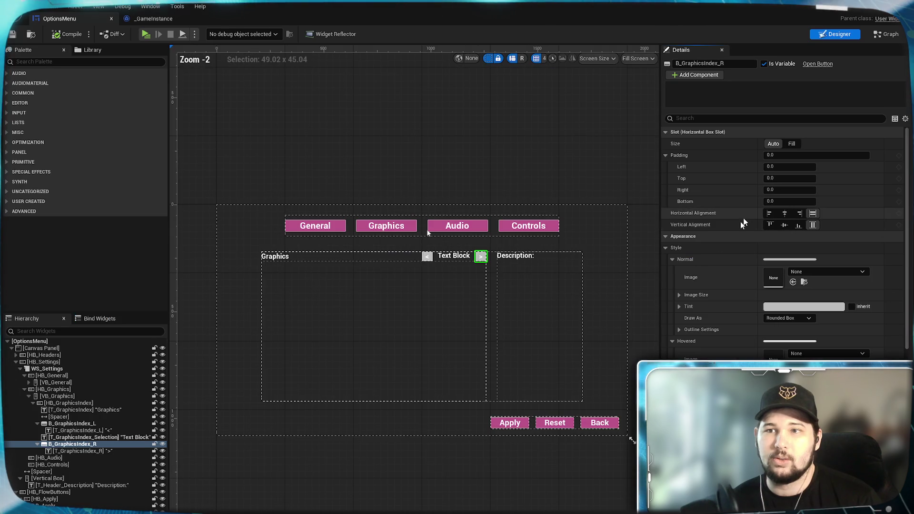
Step: Create a Text binding on the graphics selection text block and move its Return Node aside
scroll(467, 275, "up", 4)
left_click(428, 228)
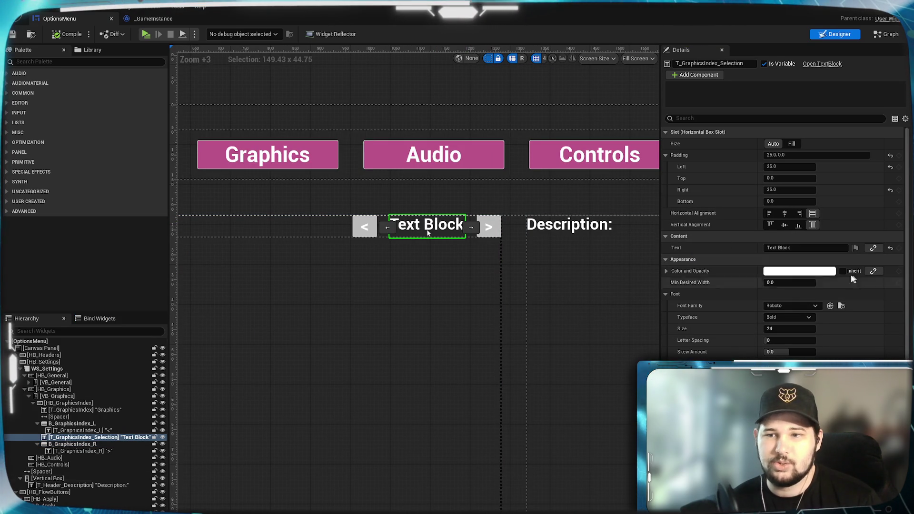
left_click(874, 251)
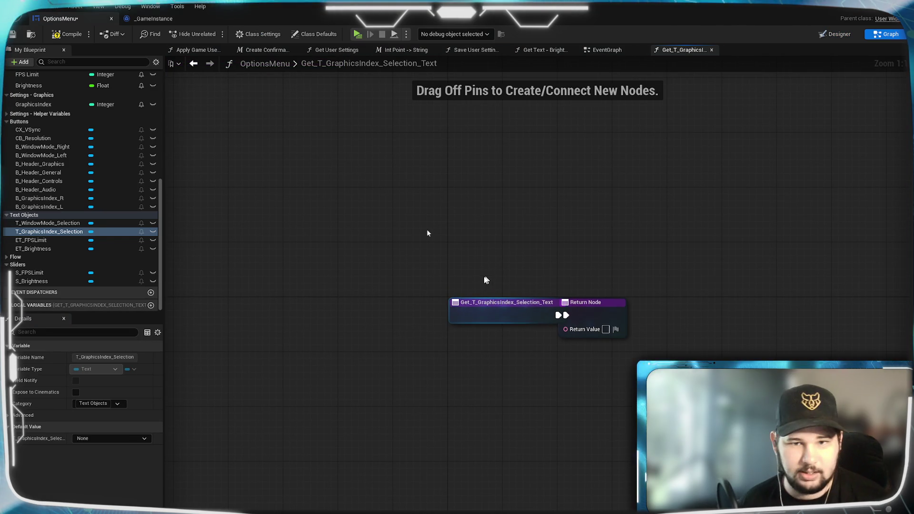
mouse_move(352, 272)
left_mouse_down()
mouse_move(795, 275)
mouse_move(788, 269)
left_mouse_up()
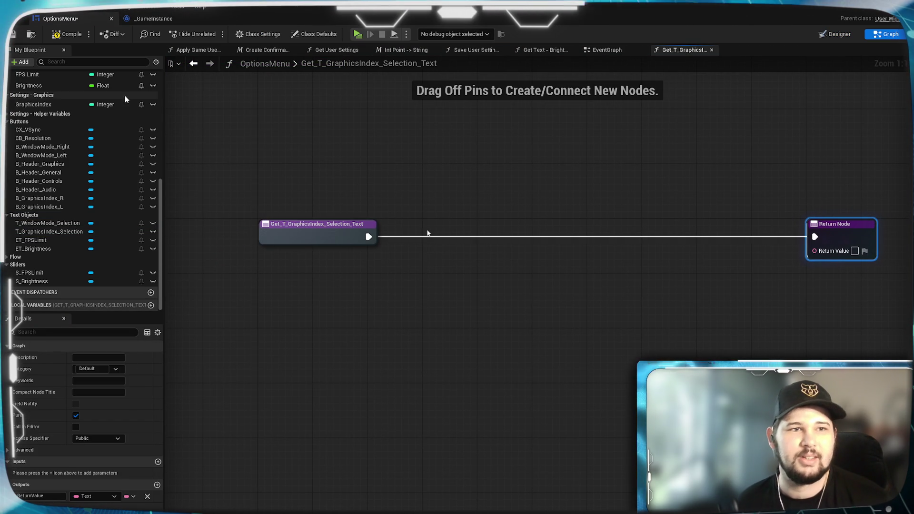
Step: Rename the new binding function to 'Get Text - Graphics Index'
scroll(85, 248, "up", 10)
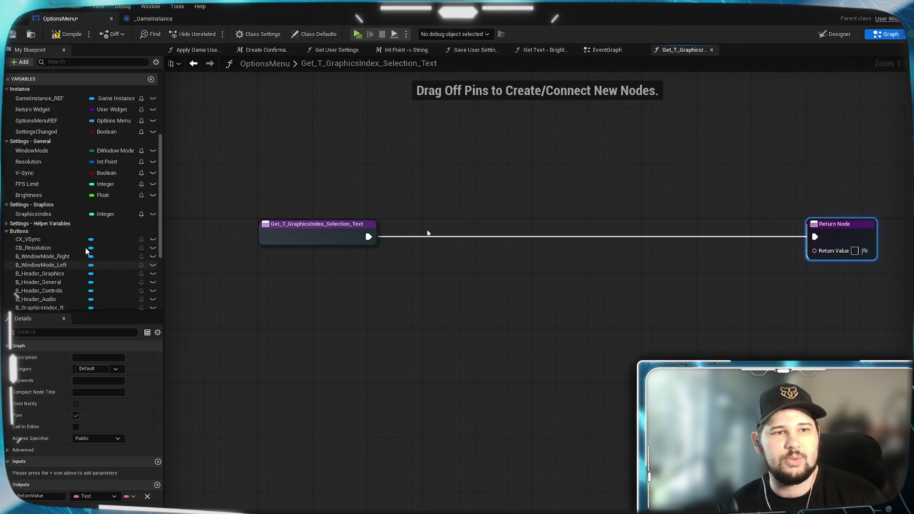
left_click(69, 173)
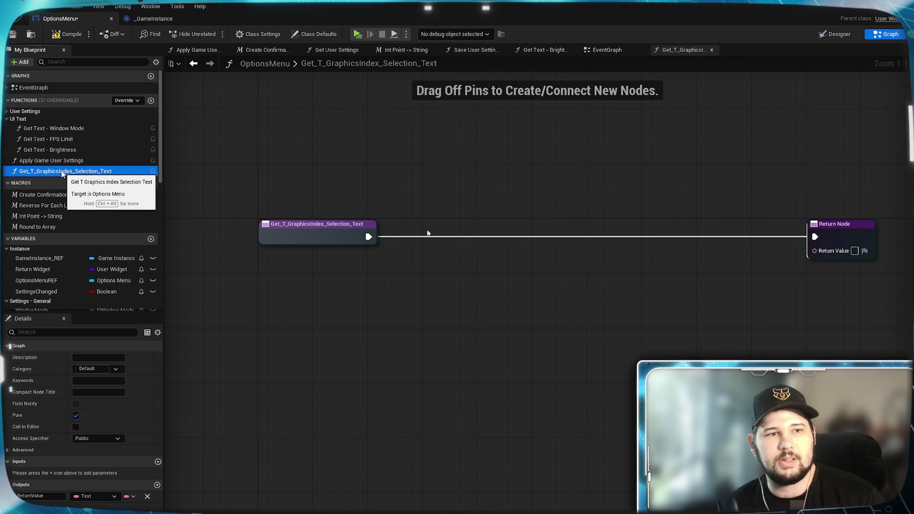
left_click(63, 173)
type("Get TExt -")
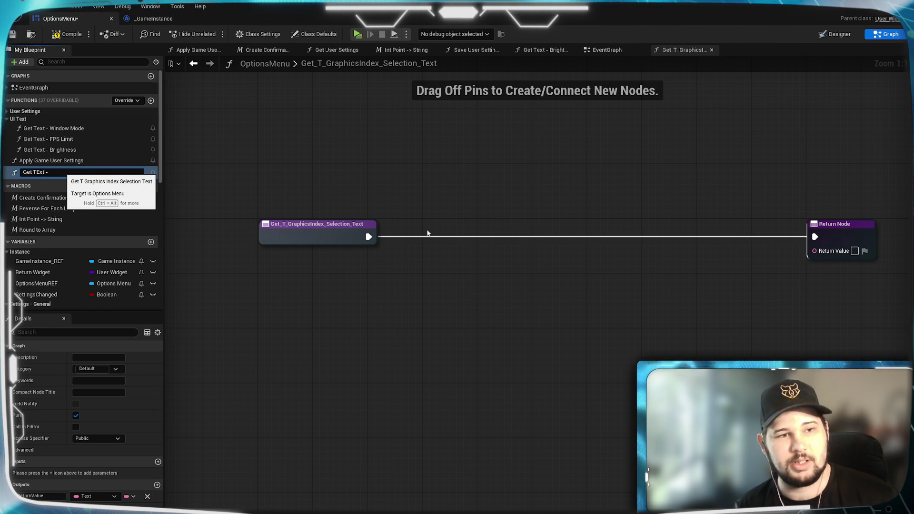
key("BackSpace")
type("e")
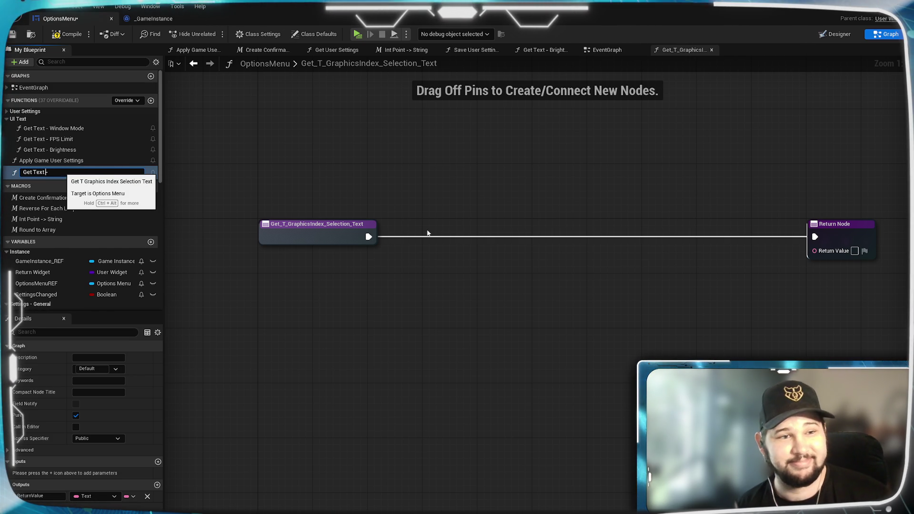
type("aphics")
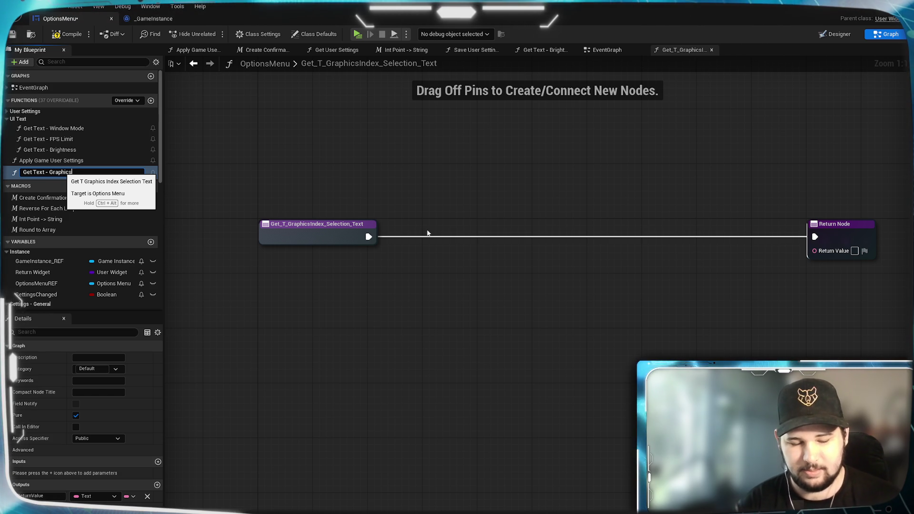
type(" Index")
key("Return")
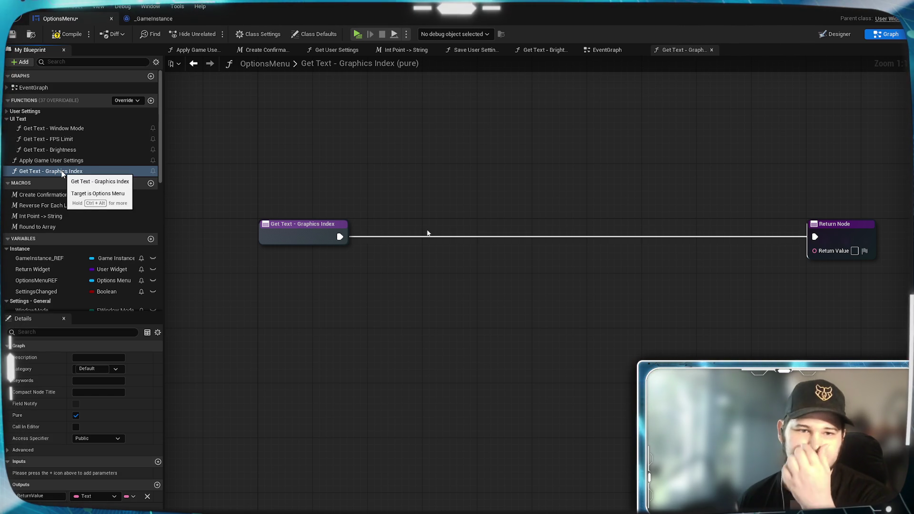
Step: File the function under the UI Text category and save the blueprint
left_click_drag(447, 317, 388, 320)
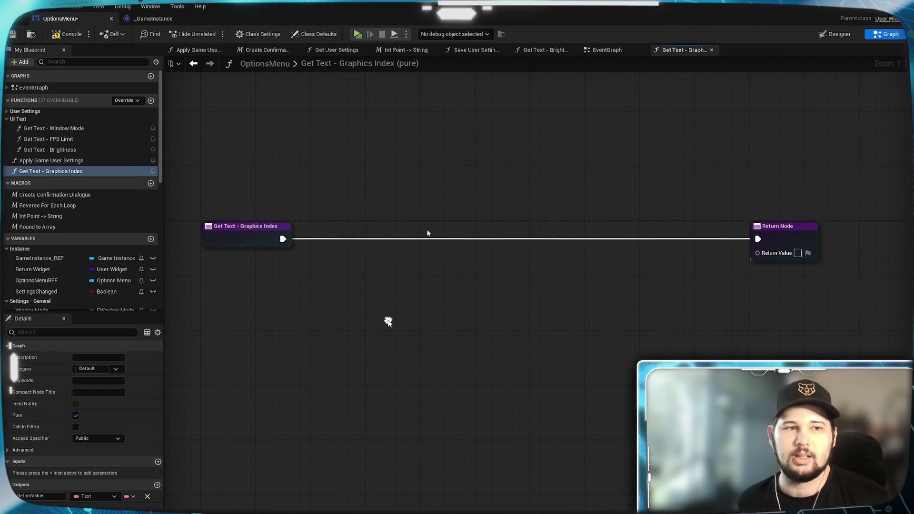
left_click(118, 373)
left_click(95, 461)
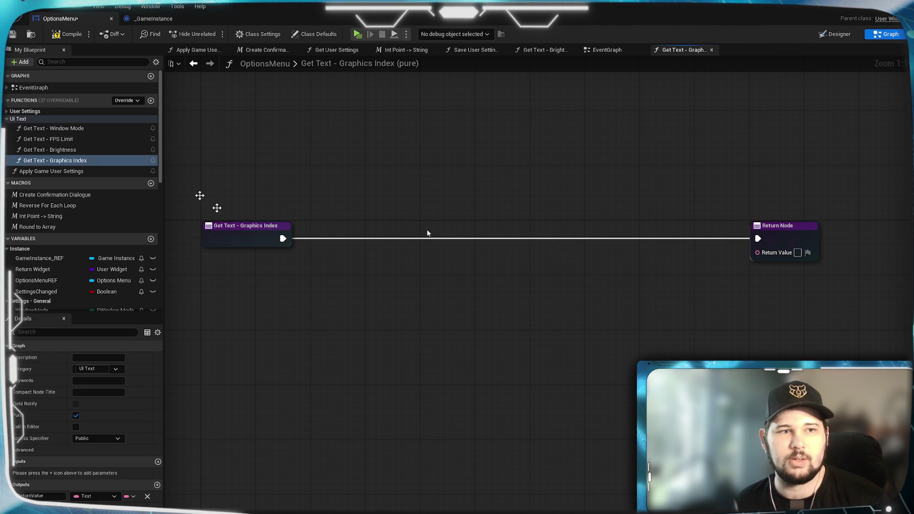
left_click(13, 34)
Step: Place a Get GraphicsIndex node in the function graph
mouse_move(345, 350)
left_mouse_down()
mouse_move(366, 333)
mouse_move(348, 347)
mouse_move(366, 319)
left_mouse_up()
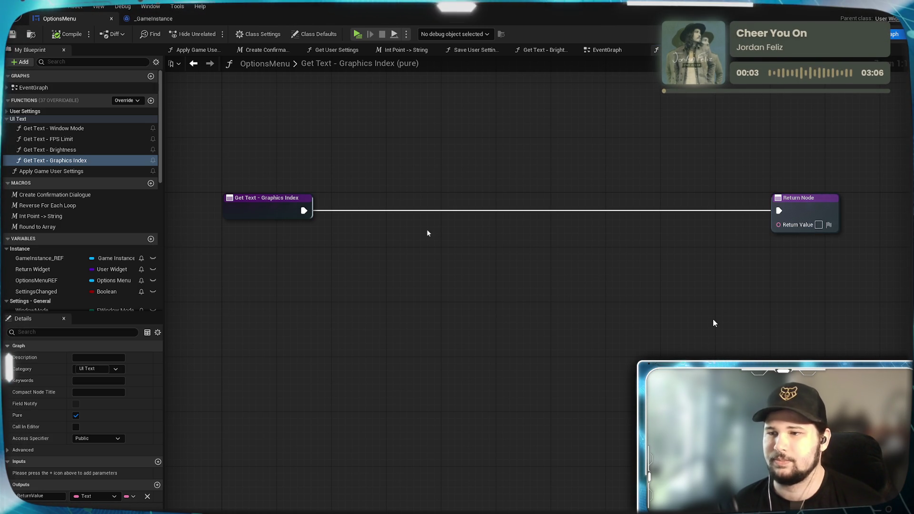
scroll(52, 247, "down", 3)
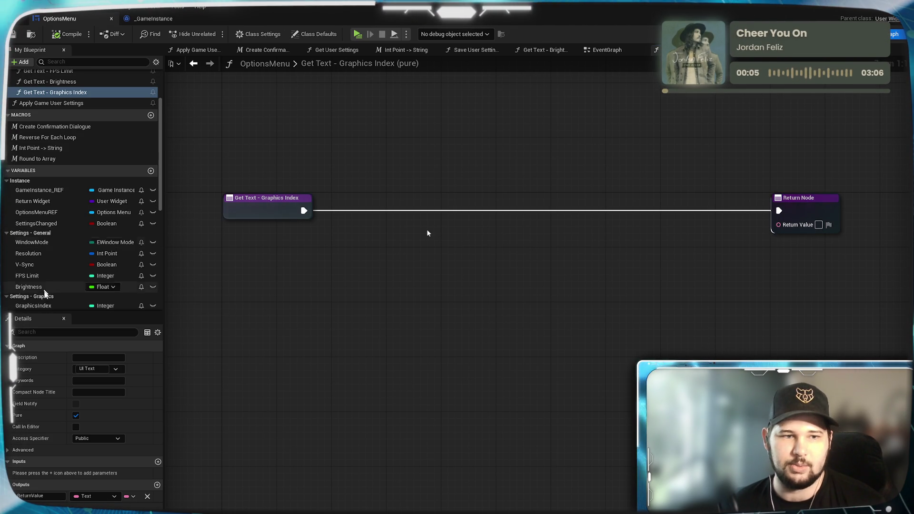
left_click_drag(34, 306, 319, 287)
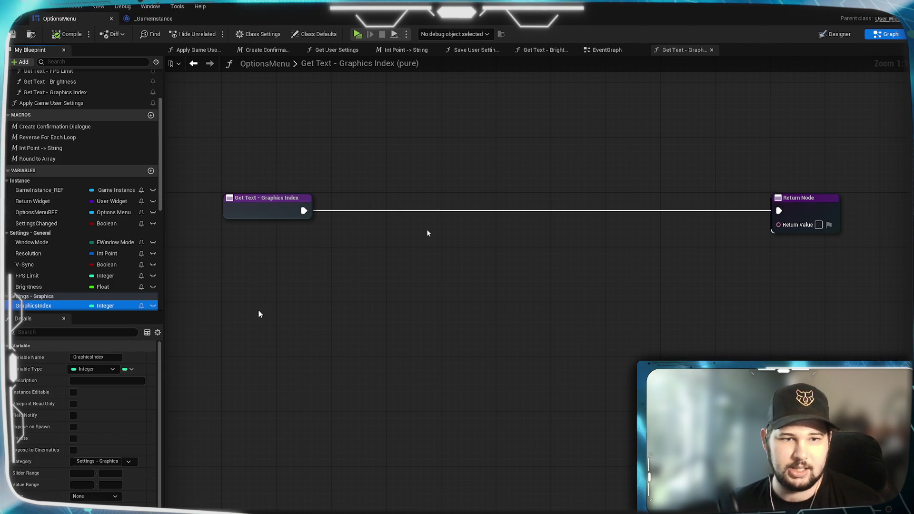
left_click_drag(259, 317, 266, 304)
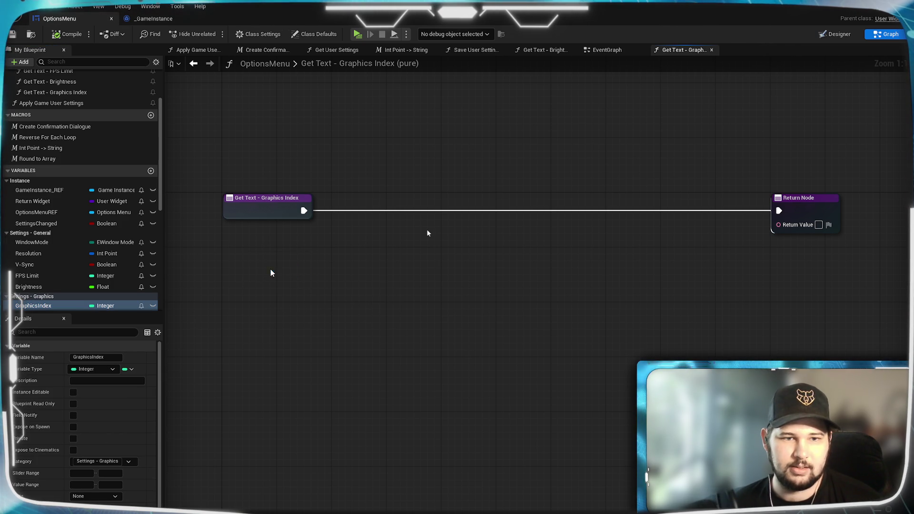
left_click(270, 270)
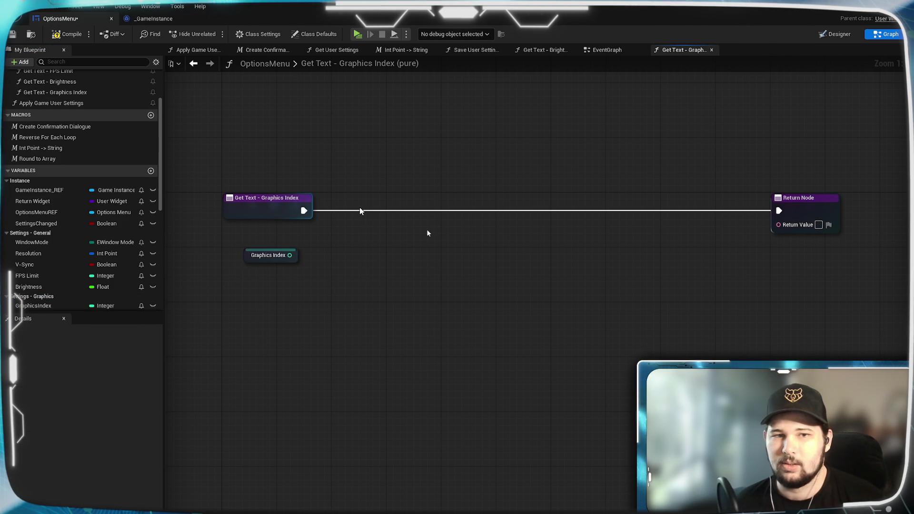
Step: Add a Switch on Int node wired from the function's execution pin
left_click_drag(309, 213, 374, 245)
type("switch")
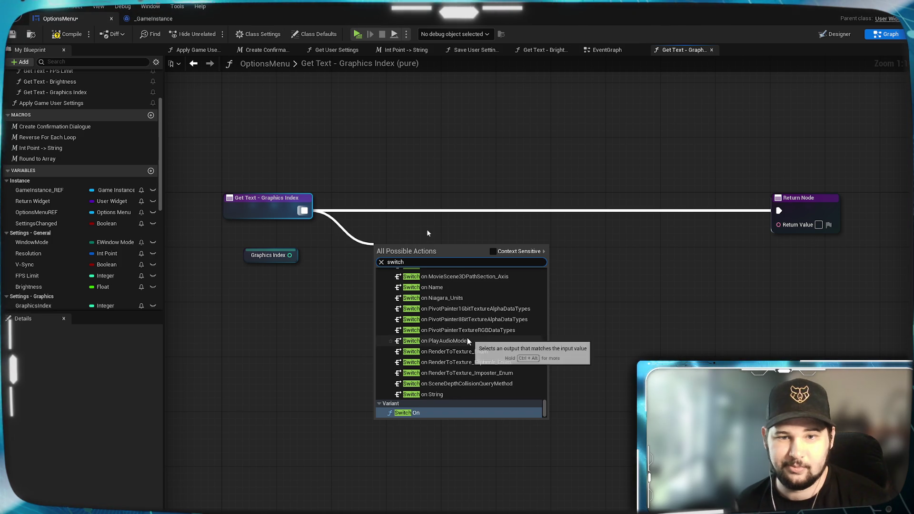
scroll(467, 338, "up", 10)
scroll(467, 338, "up", 5)
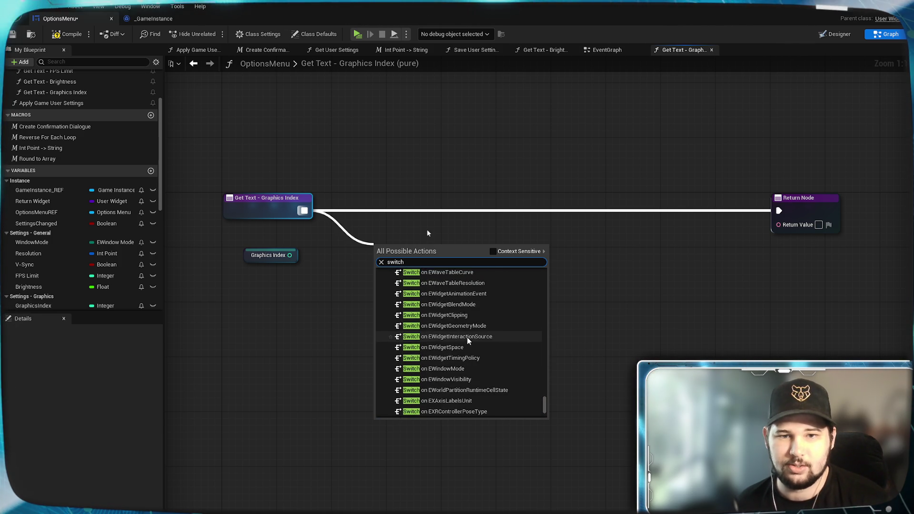
type("on in")
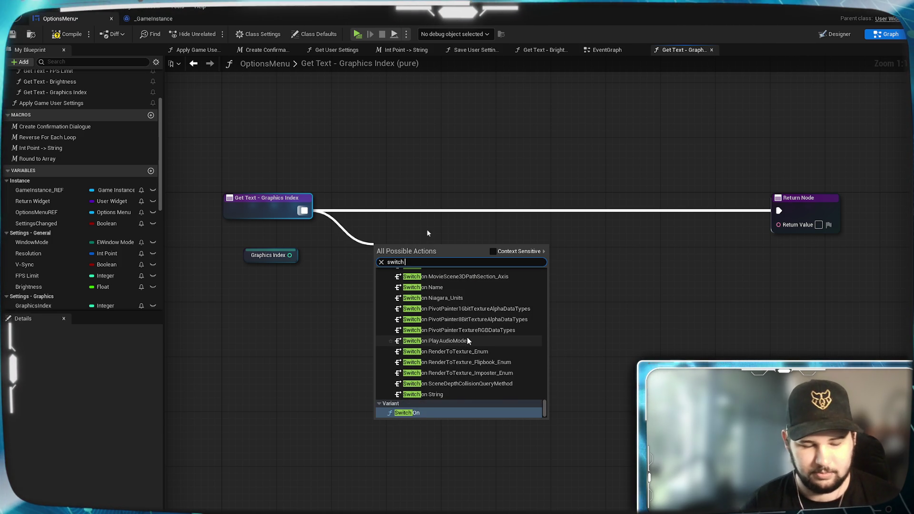
type("t")
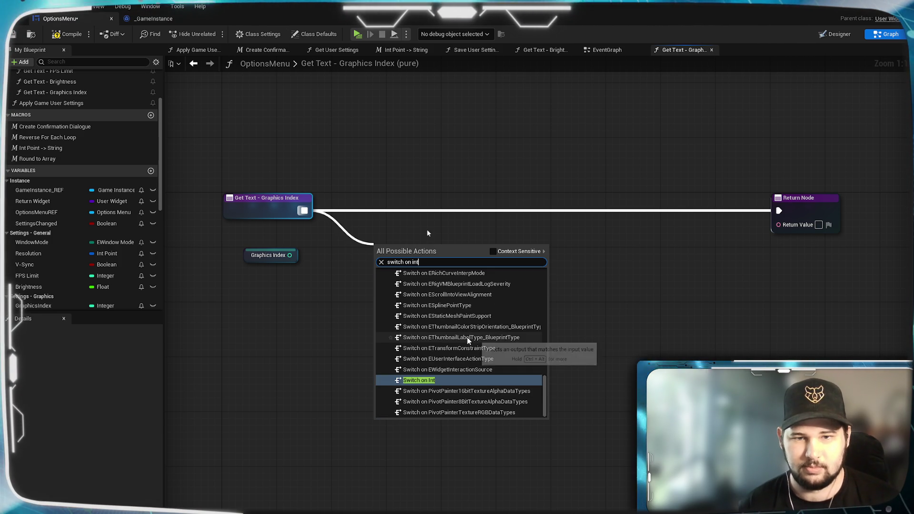
key("Return")
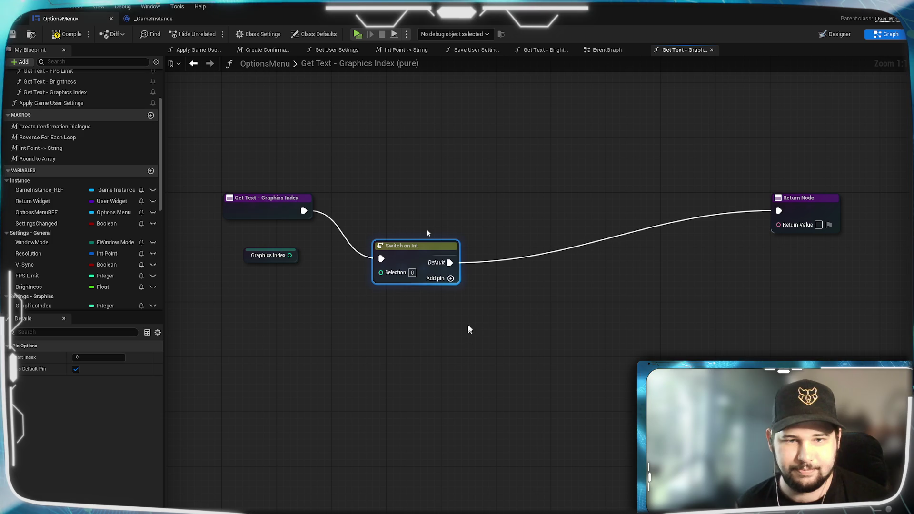
Step: Arrange the switch and getter, connecting Graphics Index to the Selection input
left_click_drag(402, 247, 364, 201)
left_click(319, 284)
mouse_move(361, 322)
left_mouse_down()
mouse_move(371, 302)
mouse_move(413, 285)
left_mouse_up()
left_click(407, 343)
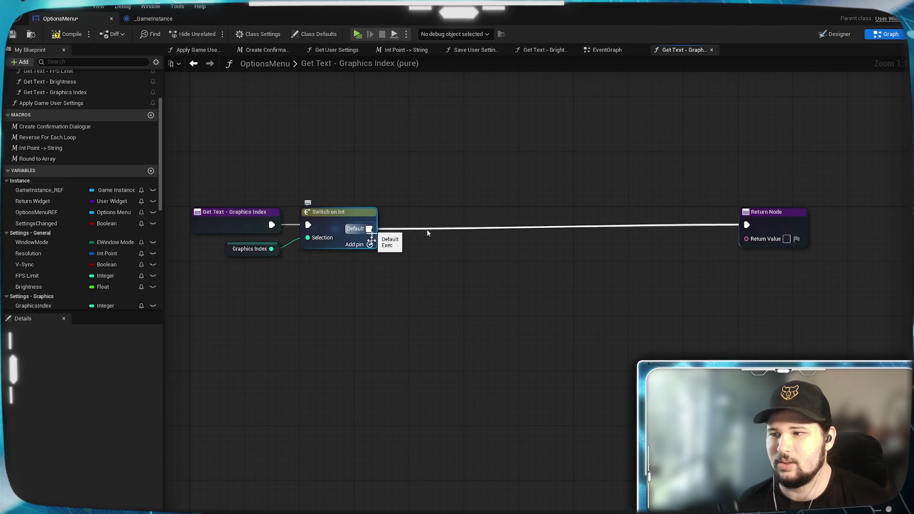
Step: Add five case outputs, 0 through 4, to the Switch on Int node
left_click_drag(416, 245, 384, 238)
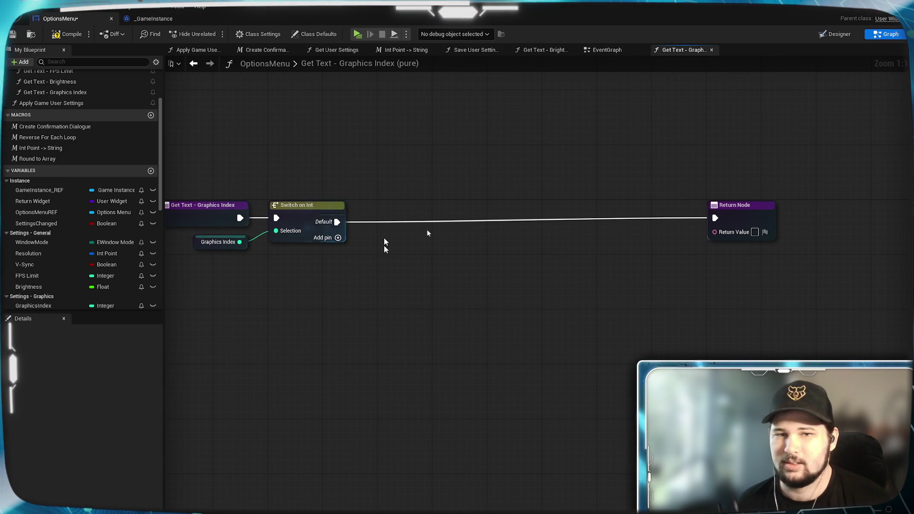
left_click(338, 240)
left_click(338, 251)
left_click(338, 265)
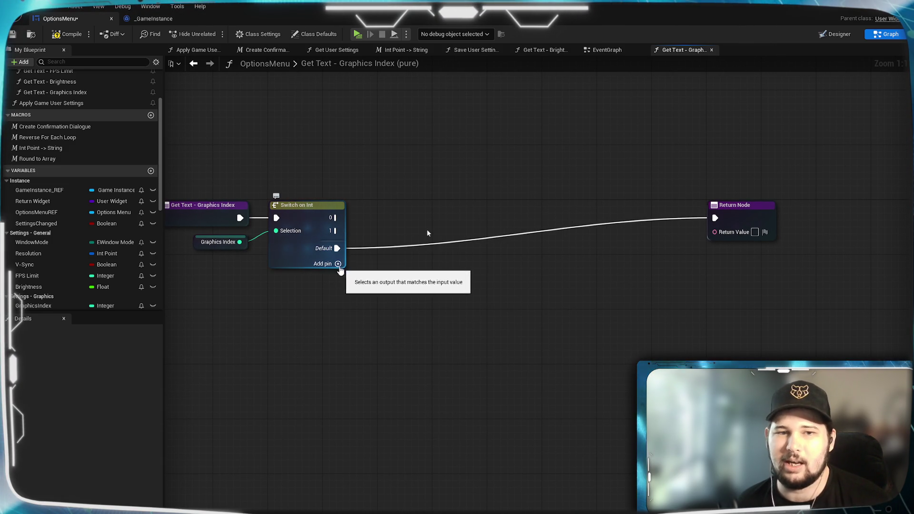
left_click(338, 277)
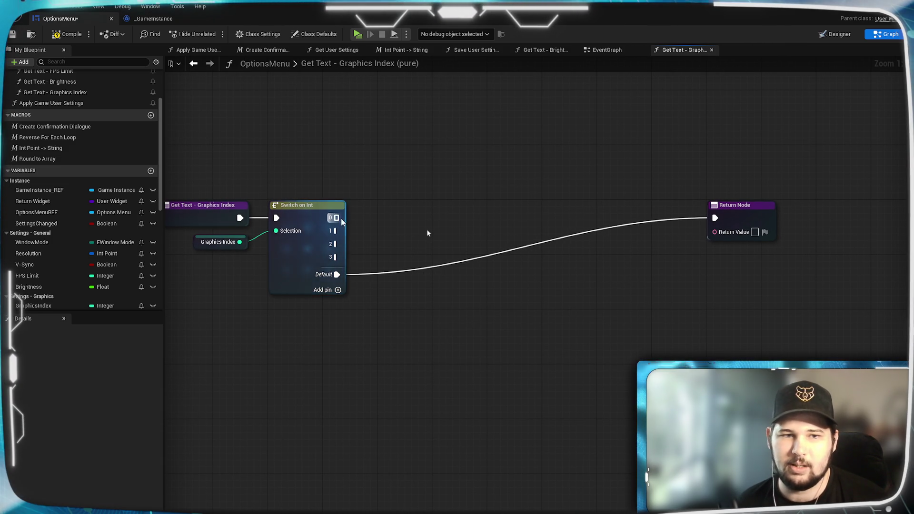
left_click(338, 290)
Step: Cut the Default wire to the Return Node and drag a wire from case 0
mouse_move(751, 270)
left_mouse_down()
mouse_move(727, 333)
mouse_move(727, 375)
left_mouse_up()
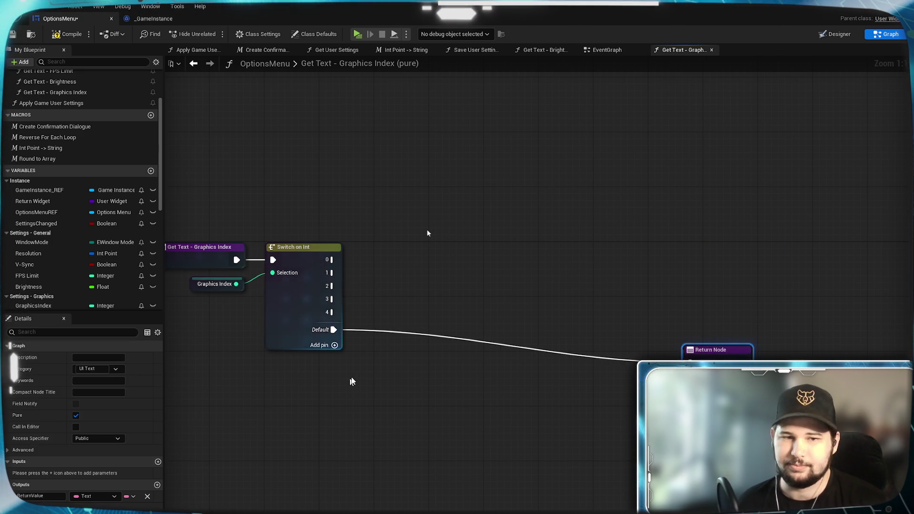
key("Home")
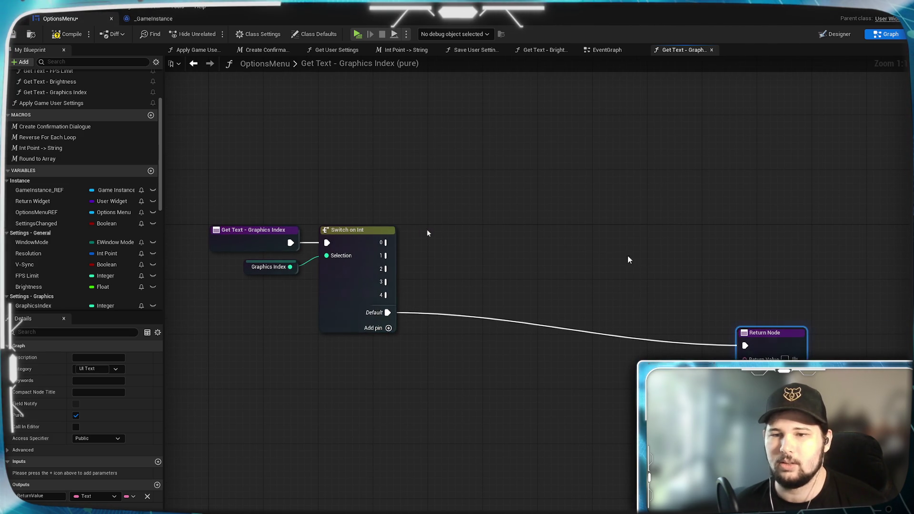
left_click_drag(588, 305, 576, 375)
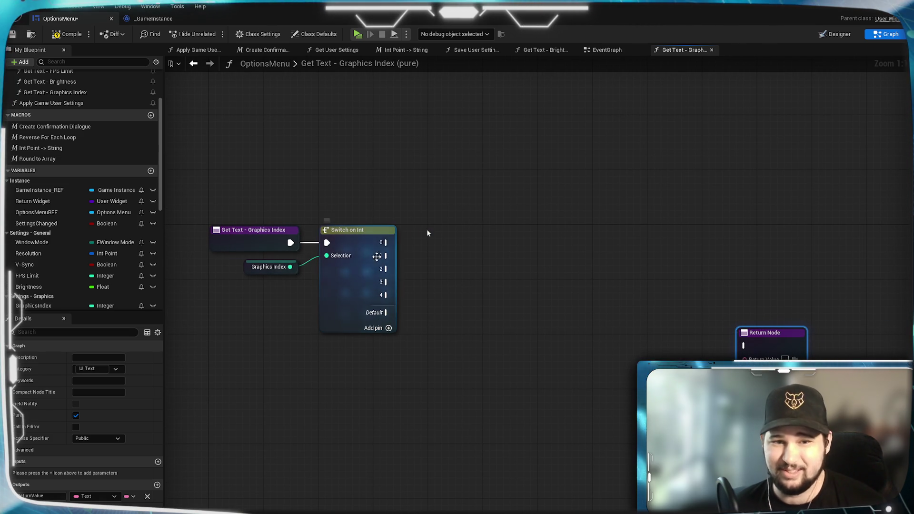
mouse_move(386, 242)
left_mouse_down()
mouse_move(439, 236)
mouse_move(509, 216)
mouse_move(507, 207)
left_mouse_up()
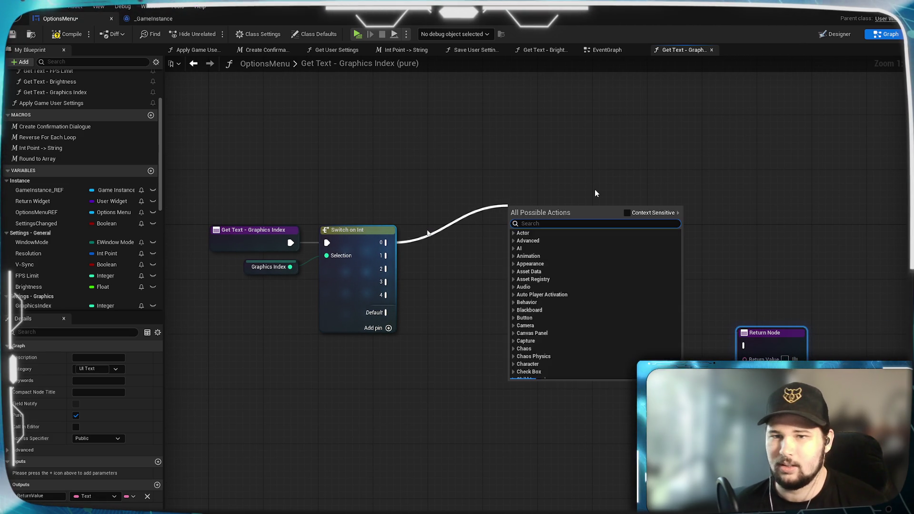
Step: Connect case 0 to the Return Node returning Low
left_click_drag(750, 351, 510, 220)
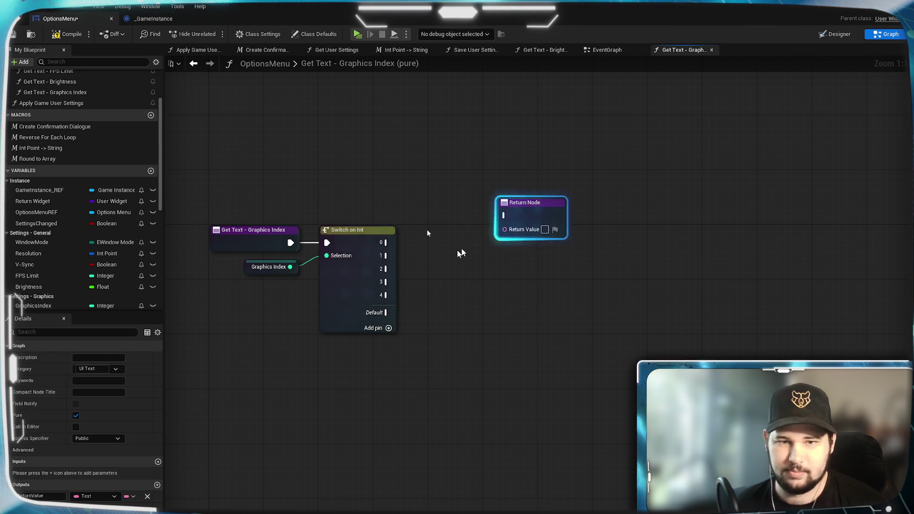
mouse_move(394, 243)
left_mouse_down()
mouse_move(529, 206)
mouse_move(523, 185)
left_mouse_up()
left_click(494, 279)
type("Low")
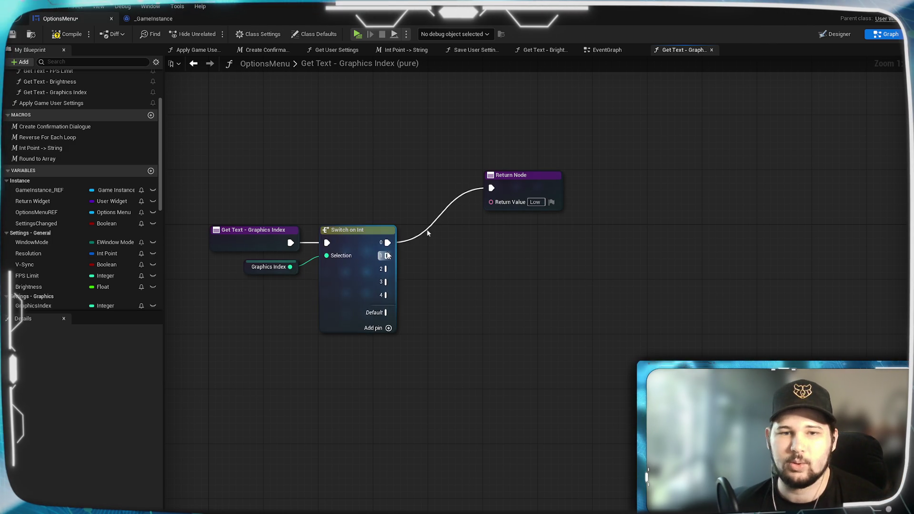
Step: Duplicate the Return Node for case 1 returning Medium
left_click(505, 190)
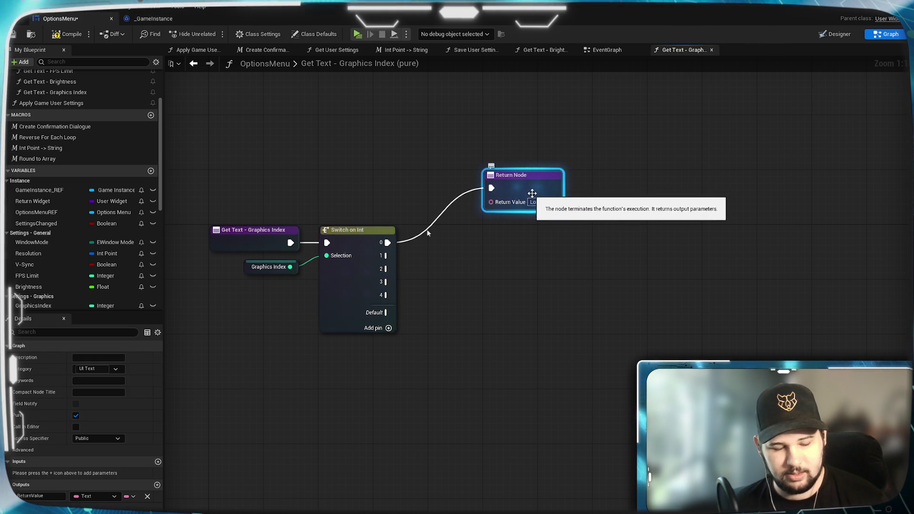
key("ctrl+d")
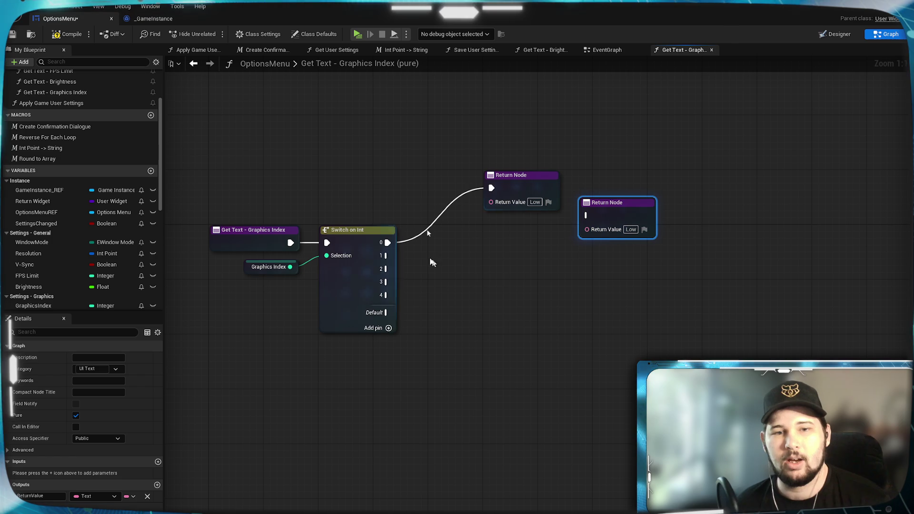
left_click_drag(592, 215, 588, 214)
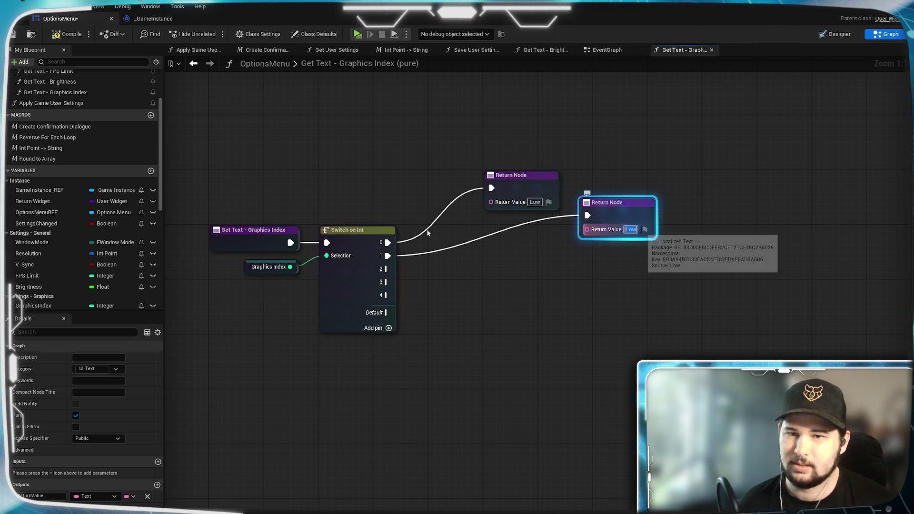
type("Medium")
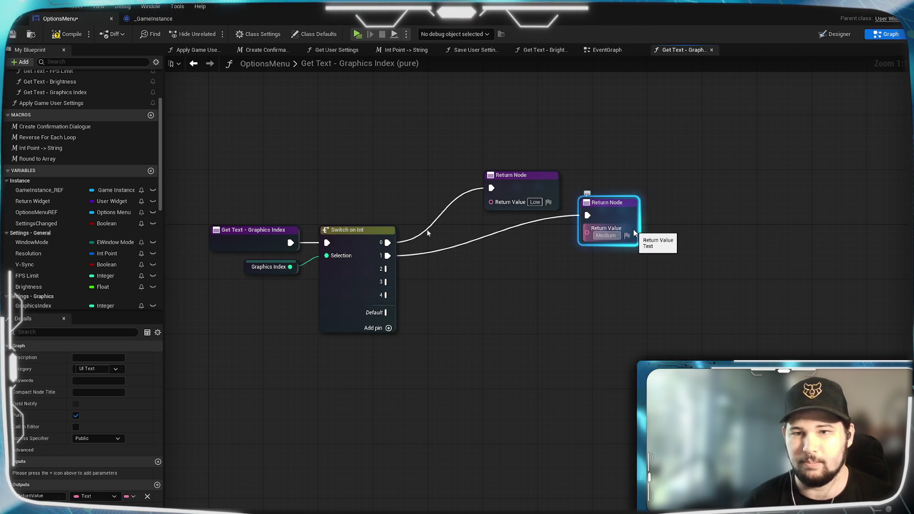
key("Return")
left_click(602, 215)
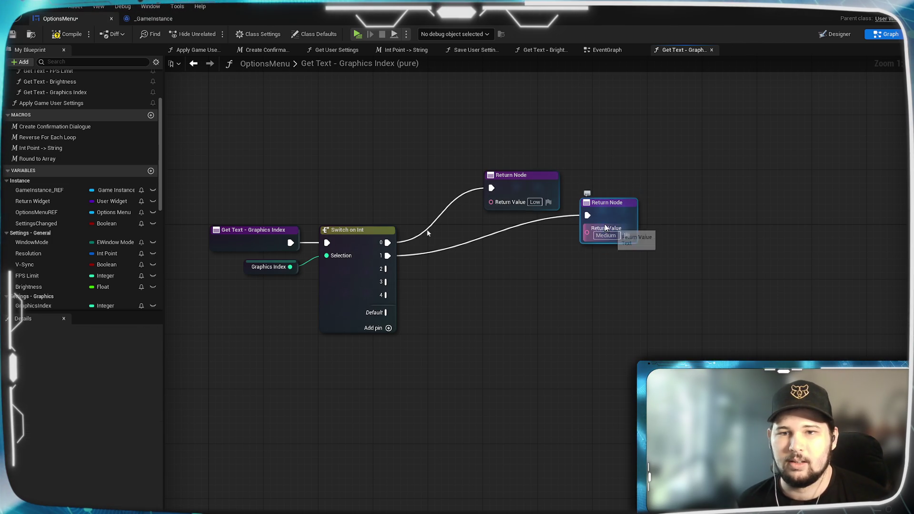
left_click_drag(606, 231, 620, 230)
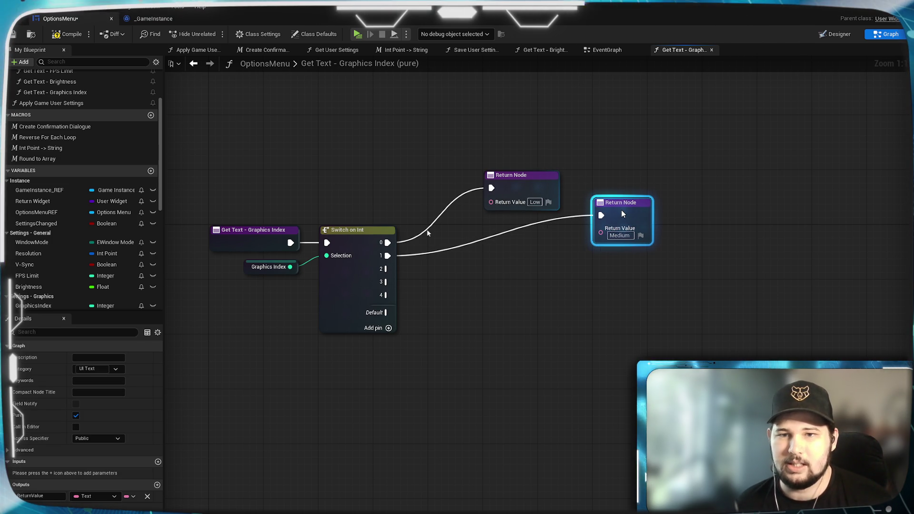
left_click(613, 291)
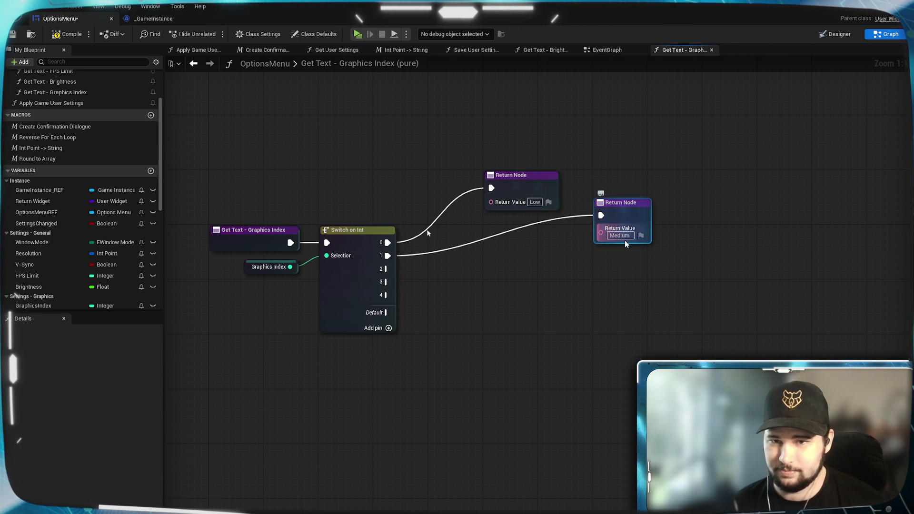
Step: Duplicate the Return Node for case 2 returning High
left_click(638, 208)
key("ctrl+d")
mouse_move(524, 284)
left_mouse_down()
mouse_move(518, 255)
mouse_move(491, 263)
left_mouse_up()
left_click(573, 296)
left_click(514, 292)
left_click(638, 324)
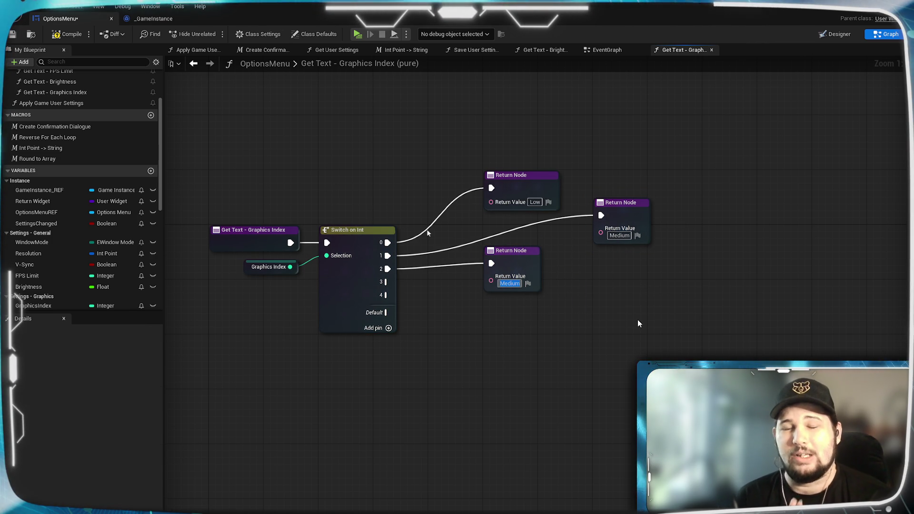
type("High")
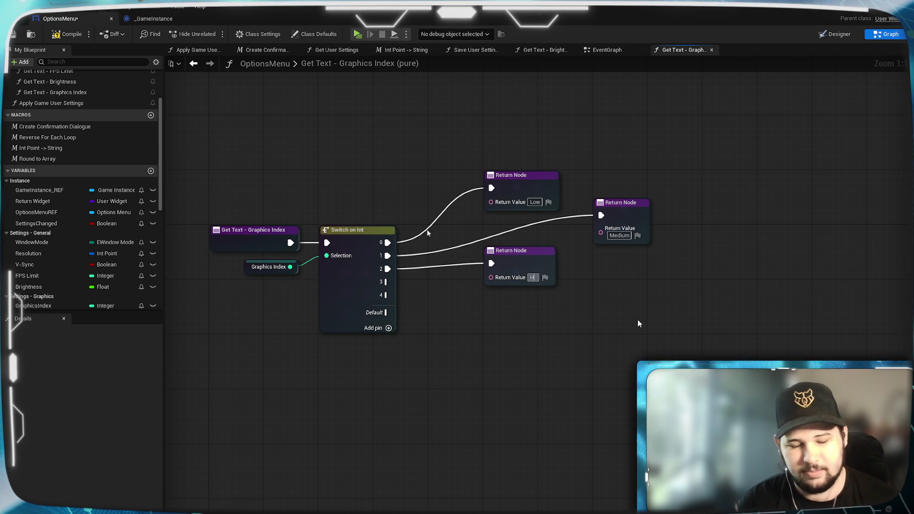
key("Return")
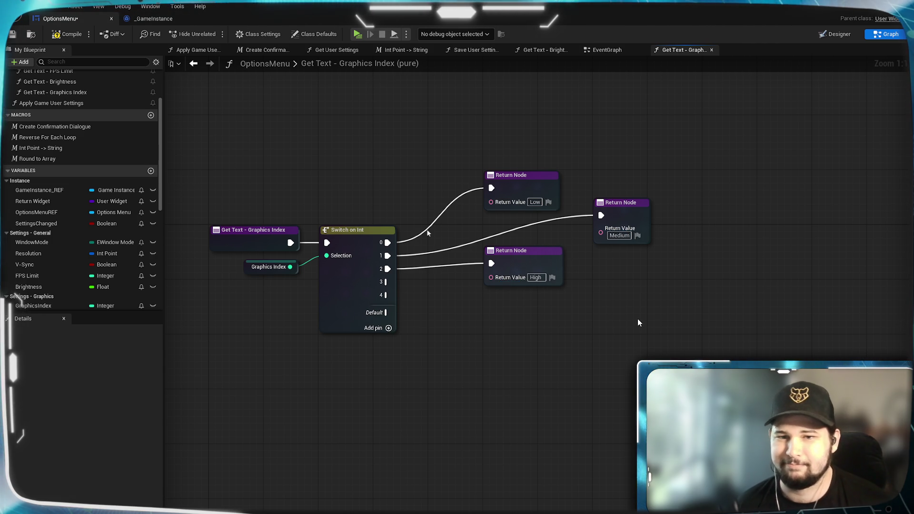
Step: Copy the Return Node for case 3 returning Epic
left_click(508, 265)
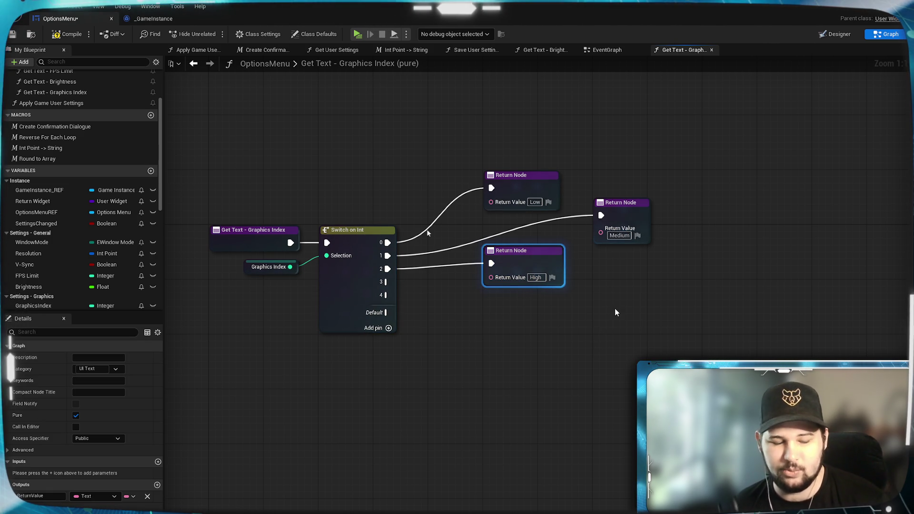
key("ctrl+c")
key("ctrl+v")
mouse_move(640, 329)
left_mouse_down()
mouse_move(632, 296)
mouse_move(633, 315)
left_mouse_up()
left_click(639, 282)
mouse_move(388, 287)
left_mouse_down()
mouse_move(604, 304)
mouse_move(601, 311)
left_mouse_up()
left_click(645, 326)
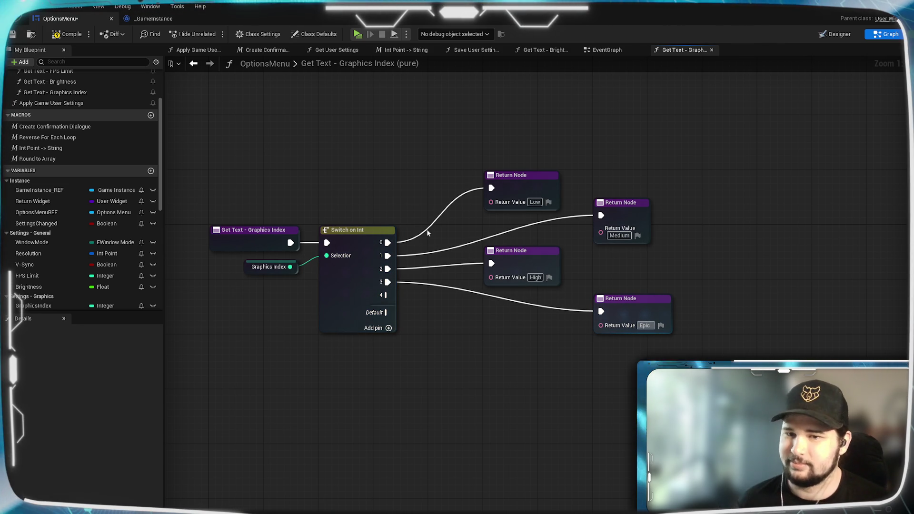
left_click_drag(630, 303, 630, 296)
left_click(426, 356)
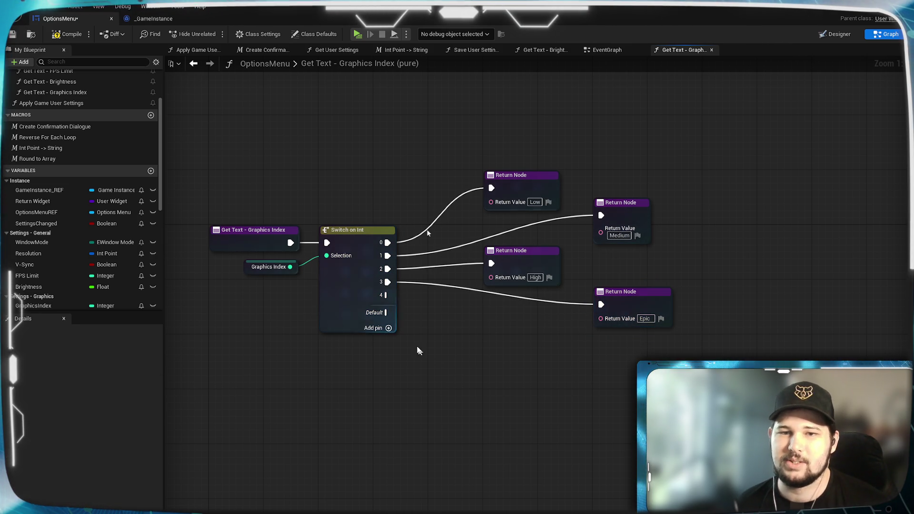
Step: Paste another Return Node for case 4 returning Ultra
key("ctrl+v")
mouse_move(574, 352)
left_mouse_down()
mouse_move(518, 320)
mouse_move(522, 333)
left_mouse_up()
left_click(417, 315)
left_click_drag(388, 295, 493, 332)
left_click(528, 346)
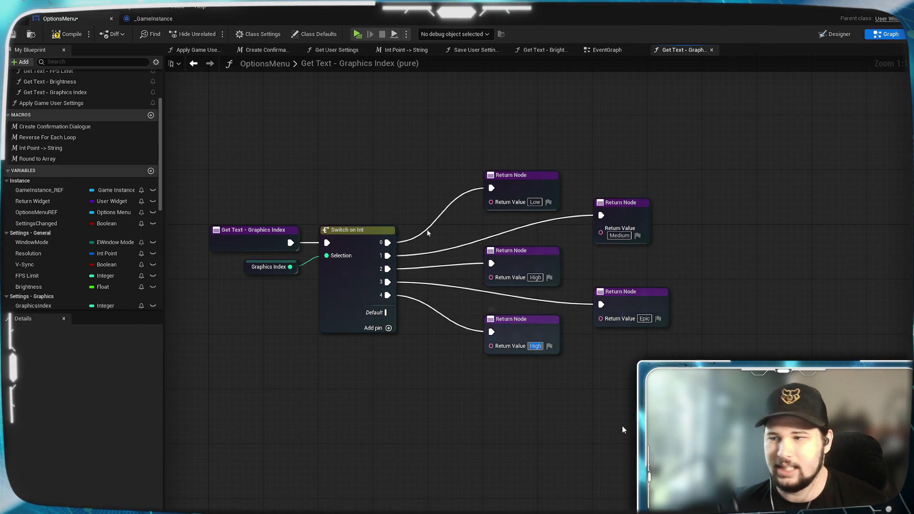
type("Ultra")
key("Return")
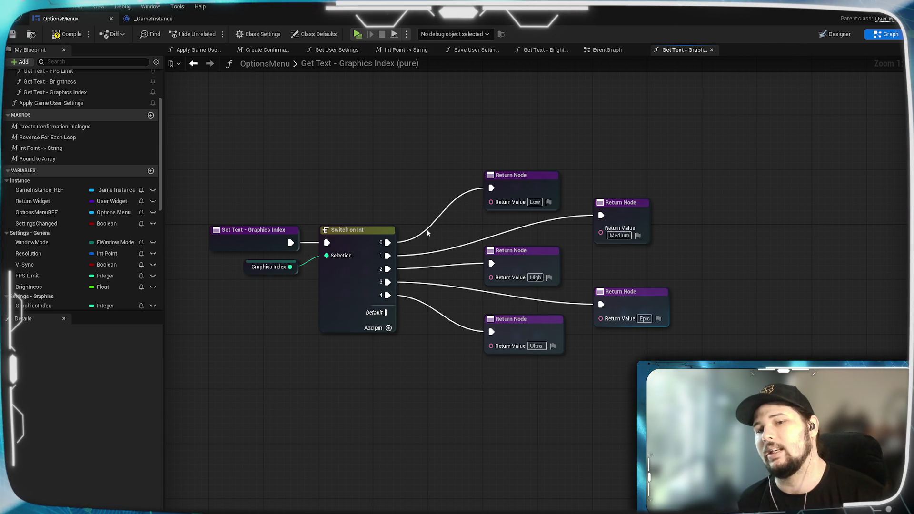
Step: Tidy the five Return Nodes' positions and compile the OptionsMenu blueprint
left_click_drag(543, 175, 573, 218)
left_click_drag(650, 245, 629, 244)
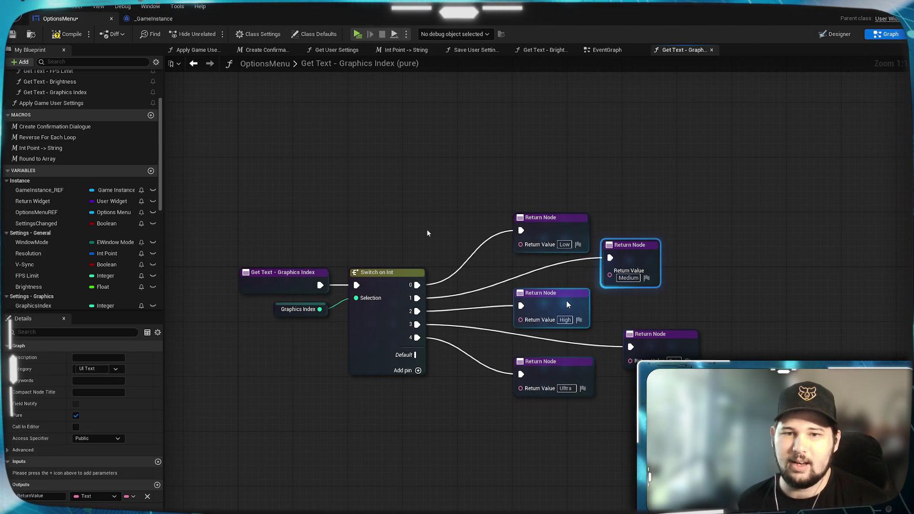
left_click_drag(567, 301, 567, 294)
left_click_drag(649, 348, 628, 337)
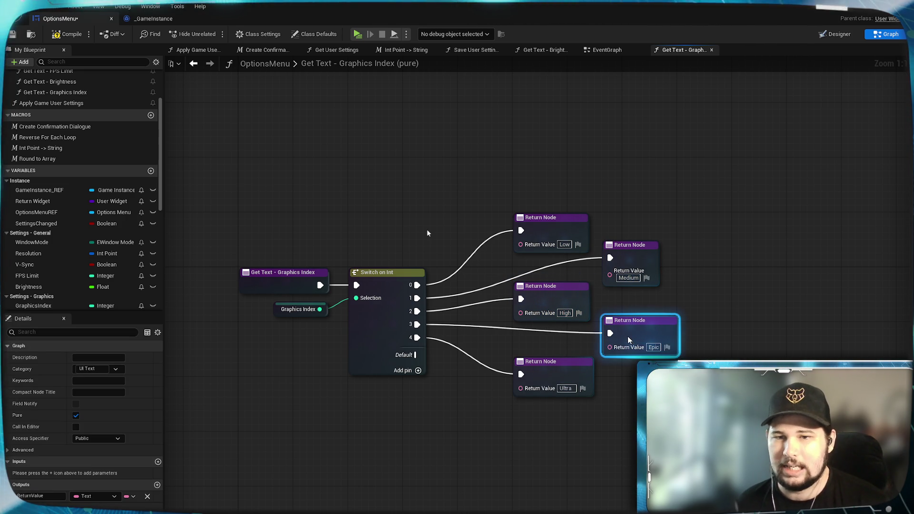
left_click_drag(548, 368, 549, 355)
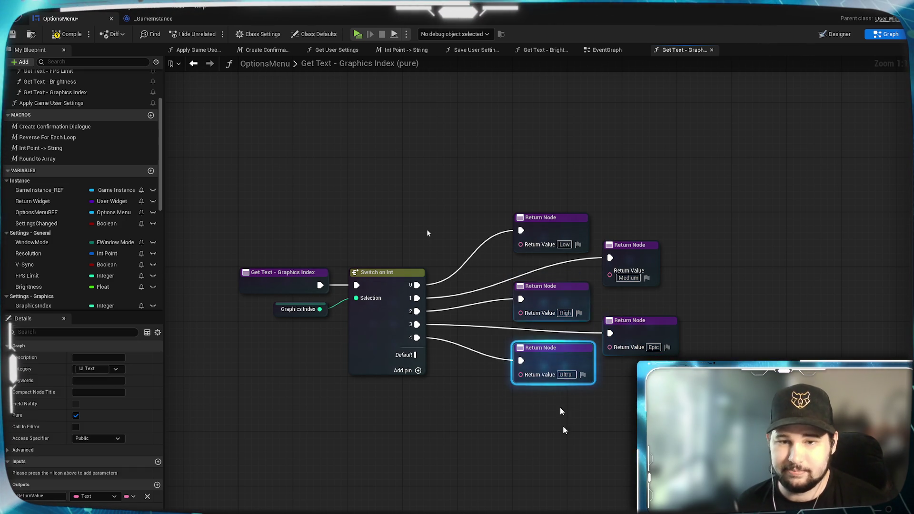
left_click_drag(654, 267, 676, 329)
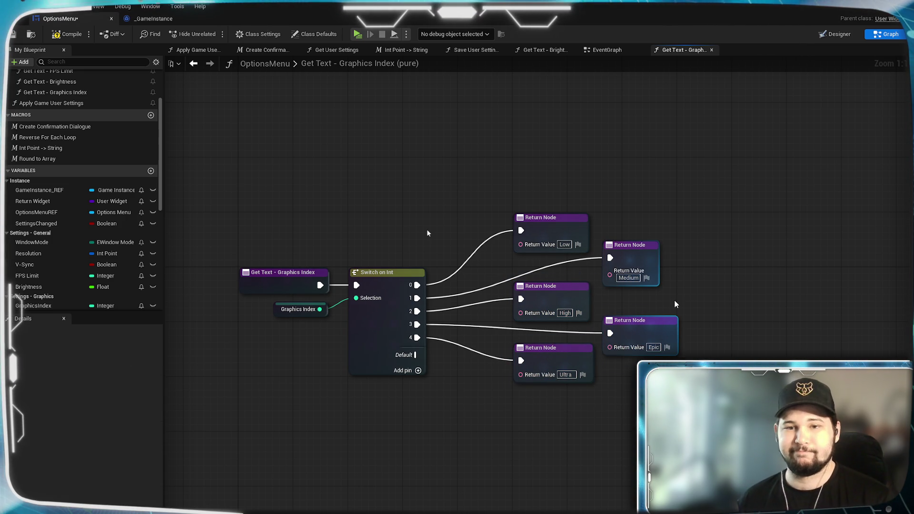
left_click(614, 200)
left_click(546, 232)
left_click(67, 34)
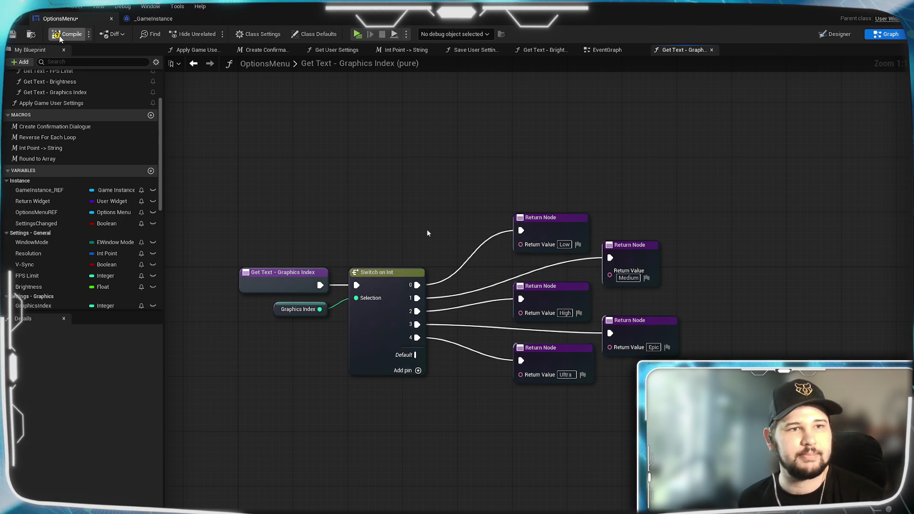
Step: Save, launch a play-in-editor preview, and open the Graphics settings page
key("ctrl+s")
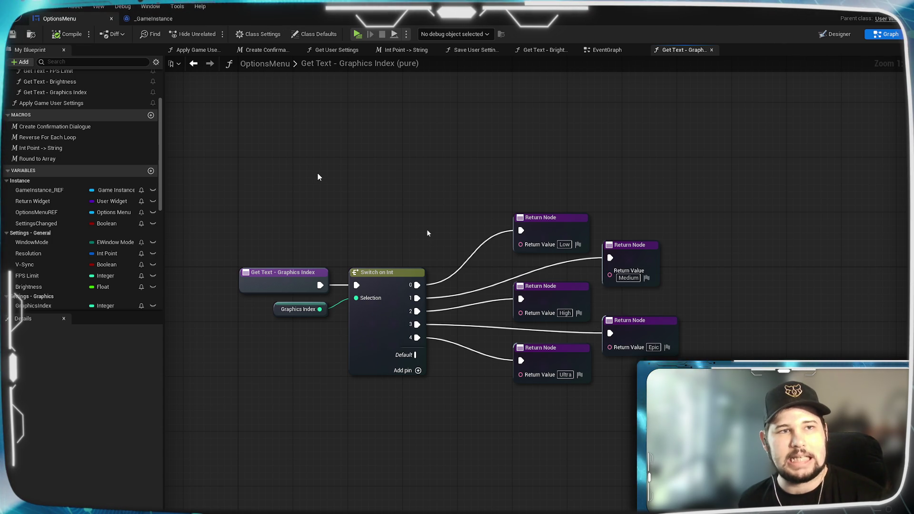
mouse_move(479, 189)
left_mouse_down()
mouse_move(504, 198)
mouse_move(548, 170)
mouse_move(490, 139)
left_mouse_up()
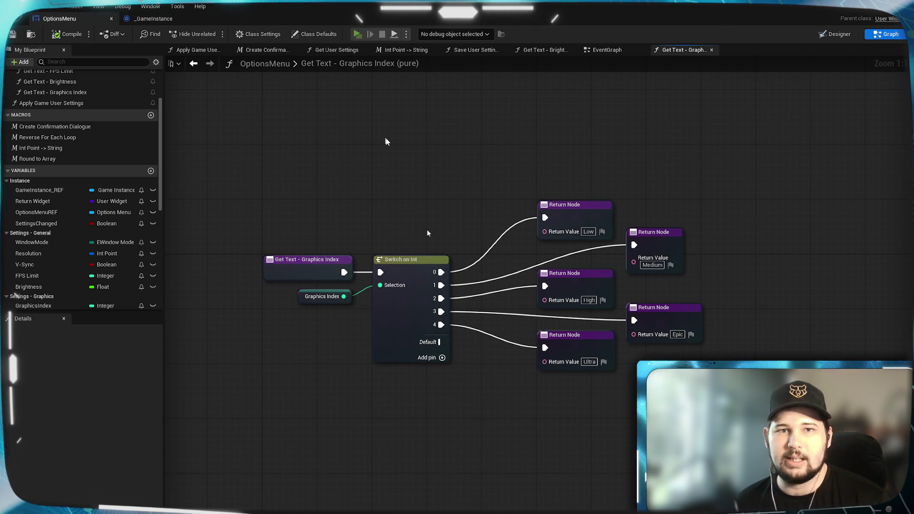
key("alt+p")
left_click(539, 301)
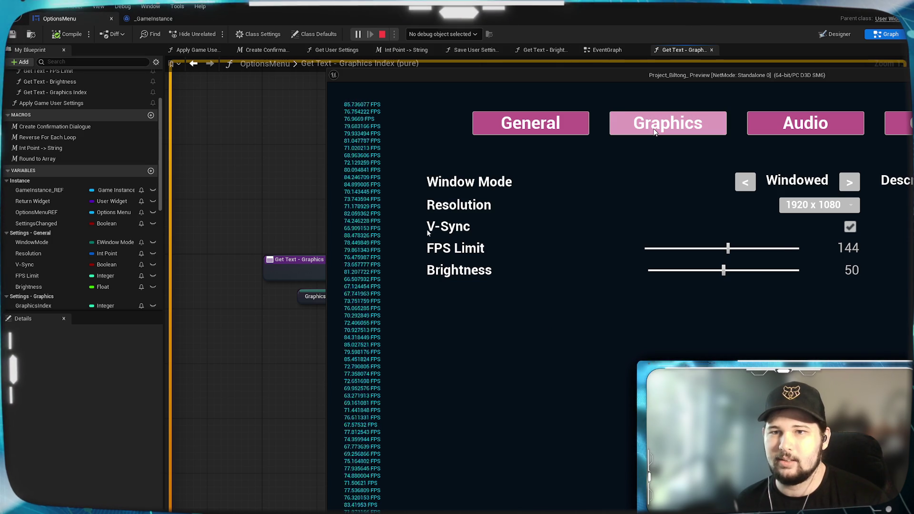
left_click(655, 132)
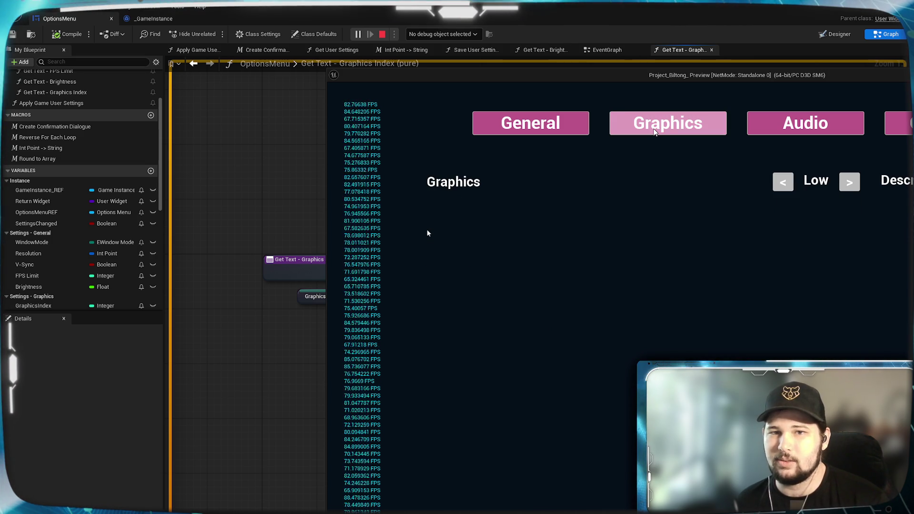
Step: Cycle graphics quality up to Epic and back down to Low with the arrows
left_click(850, 189)
left_click(850, 189)
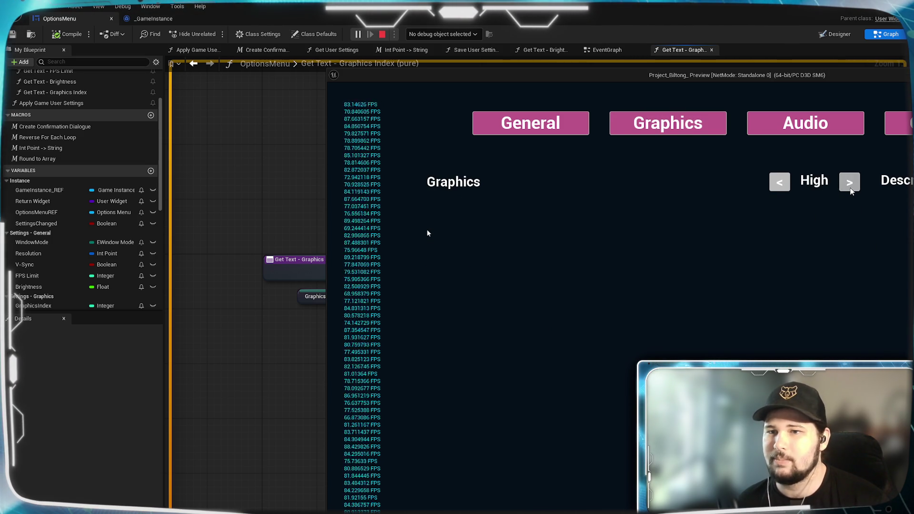
left_click(850, 188)
left_click(783, 186)
left_click(783, 186)
left_click(783, 186)
left_click(765, 183)
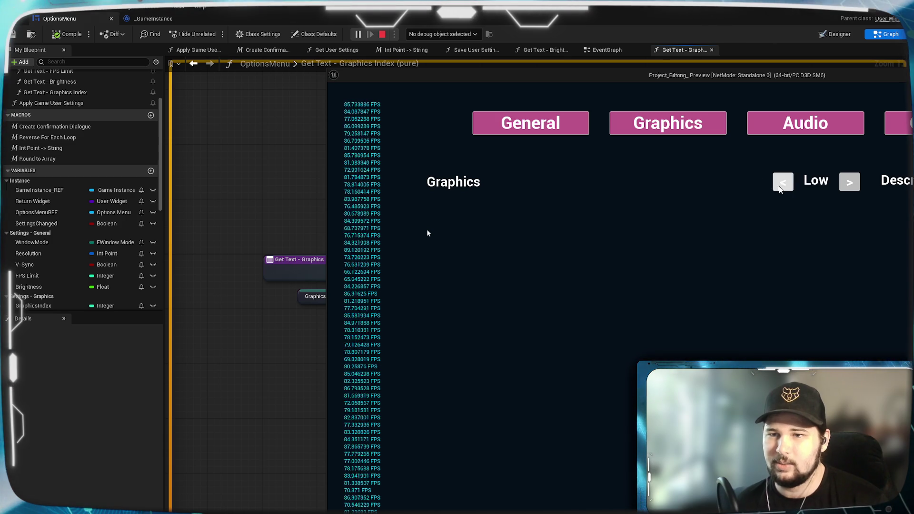
left_click(851, 184)
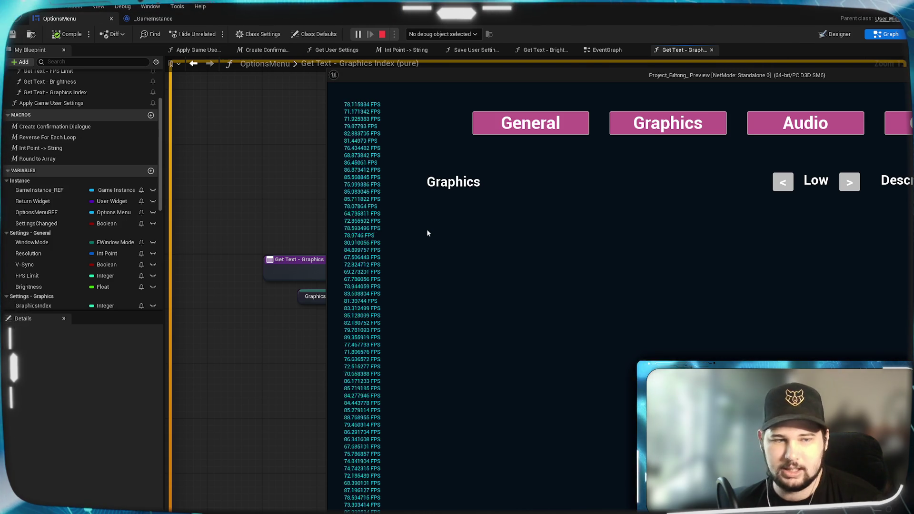
Step: Leave the settings menu, discard changes, stop the preview, and open Get User Settings
key("Escape")
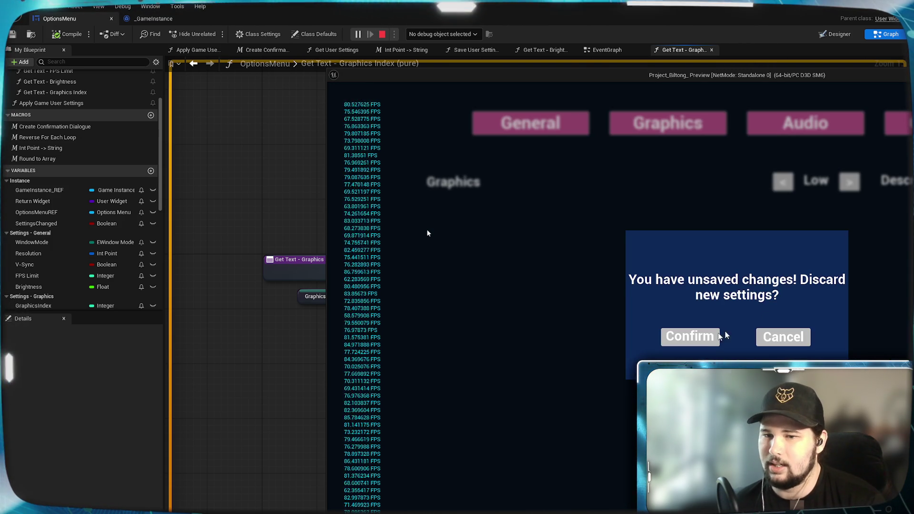
left_click(690, 337)
left_click(487, 358)
mouse_move(507, 370)
left_mouse_down()
mouse_move(507, 390)
mouse_move(532, 421)
left_mouse_up()
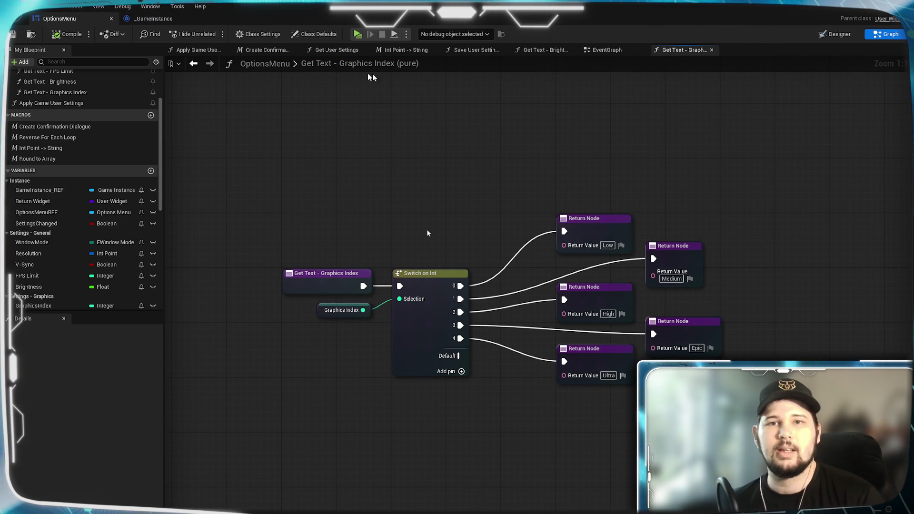
left_click(337, 49)
Step: Add a SET Graphics Index node fed by Game Instance REF's Graphics Index, wired into the execution chain
left_click_drag(498, 232, 594, 249)
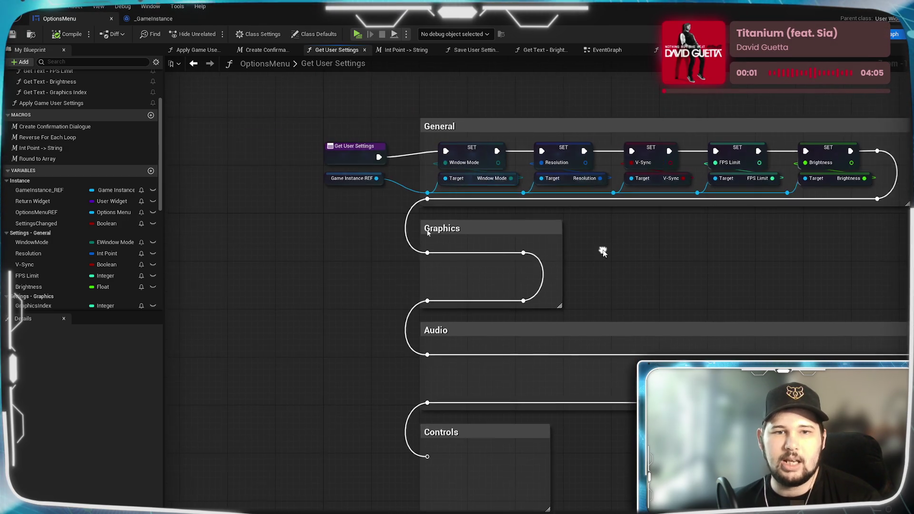
scroll(595, 248, "up", 2)
left_click_drag(307, 164, 324, 295)
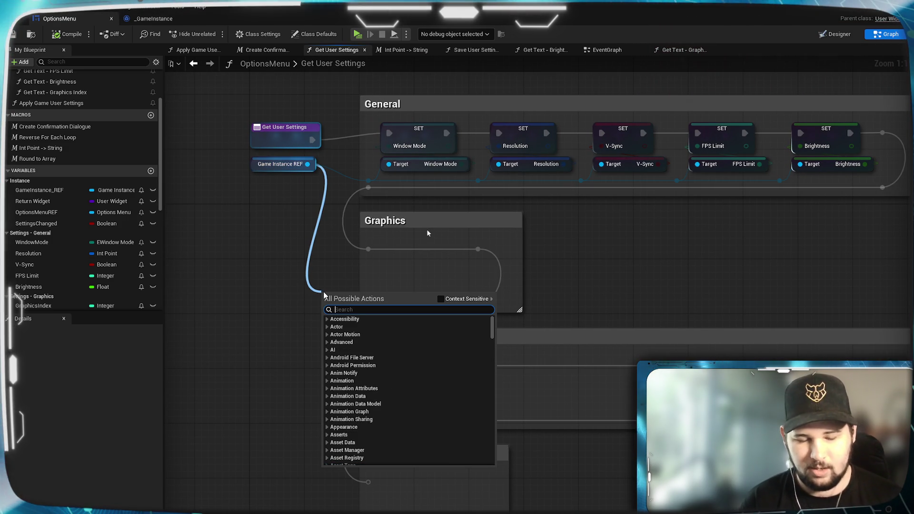
type("set graphics")
key("Return")
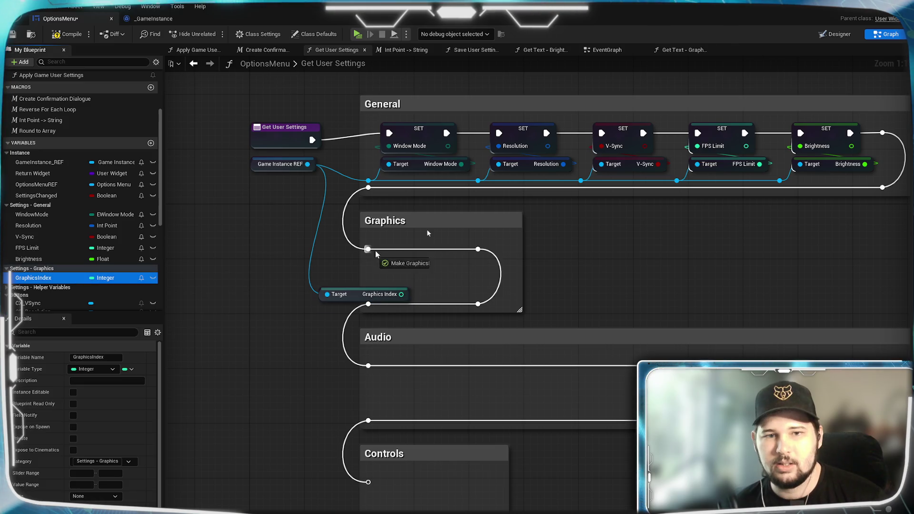
left_click_drag(426, 257, 389, 250)
left_click_drag(456, 250, 478, 249)
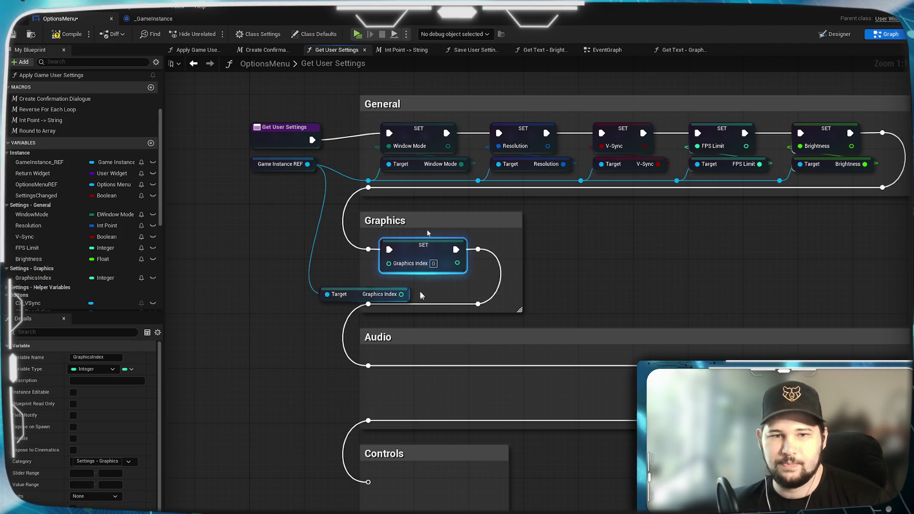
mouse_move(402, 294)
left_mouse_down()
mouse_move(389, 263)
mouse_move(435, 275)
left_mouse_up()
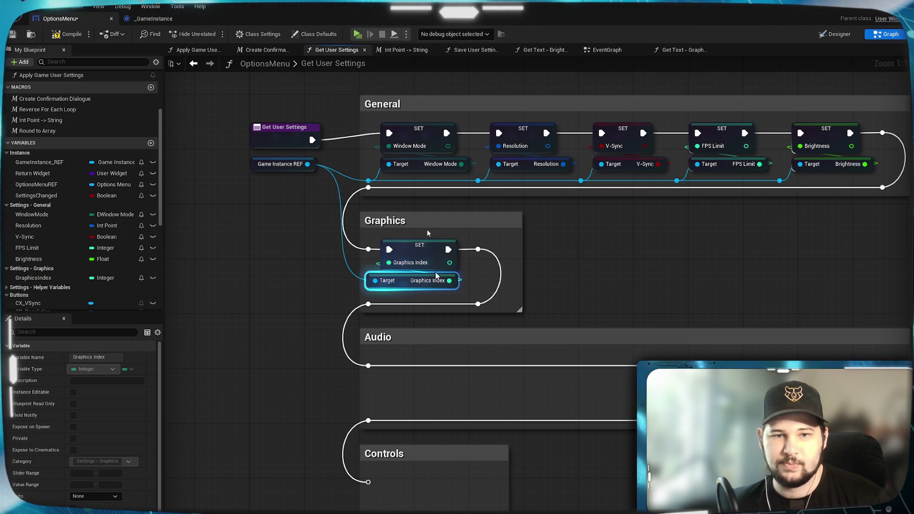
Step: Route the Game Instance REF target wire through a reroute point
double_click(363, 272)
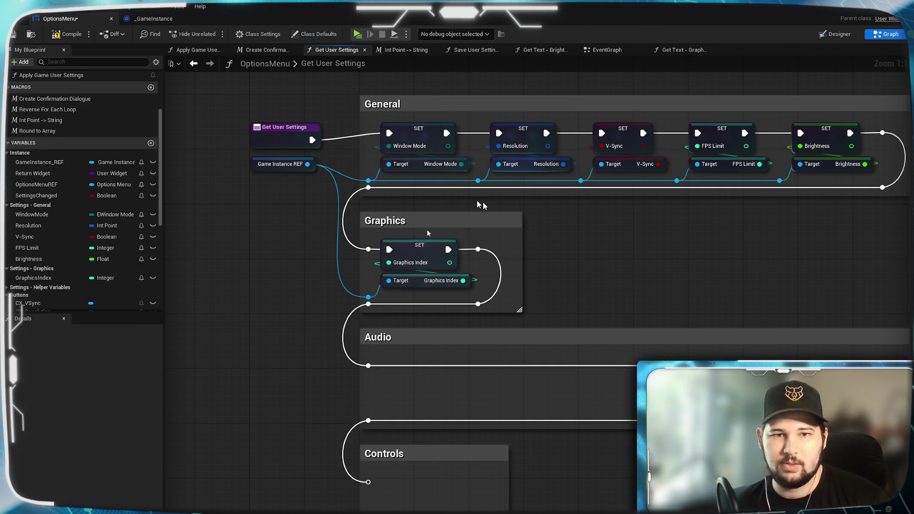
left_click_drag(368, 181, 367, 297)
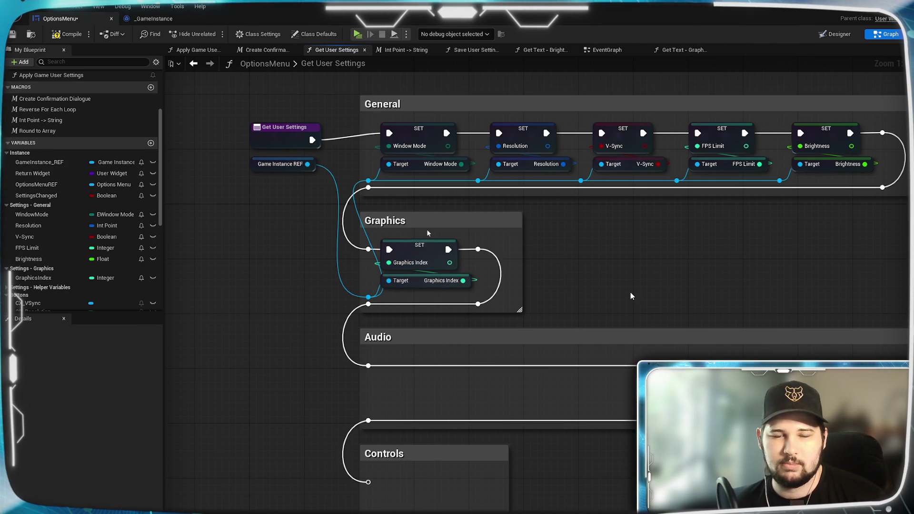
left_click(371, 217)
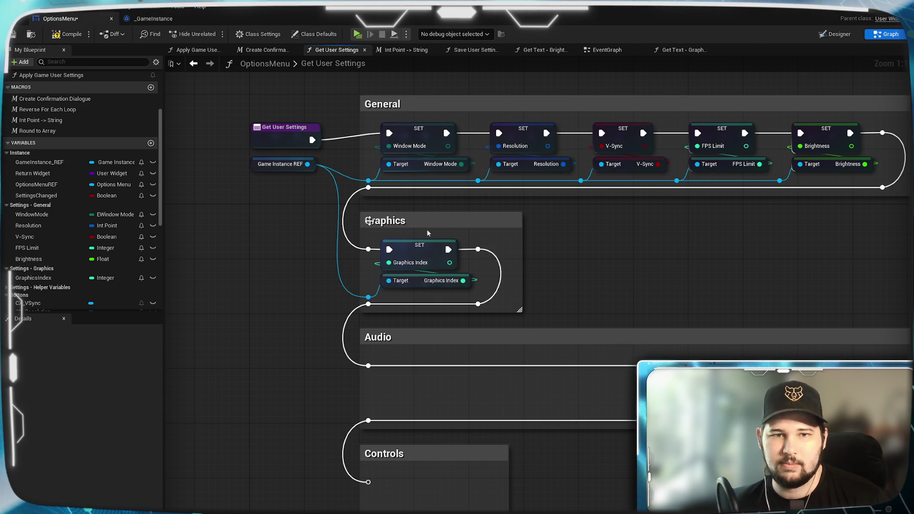
mouse_move(368, 180)
left_mouse_down()
mouse_move(376, 267)
mouse_move(365, 298)
left_mouse_up()
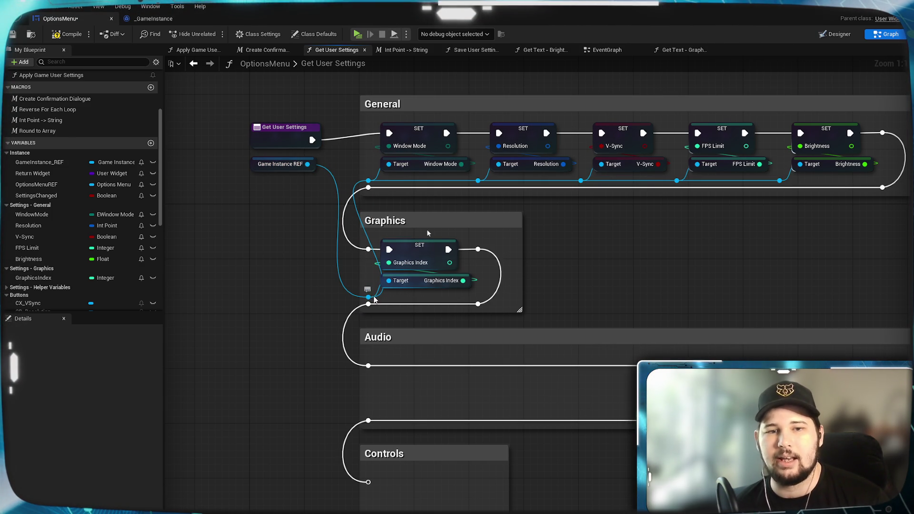
left_click(373, 297)
key("Delete")
mouse_move(307, 164)
left_mouse_down()
mouse_move(367, 176)
mouse_move(386, 280)
mouse_move(376, 279)
mouse_move(363, 307)
left_mouse_up()
double_click(375, 270)
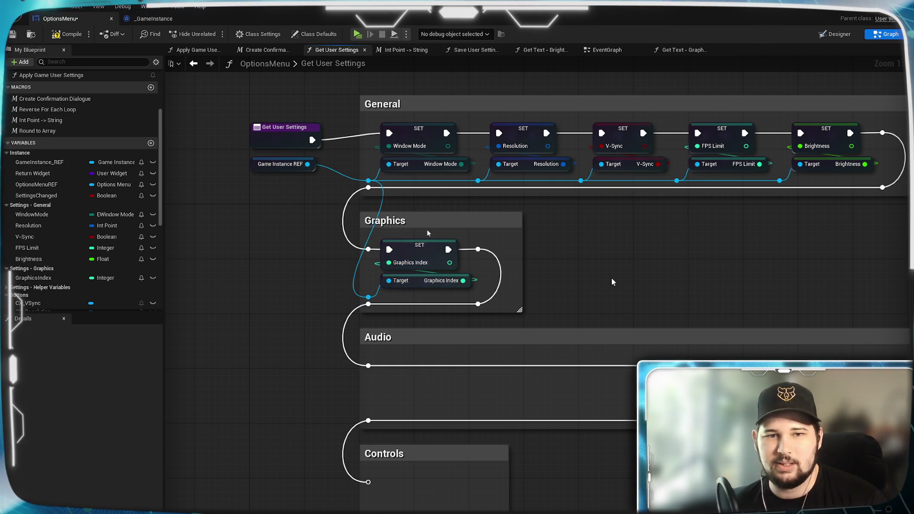
Step: Compile and save OptionsMenu, then open the Save User Settings graph
left_click(76, 36)
left_click(11, 35)
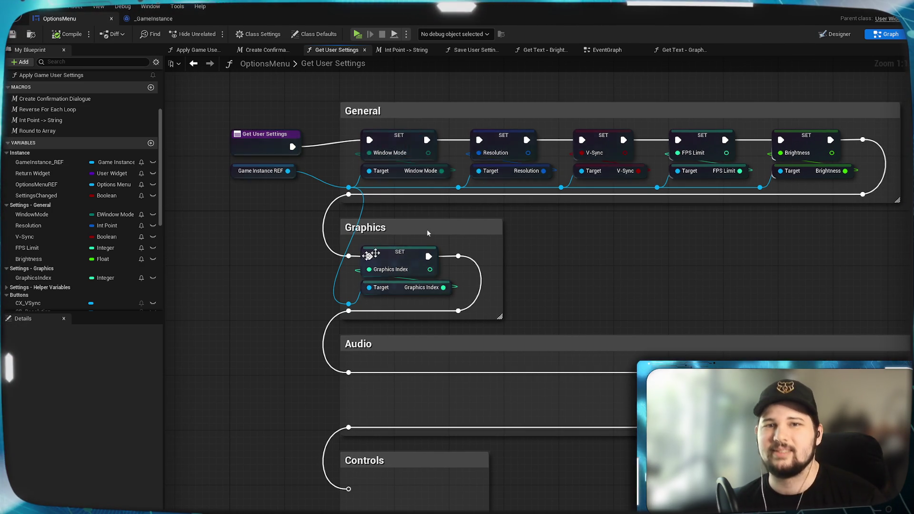
left_click(490, 51)
Step: Add a Set Graphics Index node from Game Instance REF and wire it into the exec chain
scroll(537, 167, "down", 2)
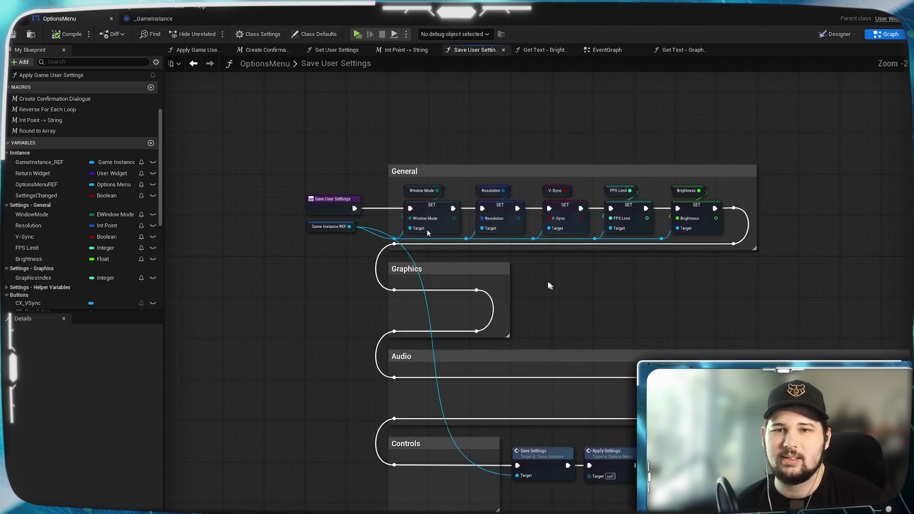
scroll(578, 293, "up", 2)
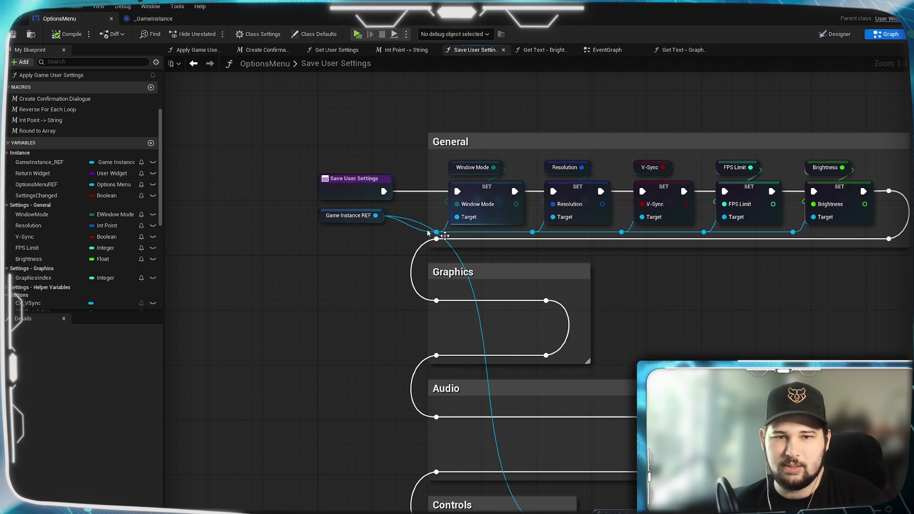
mouse_move(436, 232)
left_mouse_down()
mouse_move(453, 347)
mouse_move(466, 344)
mouse_move(457, 337)
left_mouse_up()
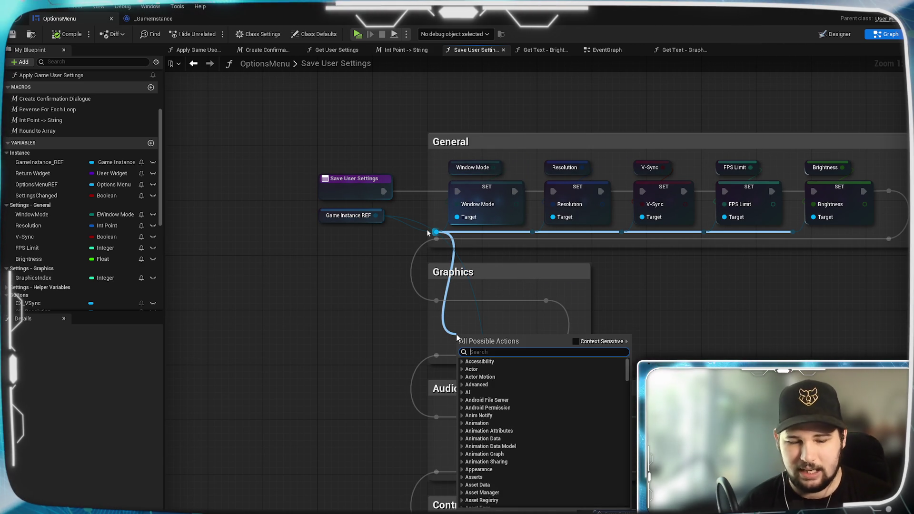
type("set")
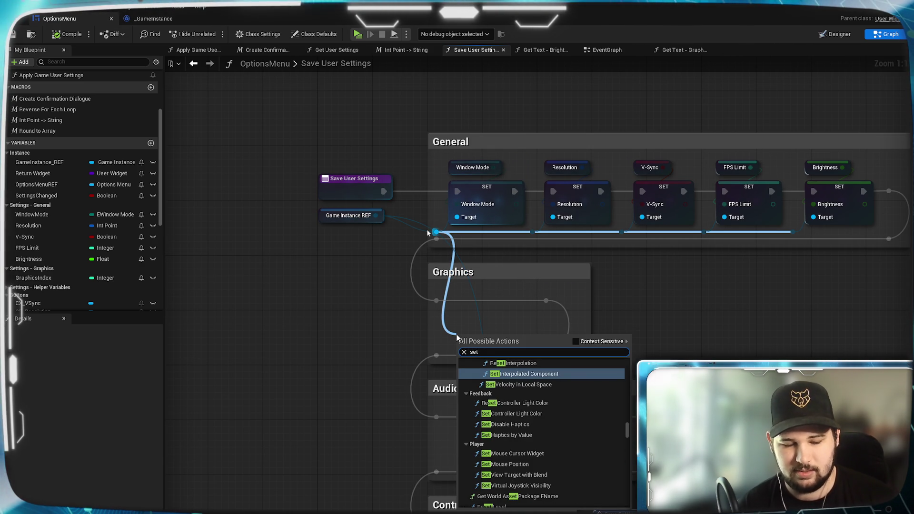
type(" graphics")
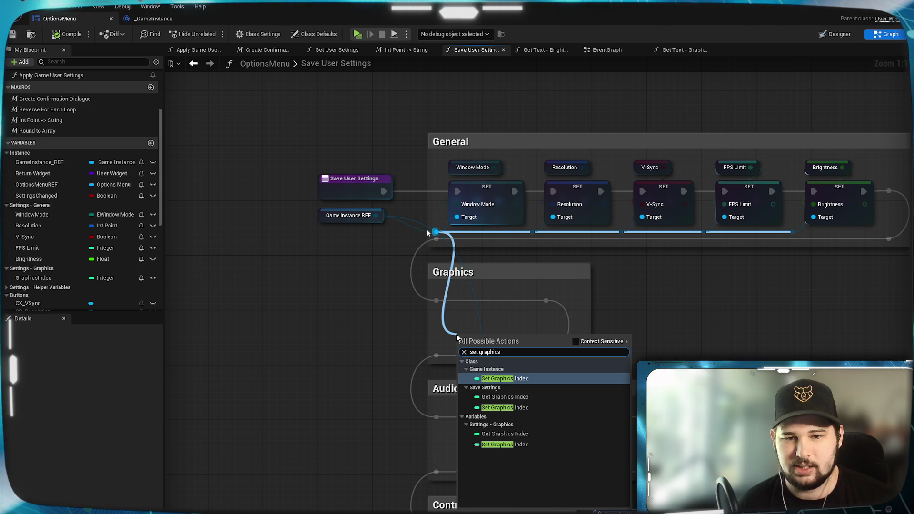
mouse_move(525, 383)
left_mouse_down()
mouse_move(481, 343)
mouse_move(490, 300)
mouse_move(458, 302)
left_mouse_up()
left_click_drag(522, 300, 546, 300)
left_click_drag(436, 232, 441, 351)
Step: Reroute the target wire and feed a GraphicsIndex getter into the SET node's input
double_click(441, 323)
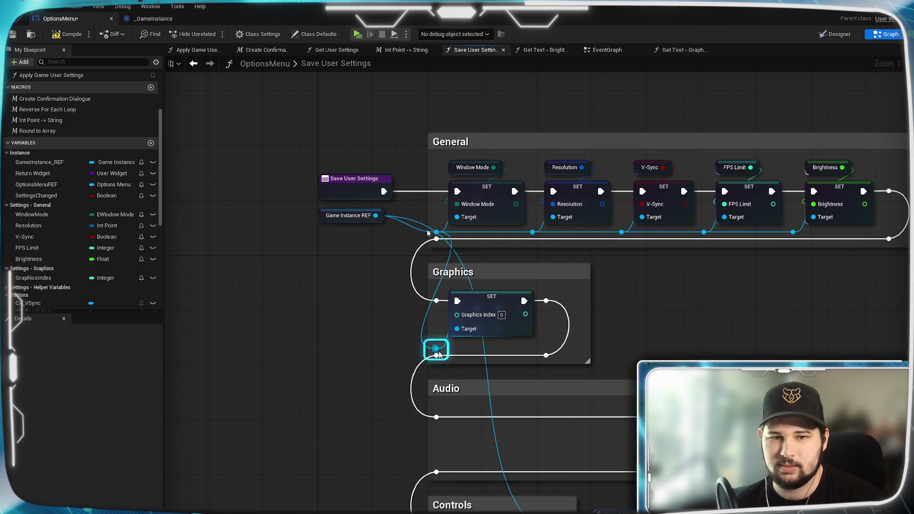
scroll(440, 355, "down", 3)
mouse_move(431, 266)
left_mouse_down()
mouse_move(455, 279)
mouse_move(595, 464)
left_mouse_up()
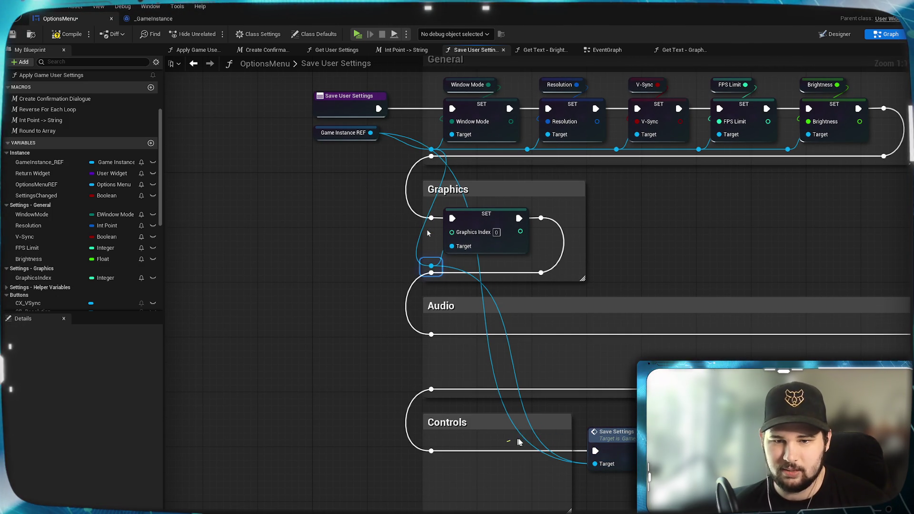
scroll(600, 272, "up", 2)
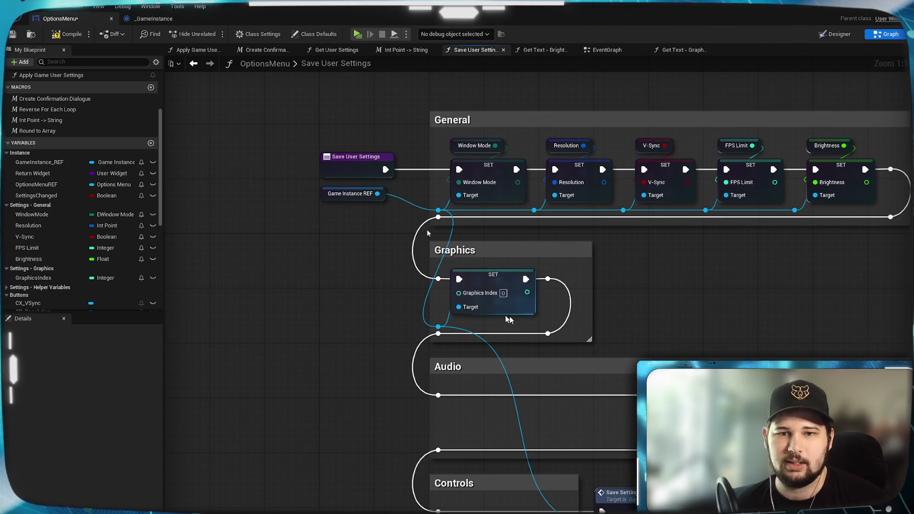
left_click_drag(28, 277, 514, 320)
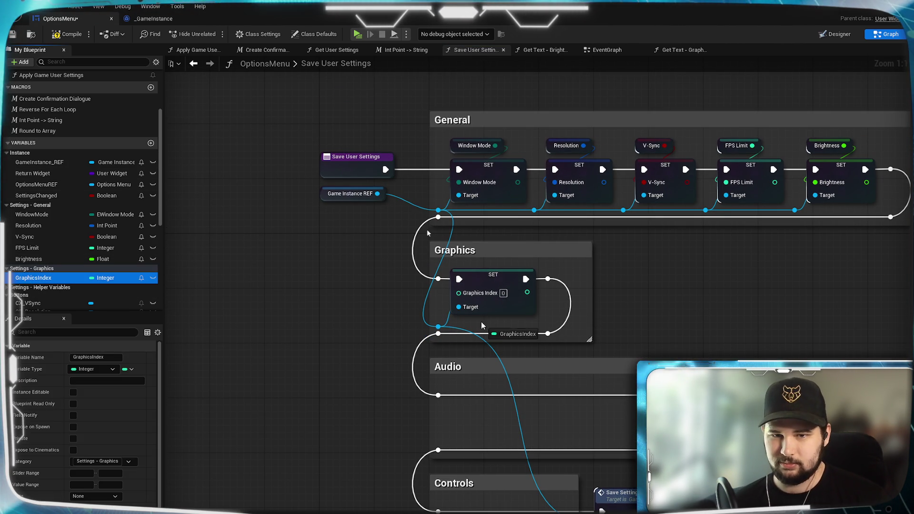
mouse_move(457, 323)
left_mouse_down()
mouse_move(466, 295)
mouse_move(459, 293)
left_mouse_up()
left_click_drag(491, 318, 490, 264)
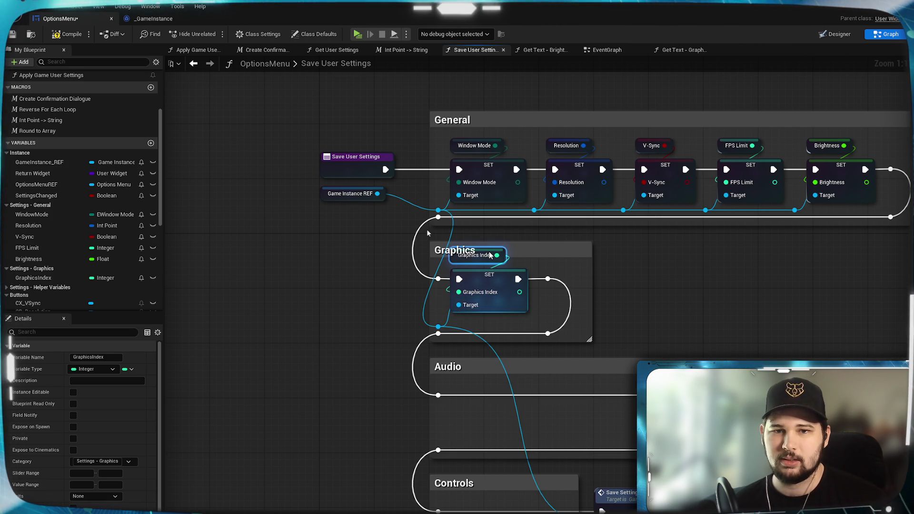
mouse_move(493, 269)
left_mouse_down()
mouse_move(491, 252)
mouse_move(489, 278)
left_mouse_up()
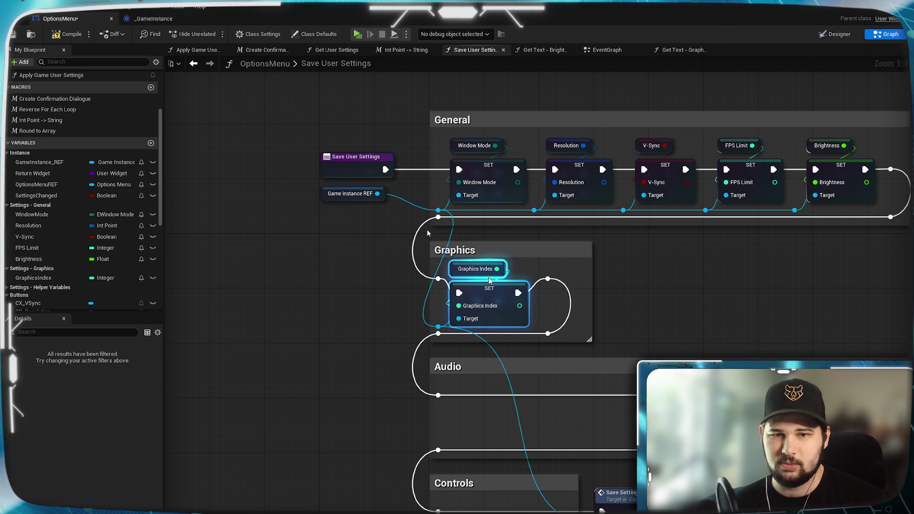
left_click(648, 272)
left_click_drag(628, 284, 715, 246)
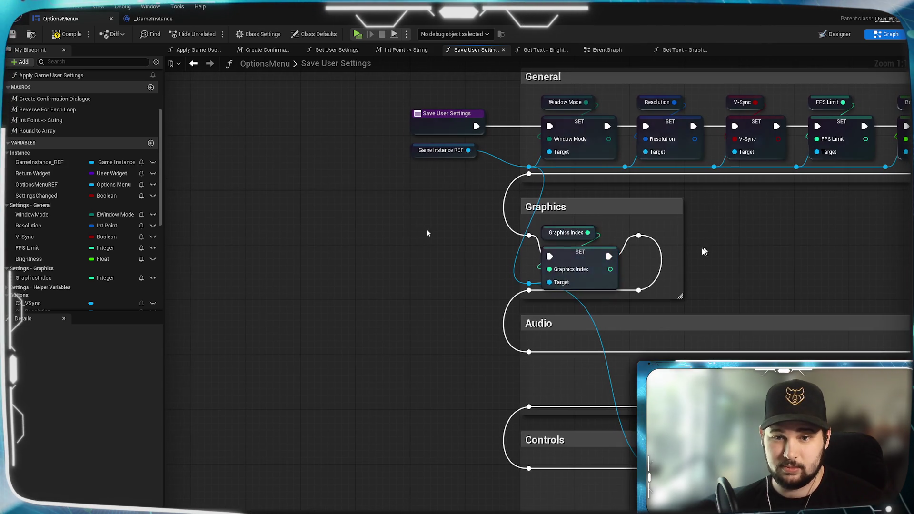
Step: Move the Controls section and the Audio comment box further down the graph
mouse_move(645, 320)
left_mouse_down()
mouse_move(535, 184)
mouse_move(181, 238)
mouse_move(580, 141)
left_mouse_up()
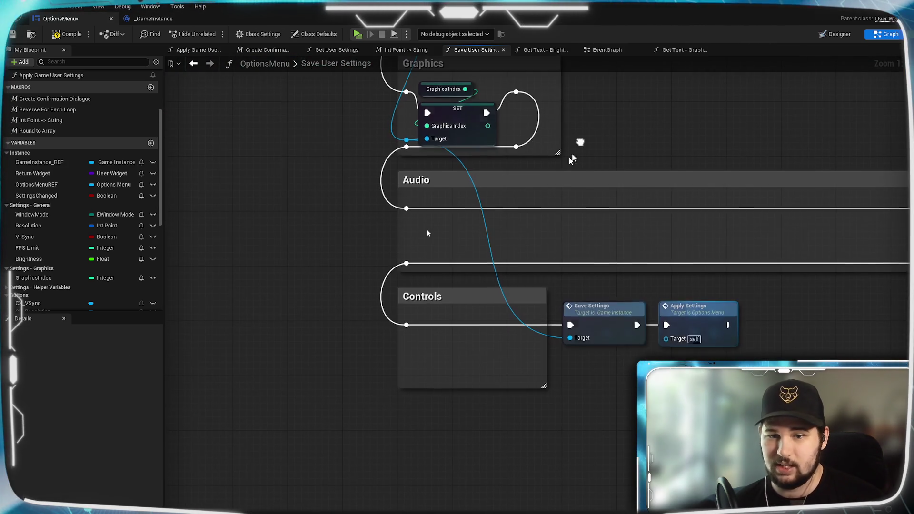
left_click_drag(428, 315, 393, 285)
left_click_drag(443, 299, 443, 439)
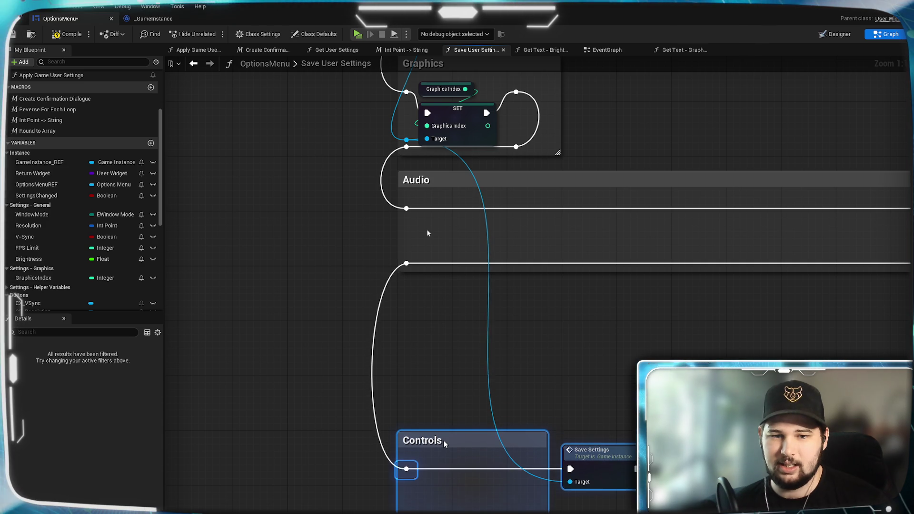
mouse_move(427, 233)
left_mouse_down()
mouse_move(237, 287)
mouse_move(318, 323)
mouse_move(298, 338)
left_mouse_up()
scroll(427, 233, "down", 1)
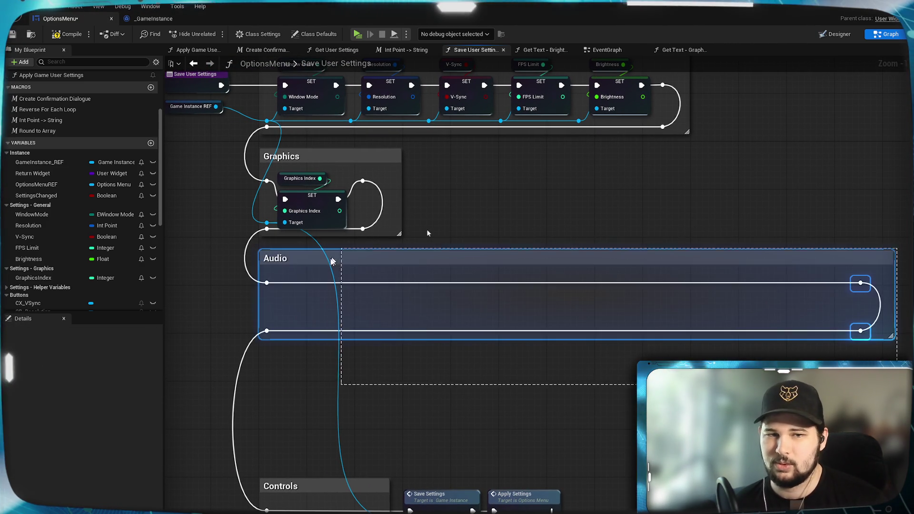
mouse_move(298, 277)
left_mouse_down()
mouse_move(298, 349)
mouse_move(297, 339)
left_mouse_up()
scroll(286, 296, "up", 1)
left_click_drag(286, 295, 493, 395)
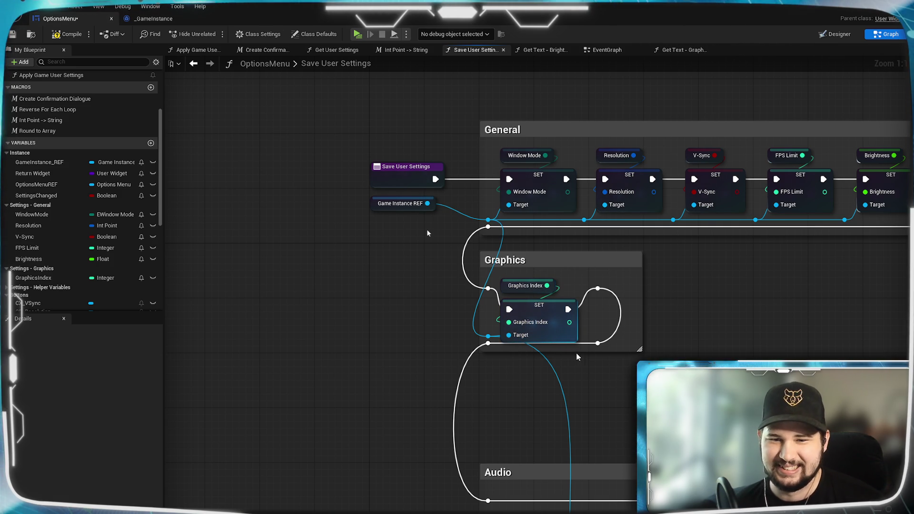
Step: Enlarge the Graphics comment and level its reroute nodes with the exec pins
mouse_move(574, 352)
left_mouse_down()
mouse_move(571, 364)
mouse_move(490, 355)
mouse_move(485, 370)
mouse_move(488, 357)
left_mouse_up()
left_click(488, 343)
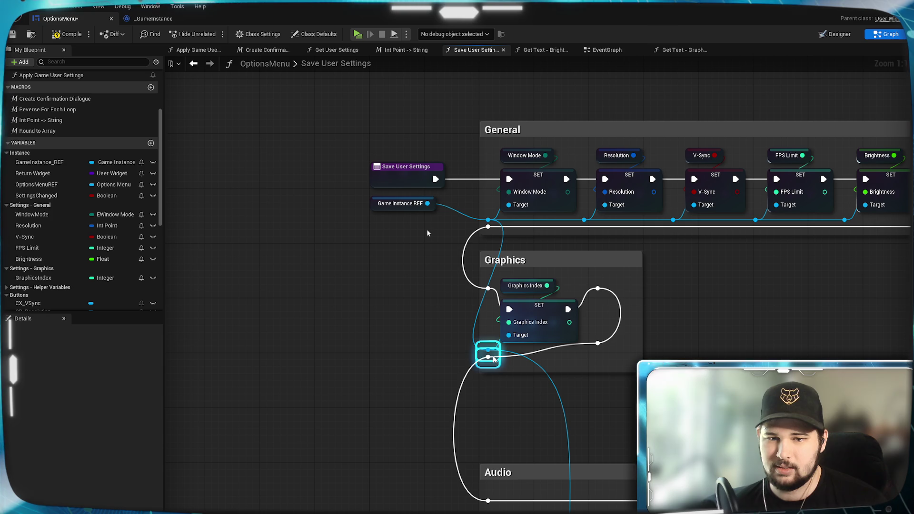
left_click_drag(597, 343, 598, 357)
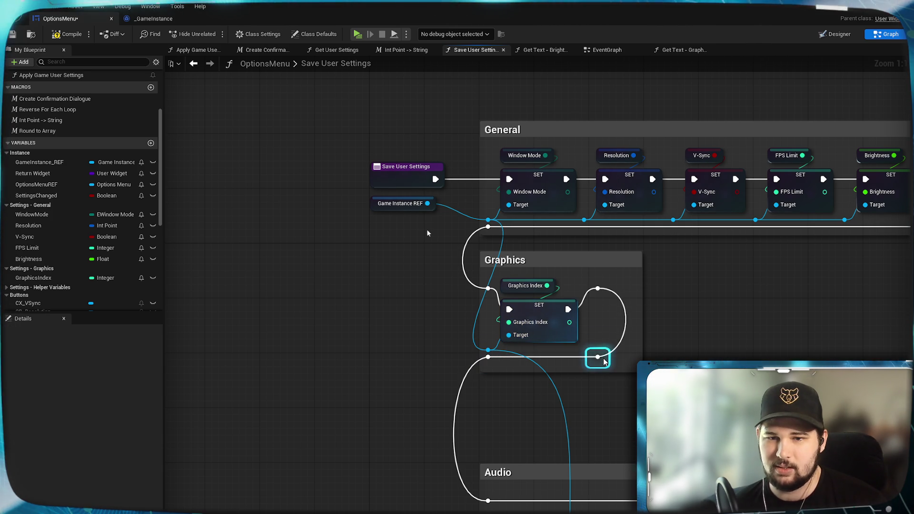
left_click_drag(598, 314, 598, 320)
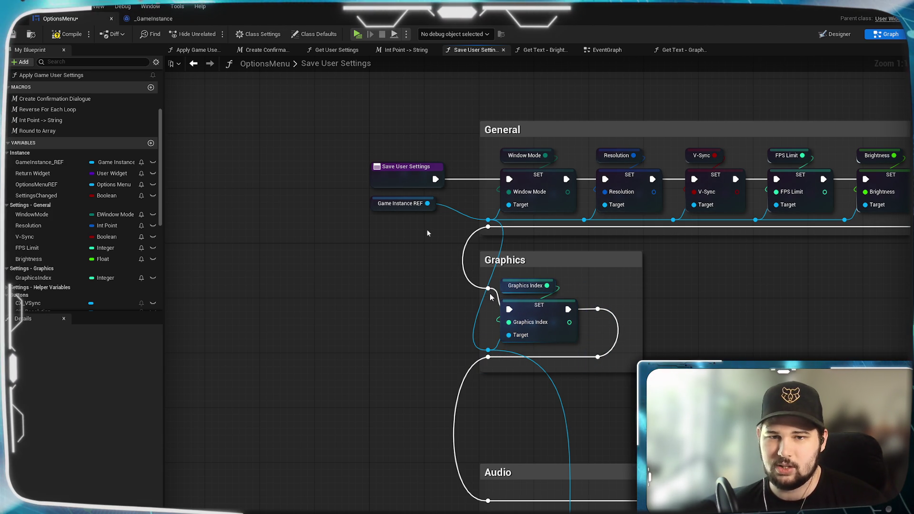
left_click_drag(488, 289, 488, 309)
Step: Compile OptionsMenu, narrow the Graphics comment box, and save the asset
left_click(67, 34)
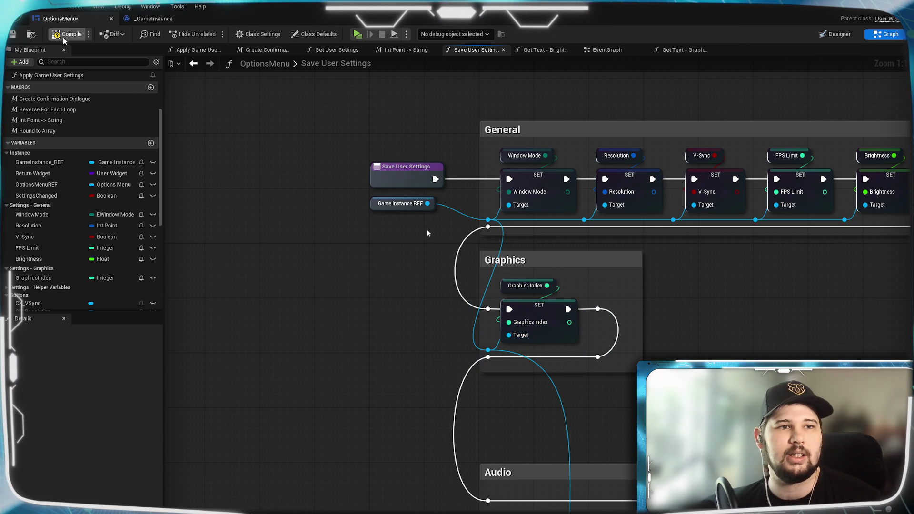
mouse_move(728, 341)
left_mouse_down()
mouse_move(689, 359)
mouse_move(589, 343)
mouse_move(538, 319)
mouse_move(526, 357)
mouse_move(525, 349)
left_mouse_up()
left_click_drag(576, 337, 555, 336)
key("ctrl+s")
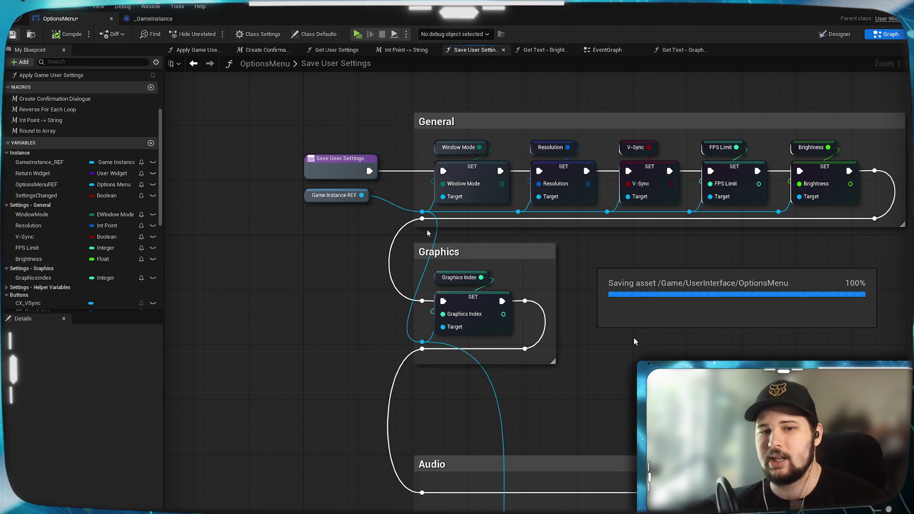
Step: Launch a Play in Editor preview of the game with Alt+P
mouse_move(642, 386)
left_mouse_down()
mouse_move(582, 352)
mouse_move(541, 364)
left_mouse_up()
scroll(542, 363, "down", 1)
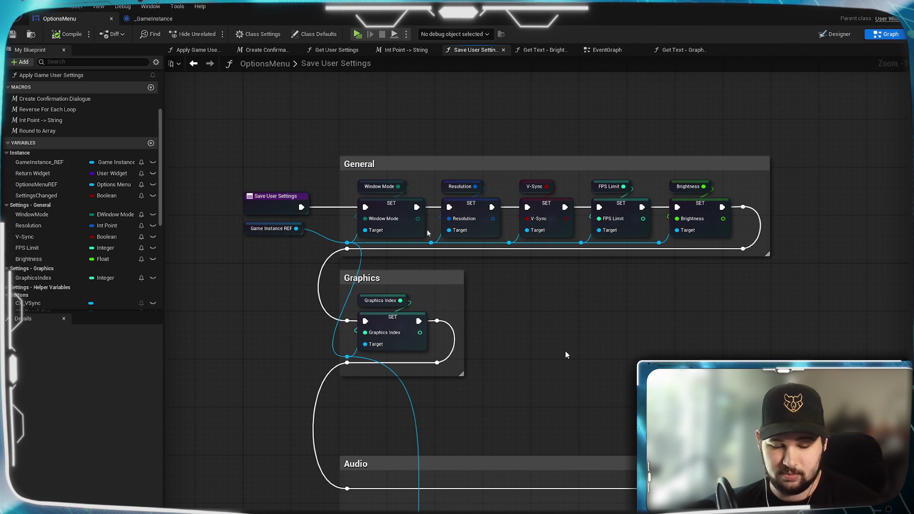
key("alt+p")
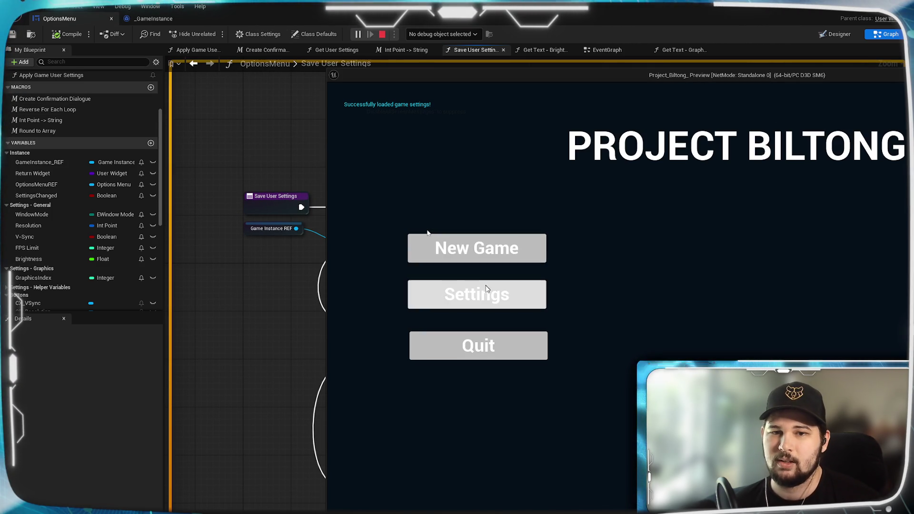
Step: In Settings > Graphics, lower the graphics preset to Low and confirm applying it
left_click(479, 294)
left_click(629, 133)
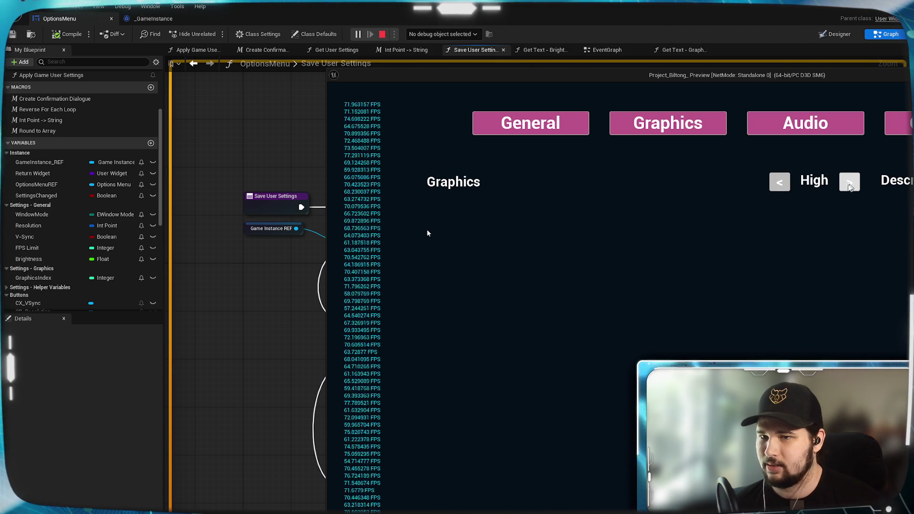
left_click(848, 189)
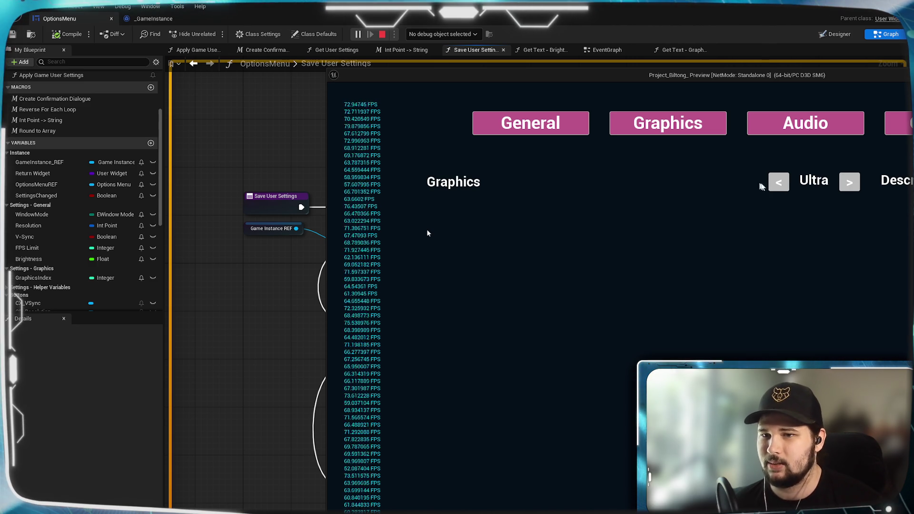
left_click(779, 182)
left_click(778, 182)
left_click(779, 182)
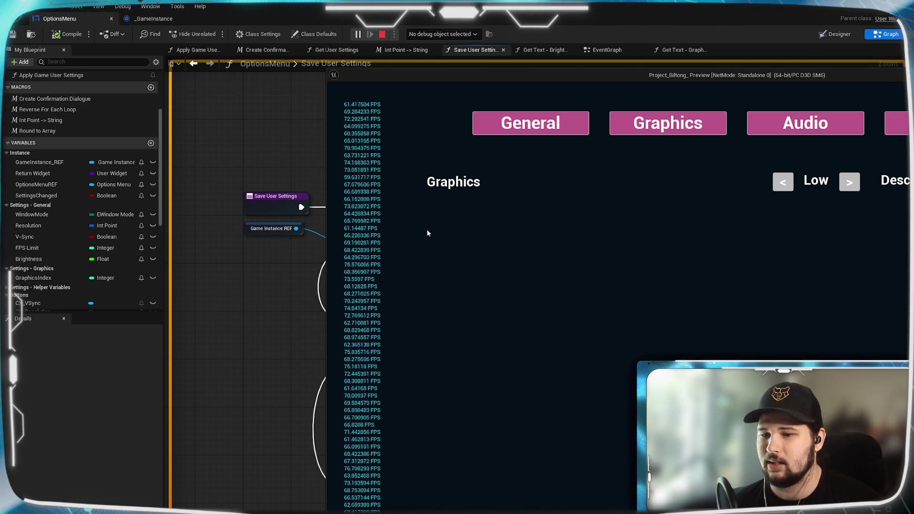
key("Escape")
left_click(697, 342)
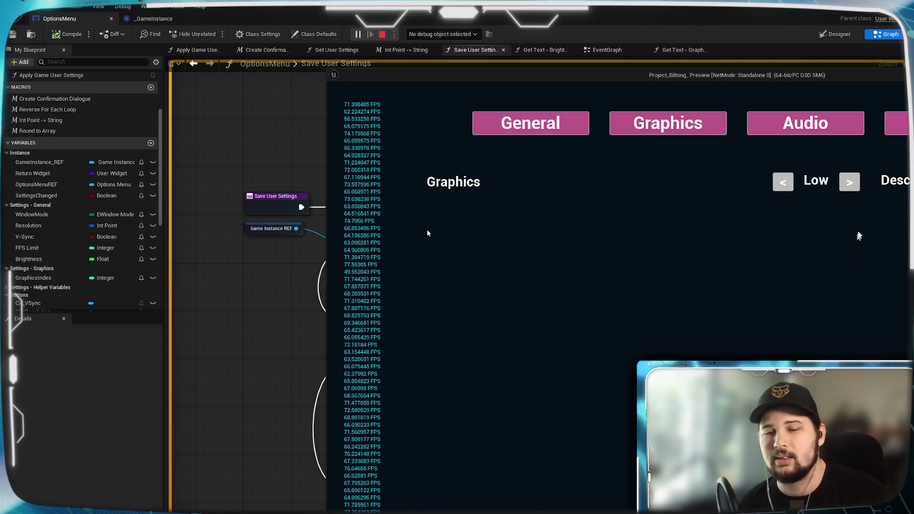
Step: Cycle graphics quality up then down to Medium, and discard the unsaved change
left_click(850, 182)
left_click(849, 182)
left_click(850, 182)
left_click(782, 182)
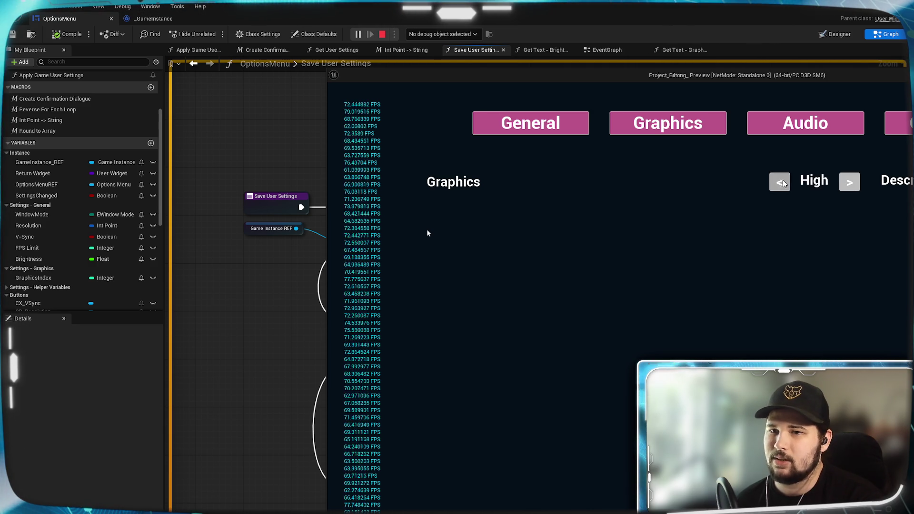
left_click(781, 182)
key("Escape")
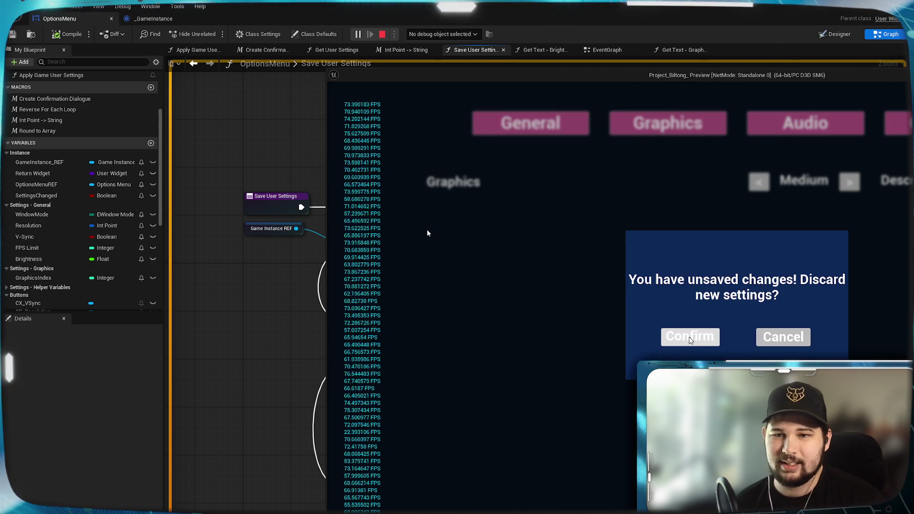
left_click(689, 336)
Step: Set graphics quality to High, apply it, and stop the game preview
left_click(472, 293)
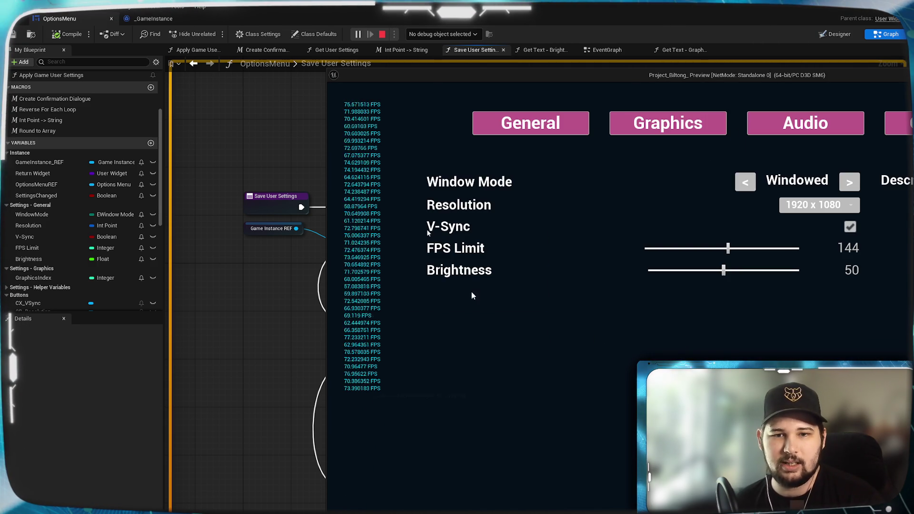
left_click(676, 128)
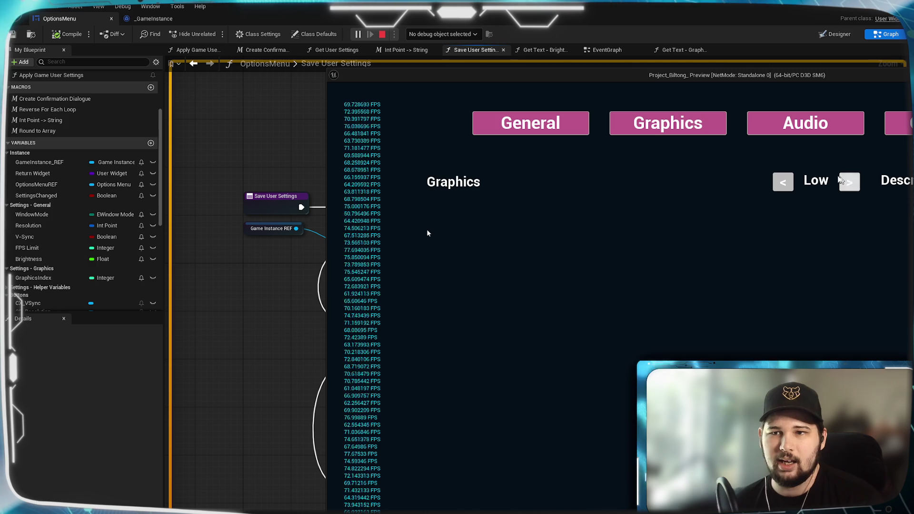
left_click(859, 186)
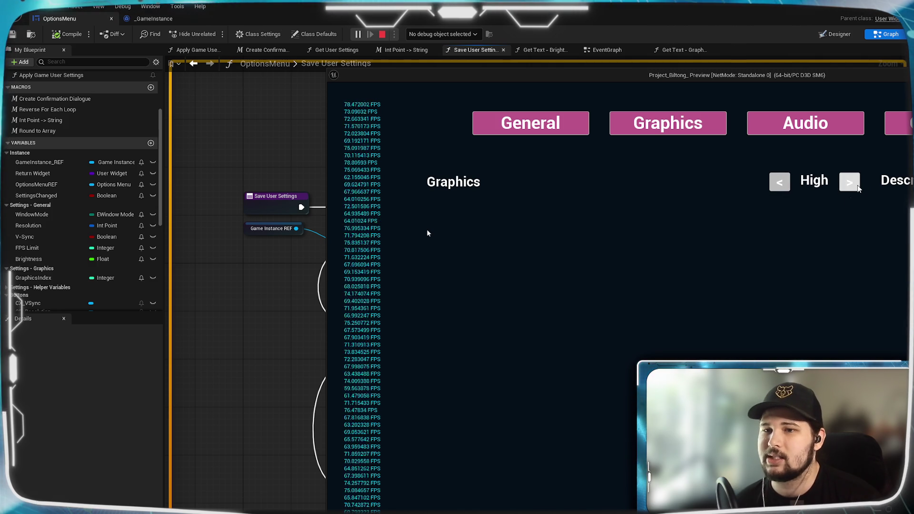
key("Escape")
left_click(690, 335)
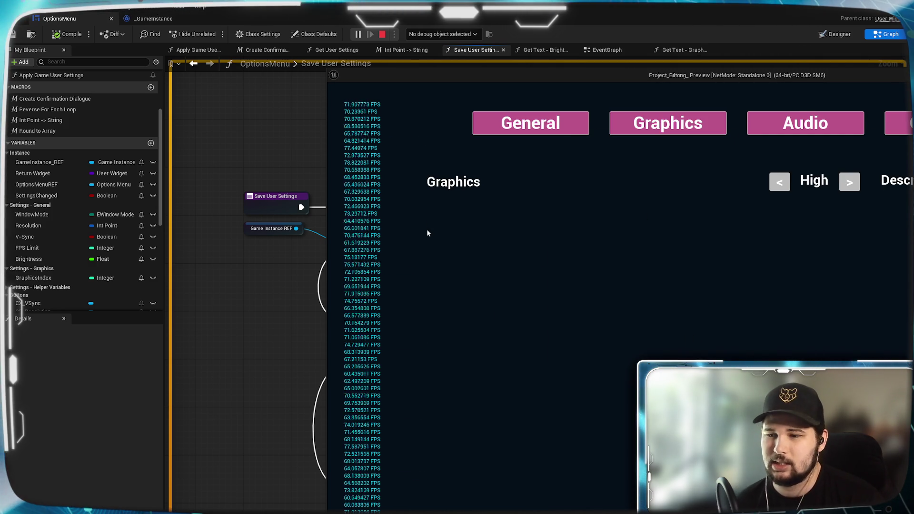
key("Escape")
left_click(505, 355)
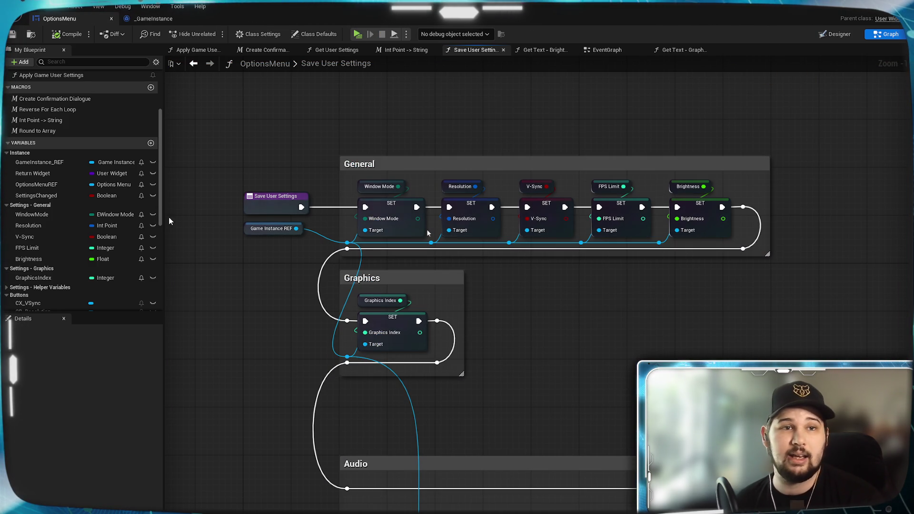
Step: Save, review the Int Point -> String macro and Load Setting into UI nodes, then return to Designer
left_click(15, 35)
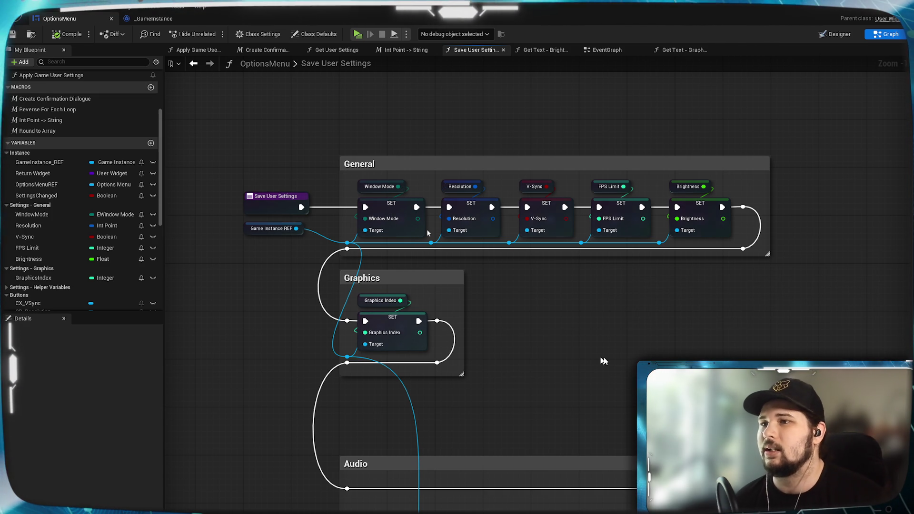
left_click_drag(704, 261, 662, 267)
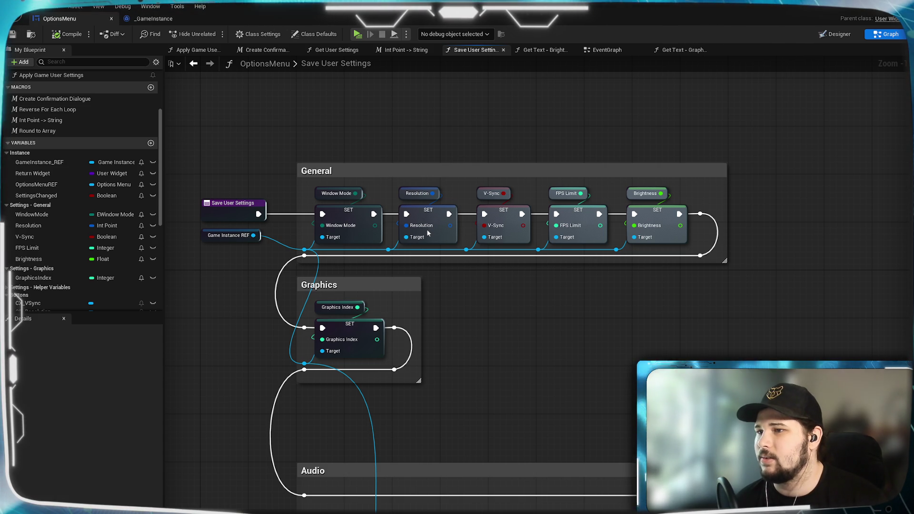
left_click(394, 50)
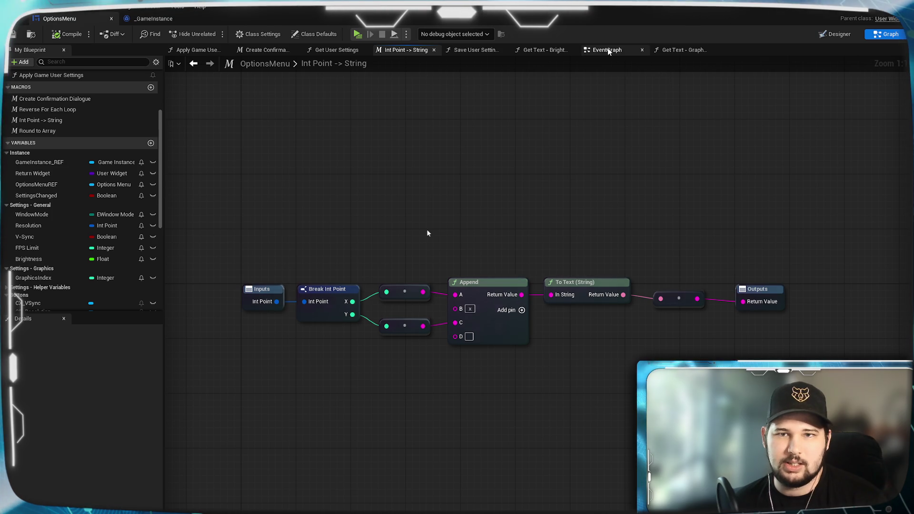
left_click(607, 50)
mouse_move(628, 138)
left_mouse_down()
mouse_move(479, 218)
mouse_move(496, 267)
mouse_move(649, 293)
left_mouse_up()
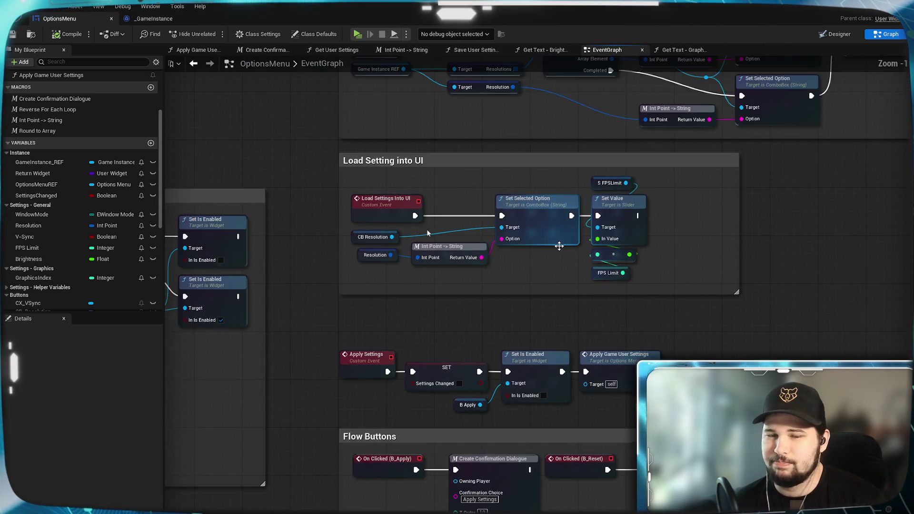
scroll(559, 245, "up", 2)
left_click_drag(793, 285, 609, 324)
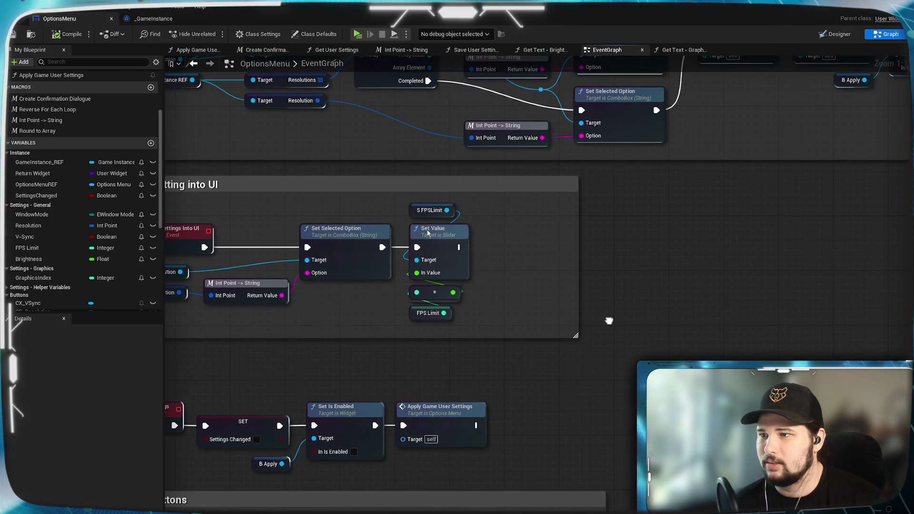
left_click_drag(663, 315, 705, 304)
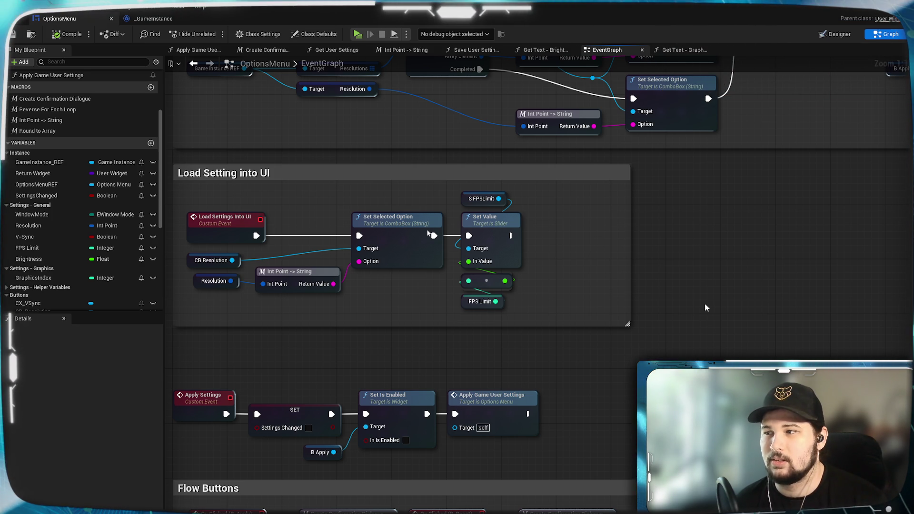
left_click(838, 35)
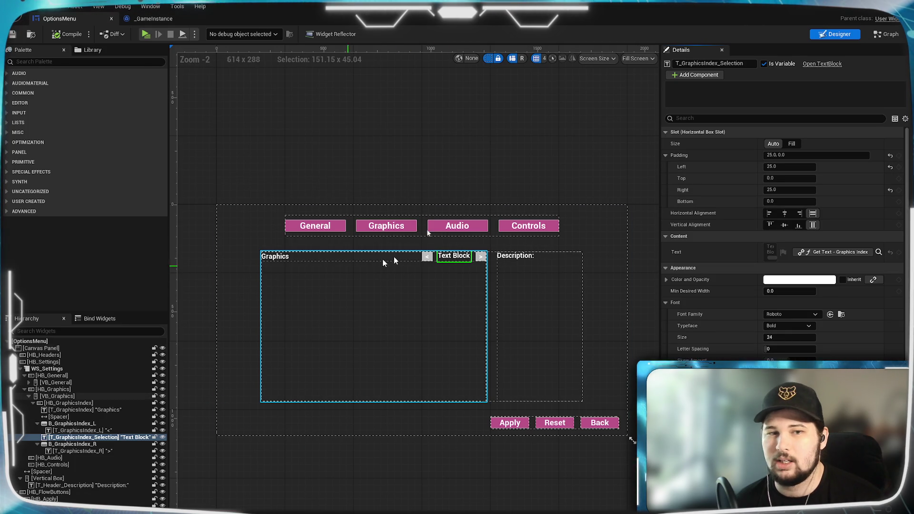
Step: Inspect the General header, HB_General container and FPS Limit slider in the Designer
left_click(310, 236)
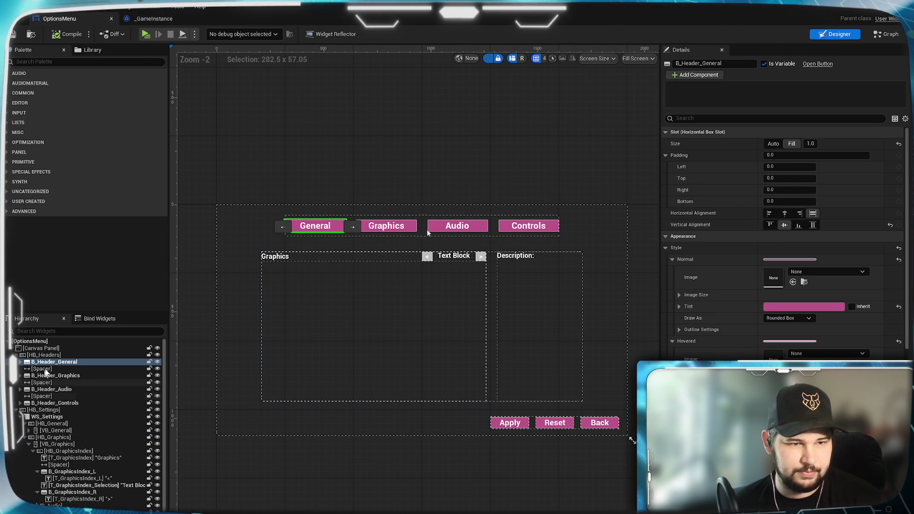
left_click(16, 355)
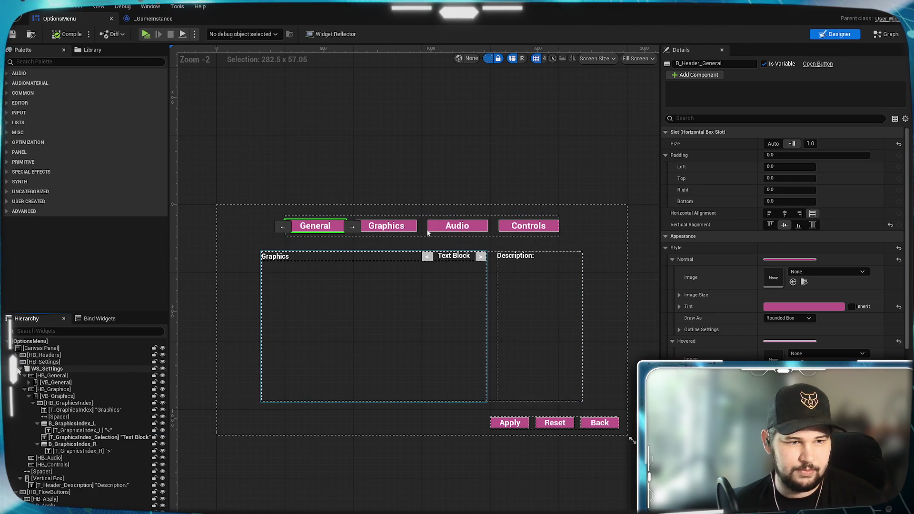
left_click(45, 376)
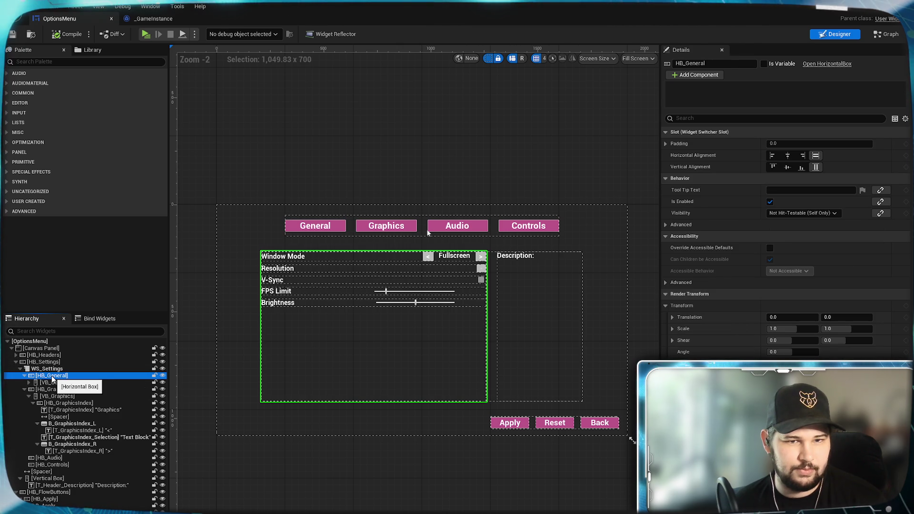
scroll(426, 336, "up", 2)
scroll(426, 337, "up", 3)
left_click(475, 269)
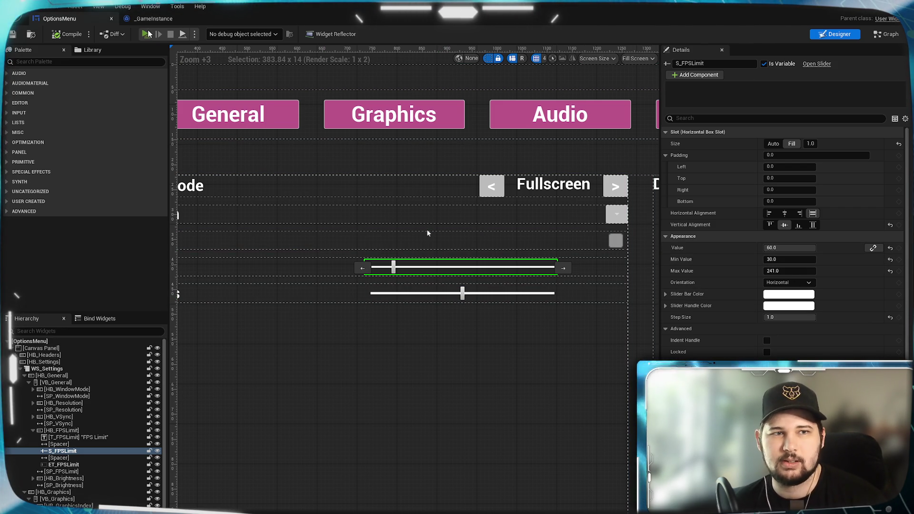
Step: Run a play preview, open the Settings screen, then stop the preview
key("alt+p")
left_click(467, 306)
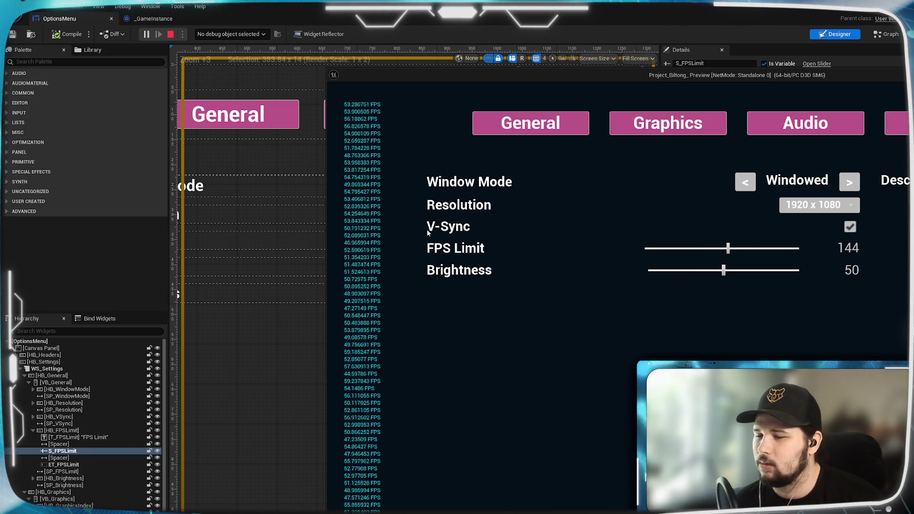
key("Escape")
left_click(438, 347)
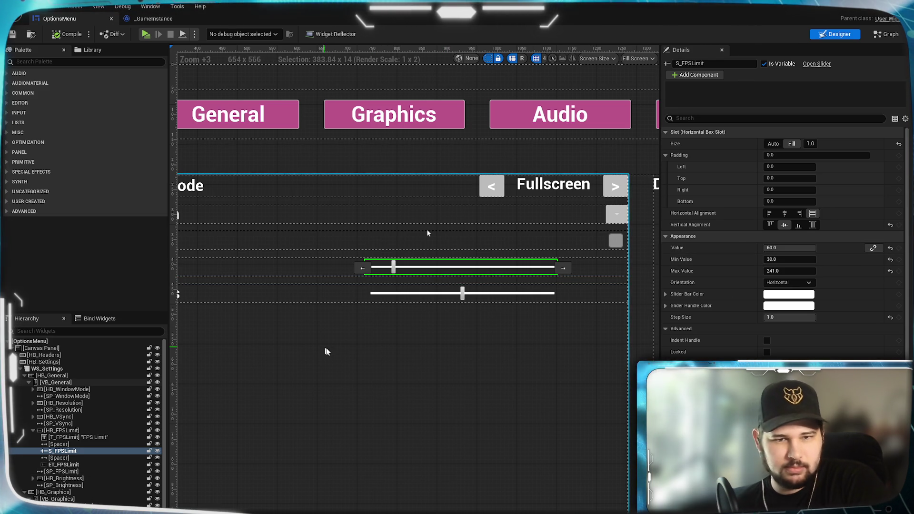
scroll(441, 401, "down", 1)
scroll(419, 275, "up", 1)
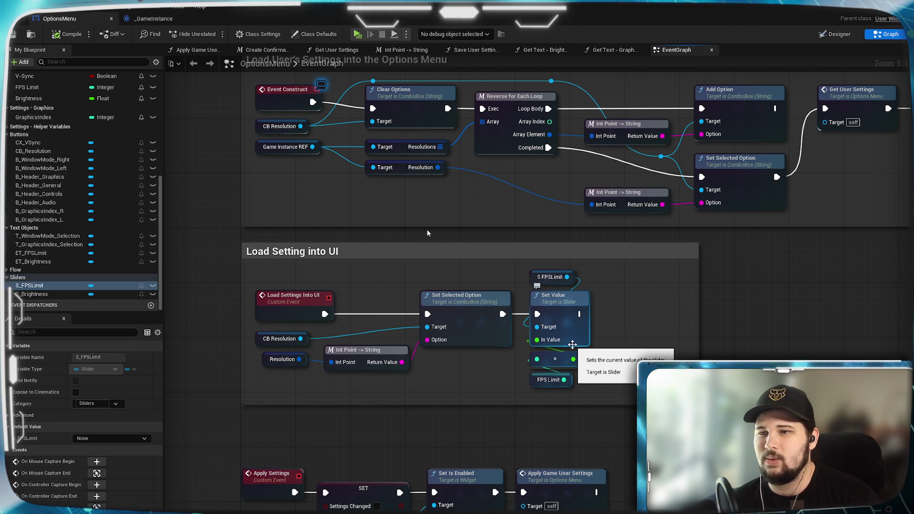
Step: Copy the FPS Limit slider's Set Value node and paste the duplicate beside it
left_click_drag(666, 350, 637, 341)
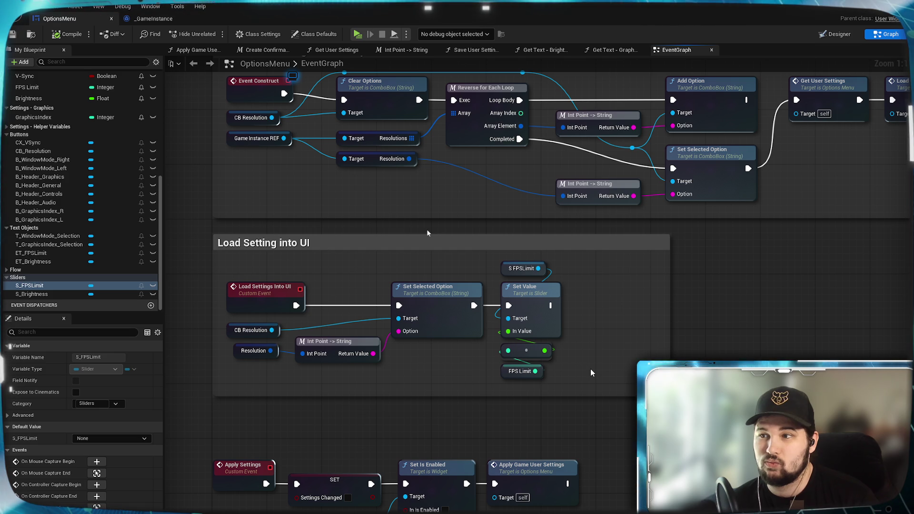
left_click(539, 305)
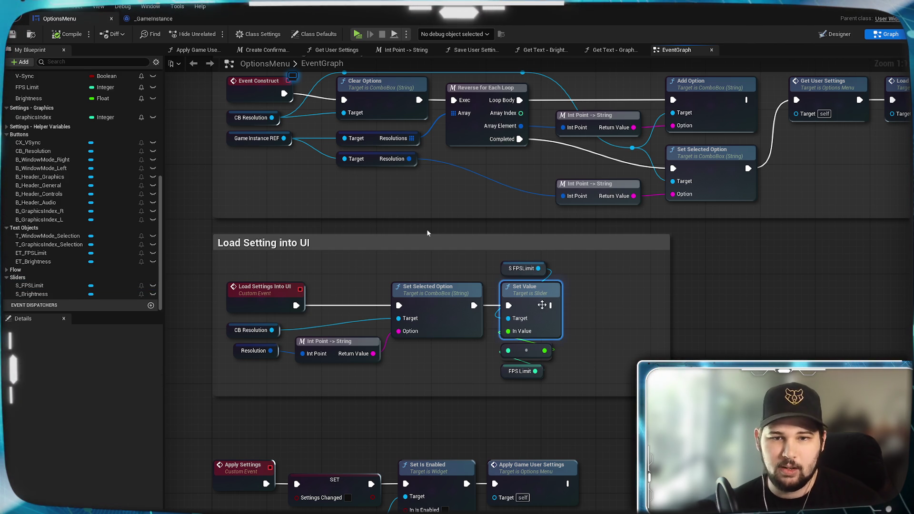
key("ctrl+c")
key("ctrl+v")
left_click_drag(609, 295, 589, 288)
left_click(734, 351)
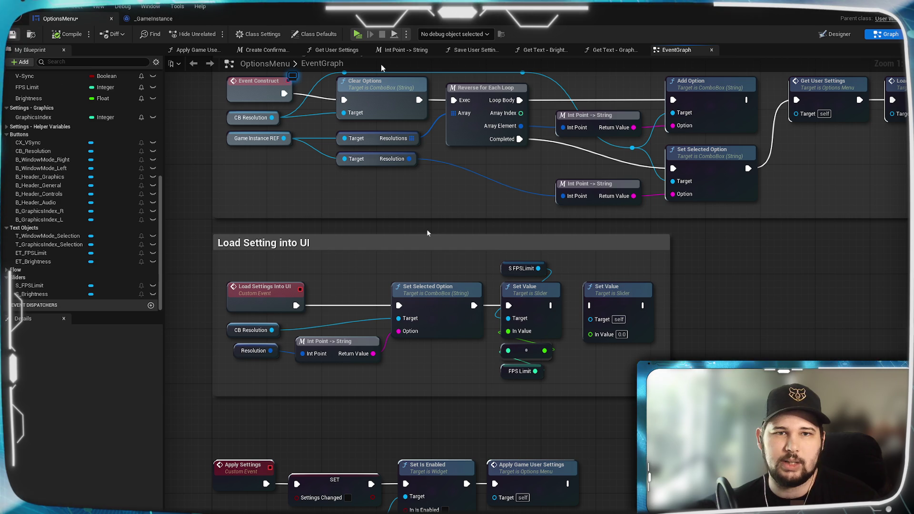
Step: Save the blueprint, start Play, and open the in-game Settings screen
key("ctrl+s")
left_click(357, 35)
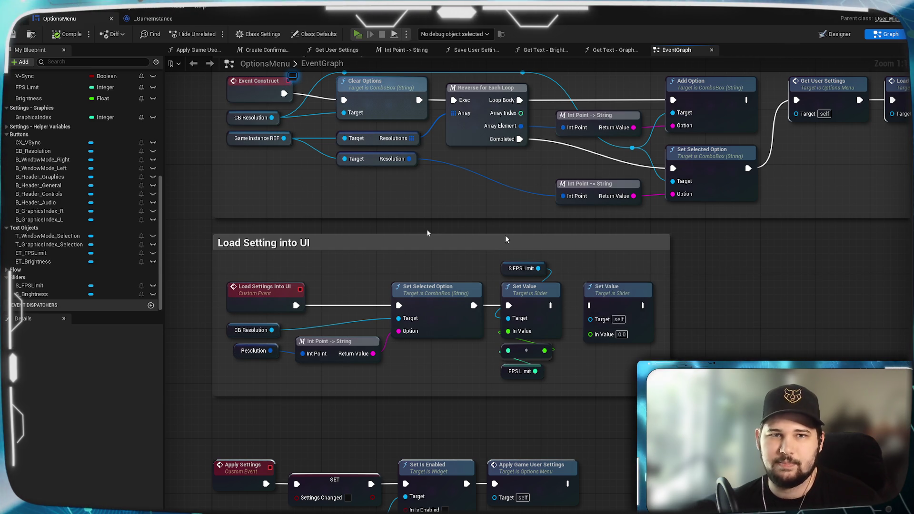
left_click(523, 294)
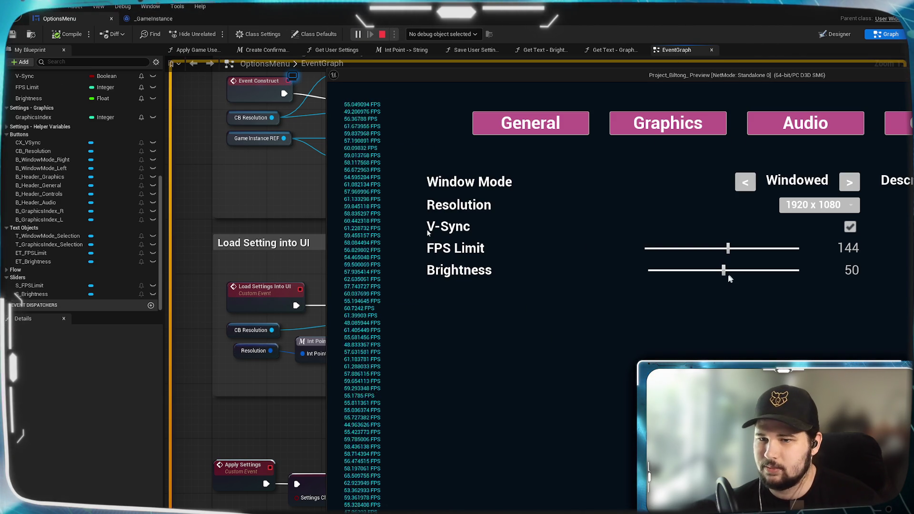
Step: Set Brightness to 21, apply it, and reopen Settings to check the value
left_click_drag(724, 274, 680, 272)
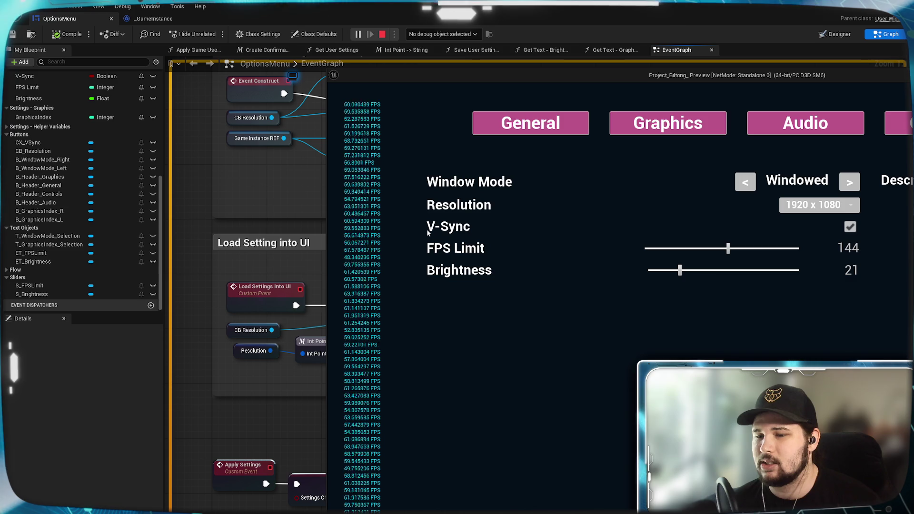
left_click(700, 350)
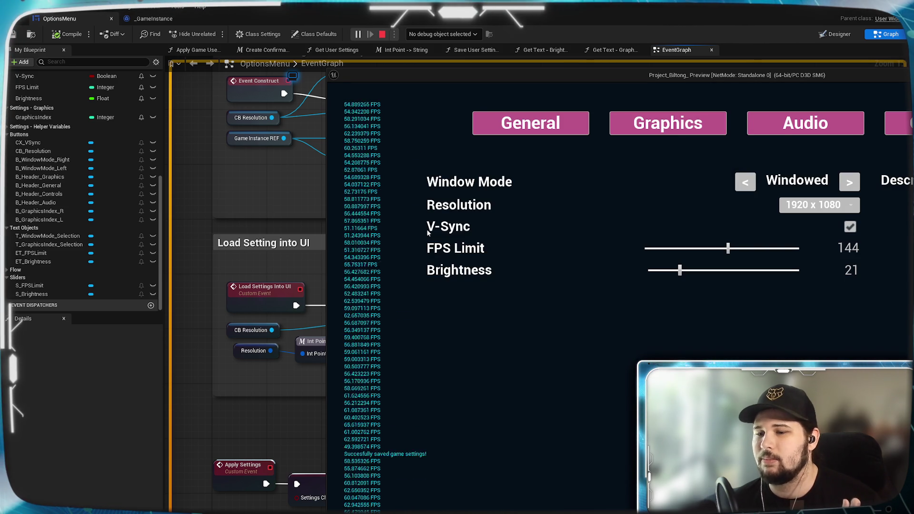
key("Escape")
left_click(505, 300)
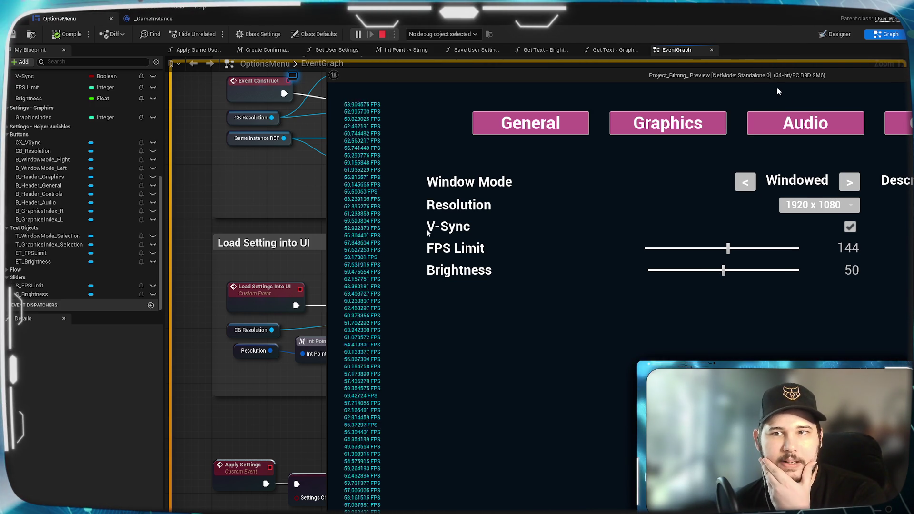
Step: Leave Settings discarding unsaved changes and close the game preview window
left_click_drag(602, 77, 301, 31)
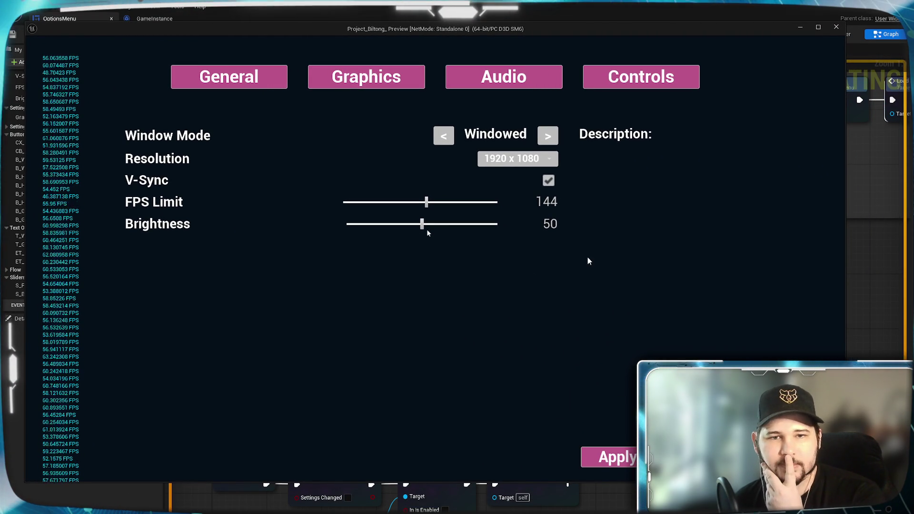
left_click_drag(414, 27, 395, 16)
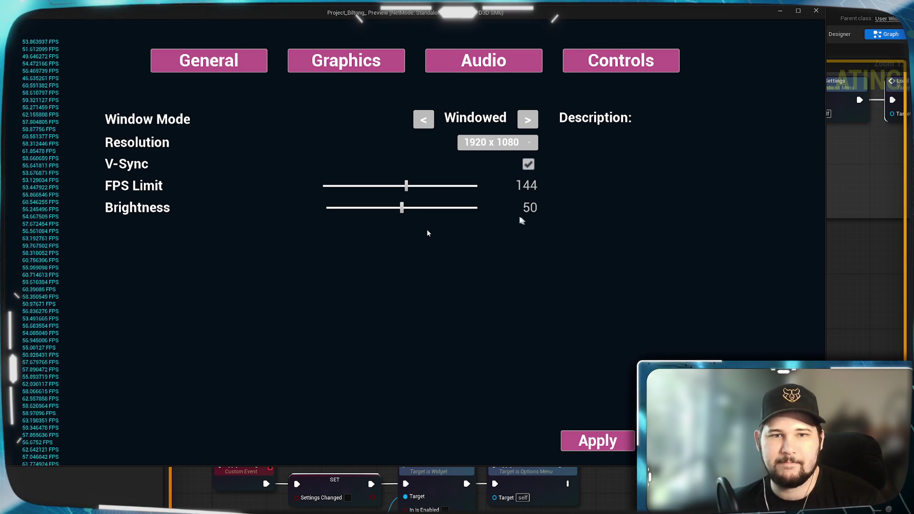
key("Escape")
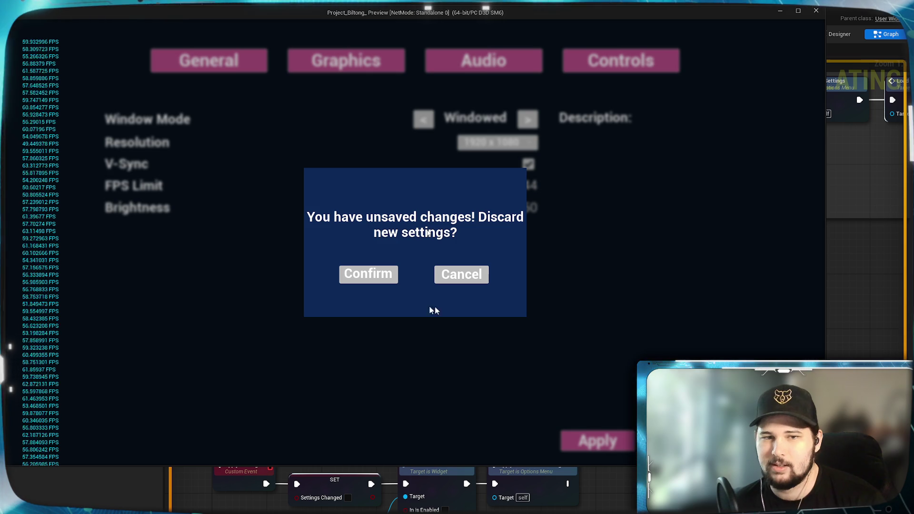
left_click(369, 275)
left_click(133, 282)
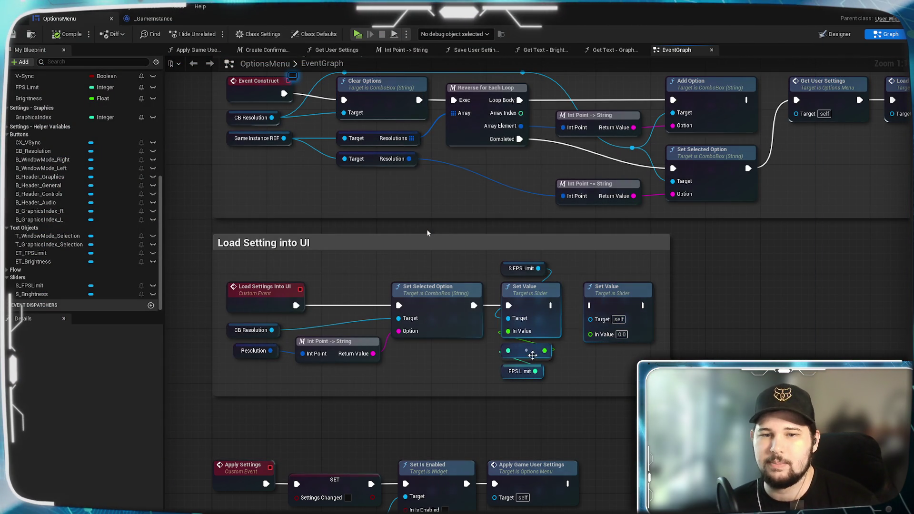
Step: Add a Brightness getter and connect it to the second Set Value's In Value
scroll(42, 189, "up", 1)
scroll(41, 190, "up", 3)
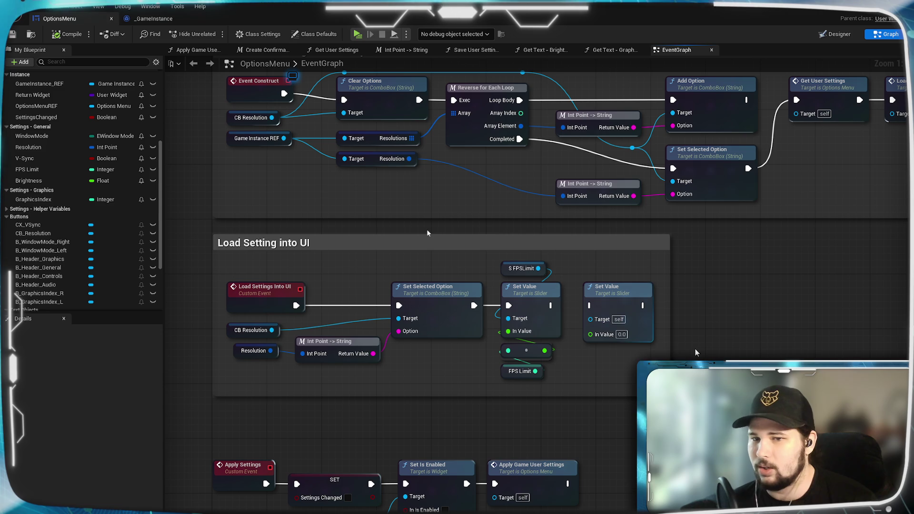
scroll(86, 271, "up", 1)
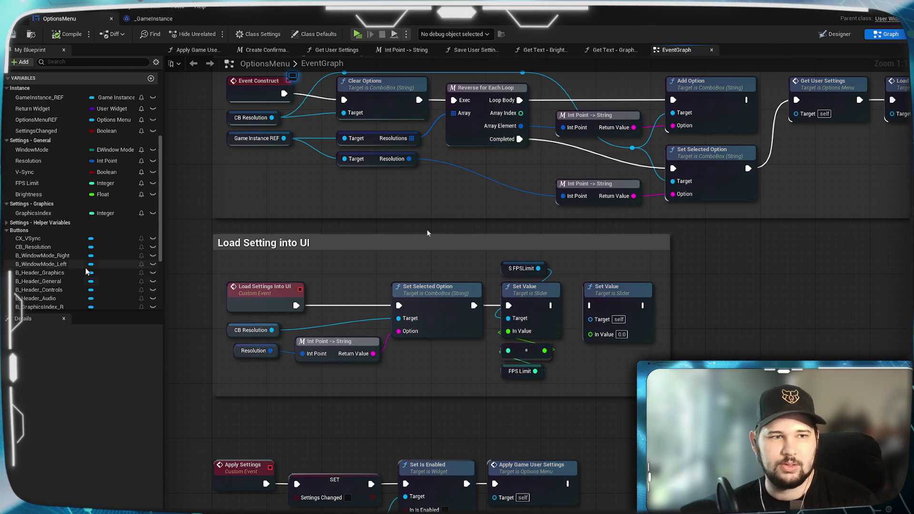
mouse_move(29, 195)
left_mouse_down()
mouse_move(143, 214)
mouse_move(594, 377)
mouse_move(607, 362)
mouse_move(591, 337)
left_mouse_up()
left_click(618, 390)
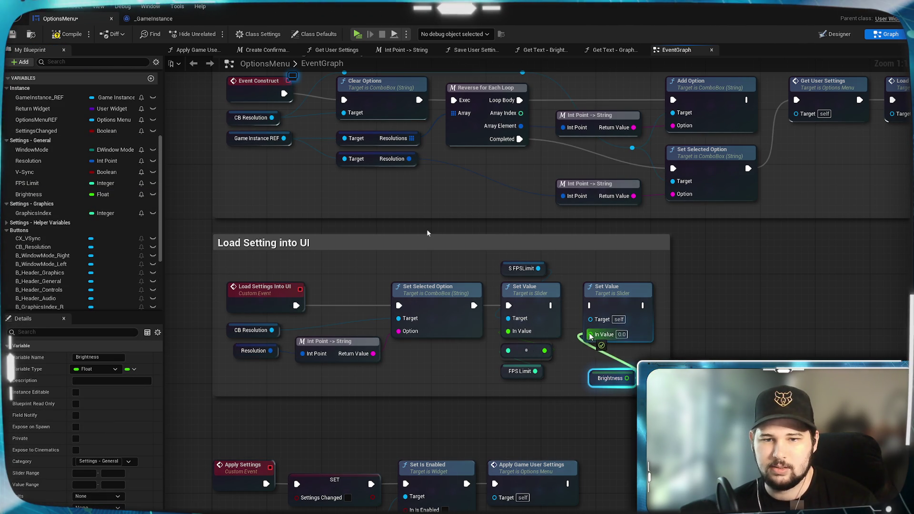
left_click_drag(614, 375, 607, 347)
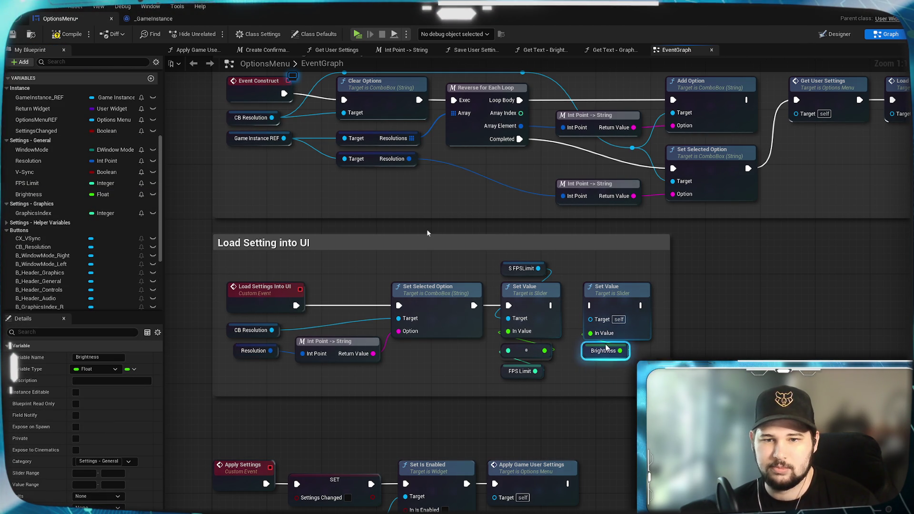
left_click(604, 369)
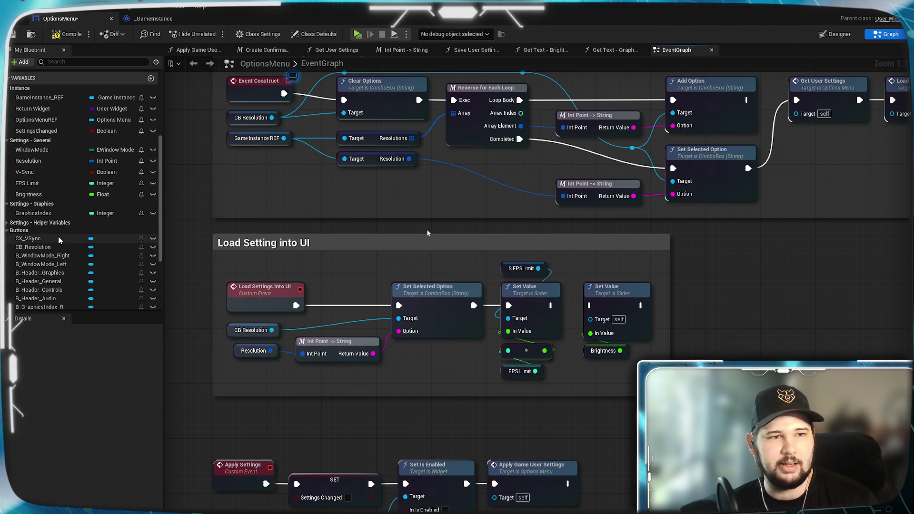
Step: Add an S_Brightness getter as its Target and chain the first Set Value into it
scroll(64, 153, "down", 3)
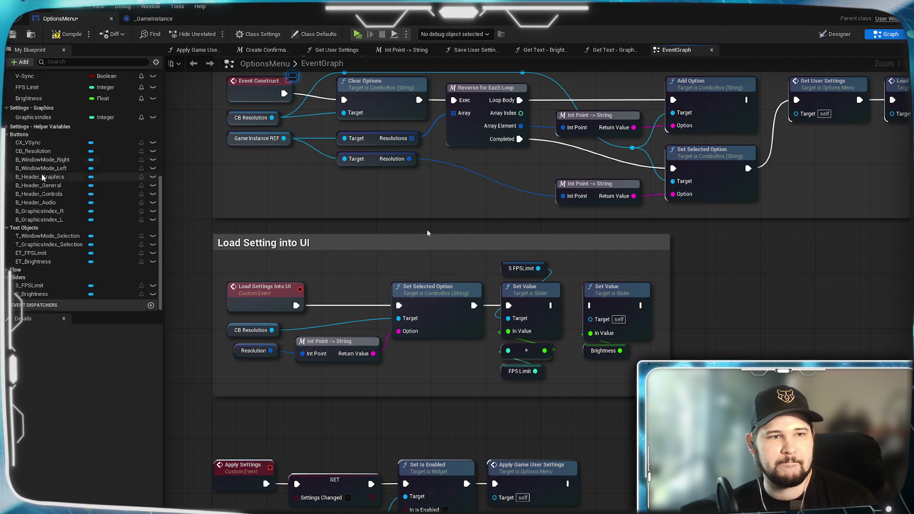
mouse_move(29, 294)
left_mouse_down()
mouse_move(622, 281)
mouse_move(596, 280)
left_mouse_up()
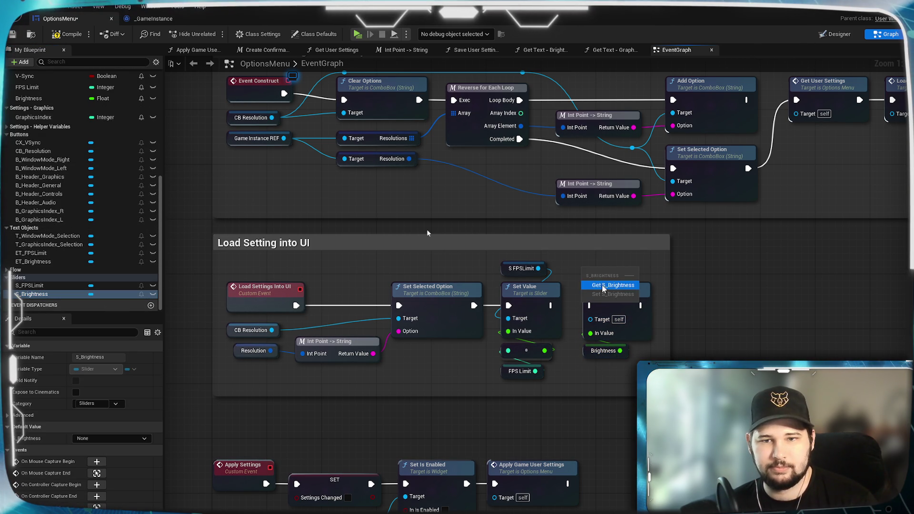
left_click(601, 284)
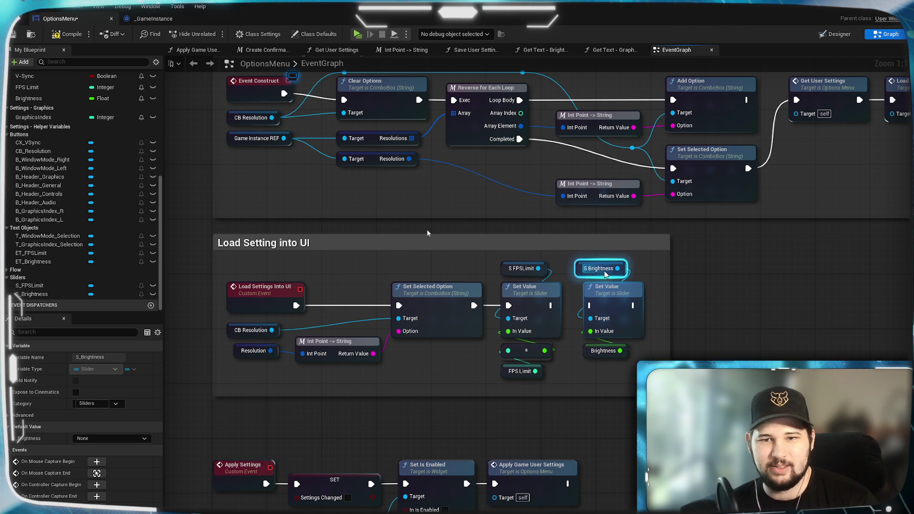
left_click_drag(605, 275, 612, 275)
left_click_drag(550, 305, 590, 305)
left_click_drag(624, 269, 590, 318)
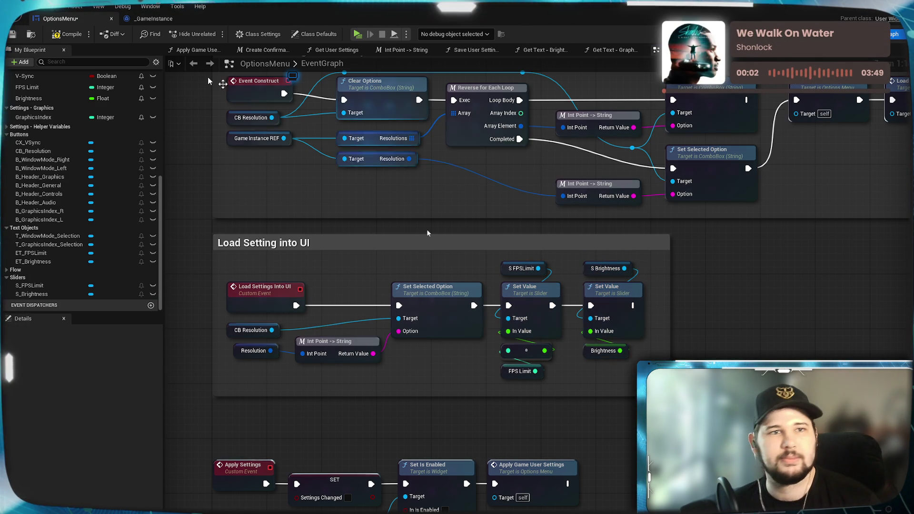
left_click_drag(221, 72, 424, 146)
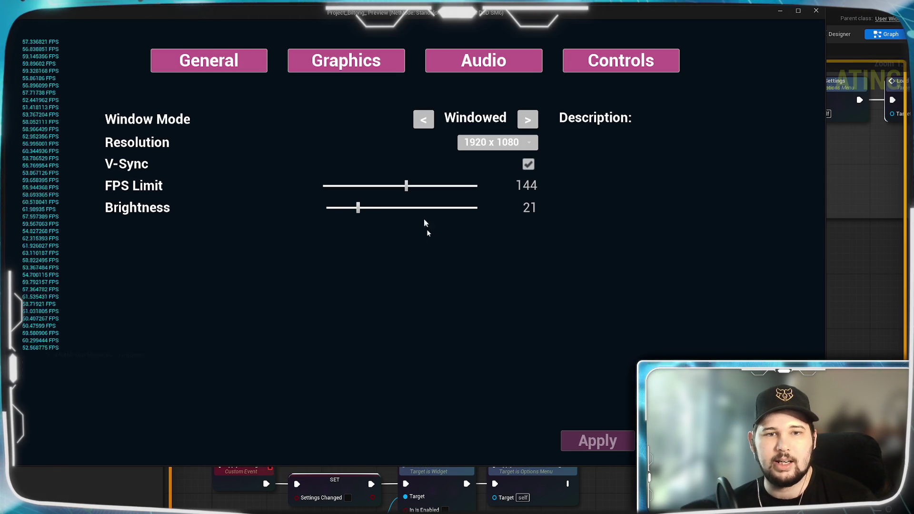
Step: Raise Brightness to 50 in the preview, apply and confirm, then stop the preview
left_click_drag(358, 208, 403, 212)
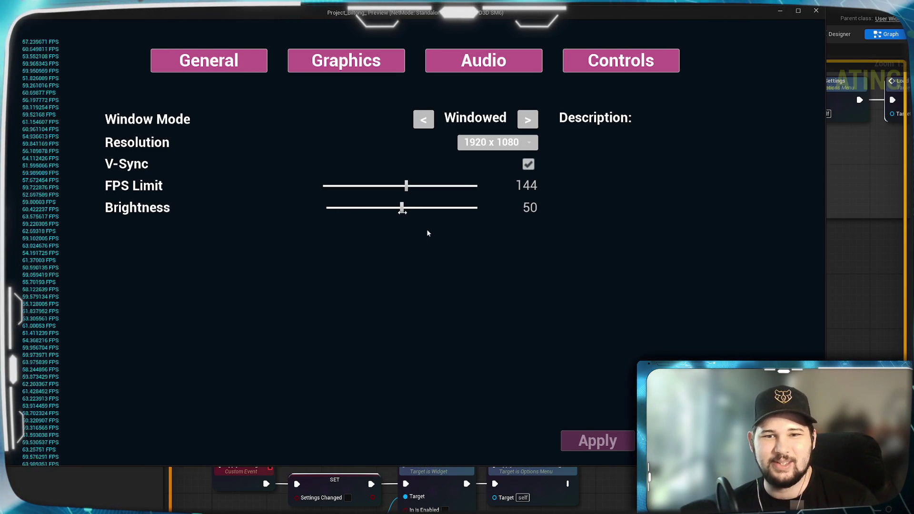
left_click(597, 441)
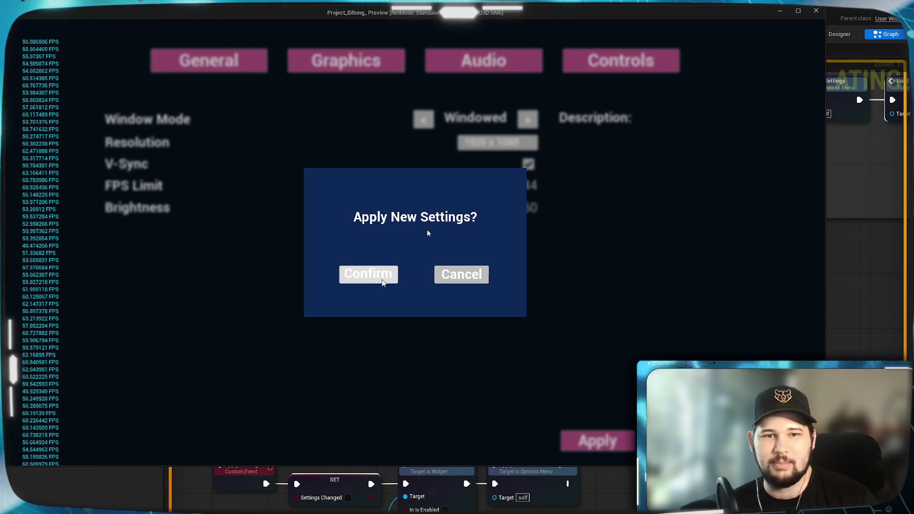
left_click(369, 273)
key("Escape")
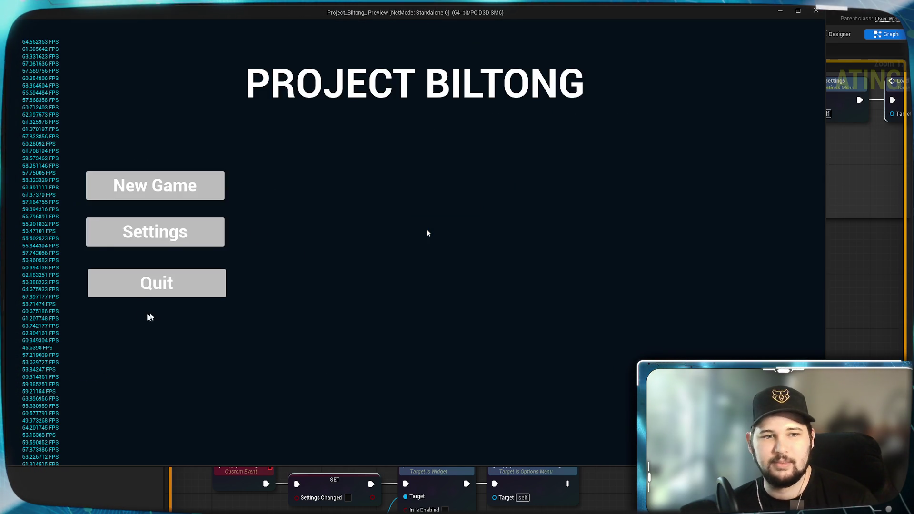
key("Escape")
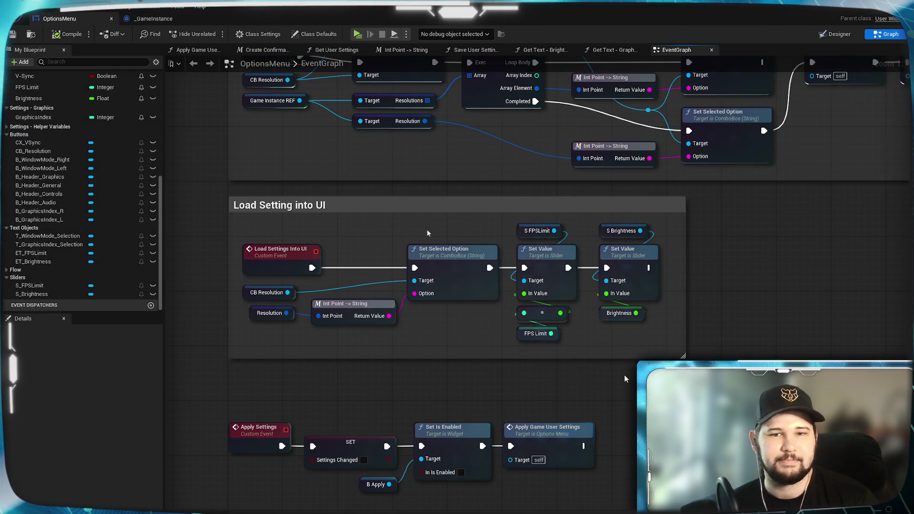
Step: Marquee-select all the Graphics Index left/right click-handler nodes in the EventGraph
scroll(427, 234, "down", 3)
scroll(427, 234, "down", 2)
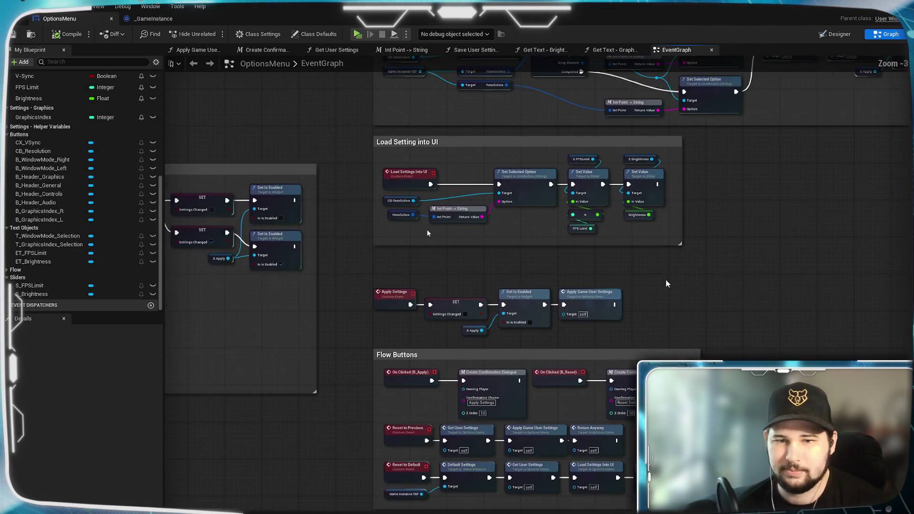
scroll(428, 234, "down", 3)
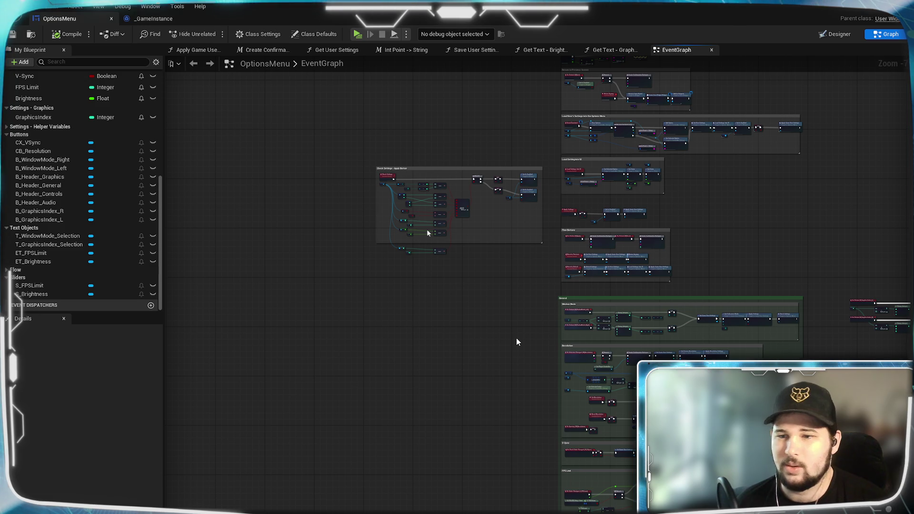
scroll(730, 310, "up", 6)
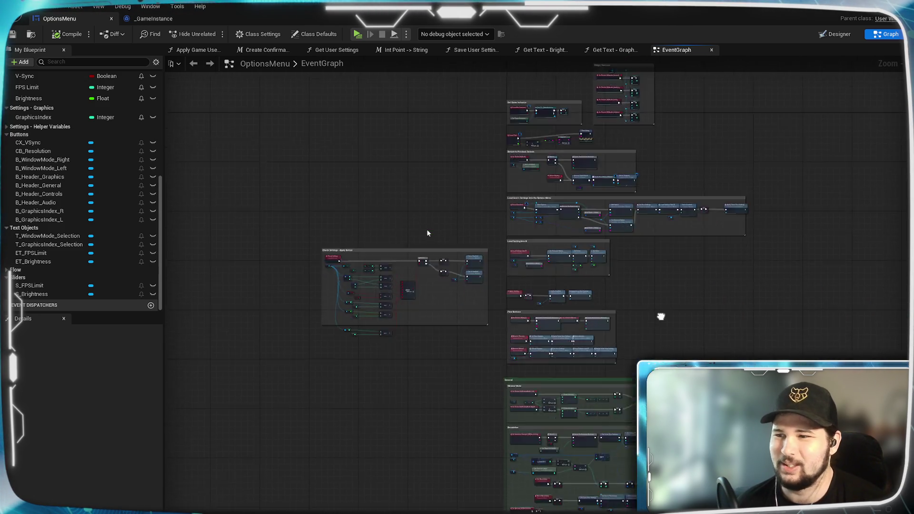
left_click_drag(661, 311, 532, 187)
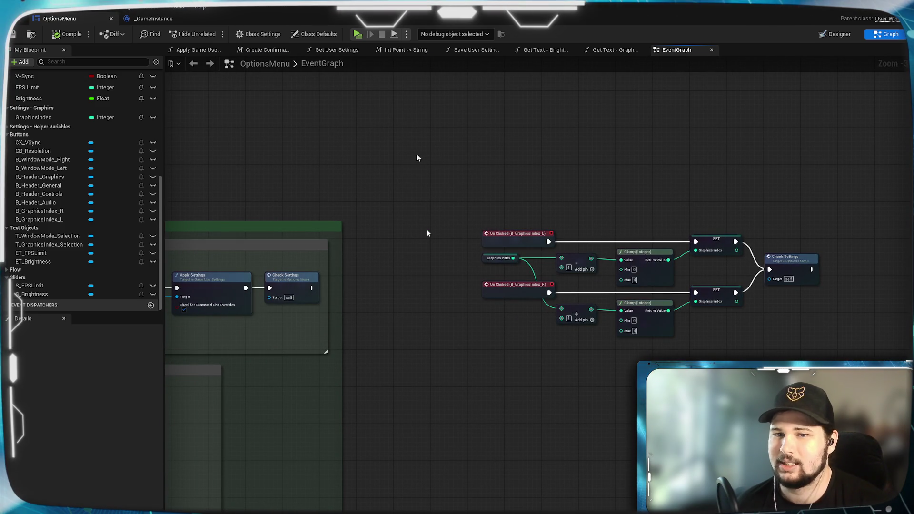
scroll(428, 233, "down", 2)
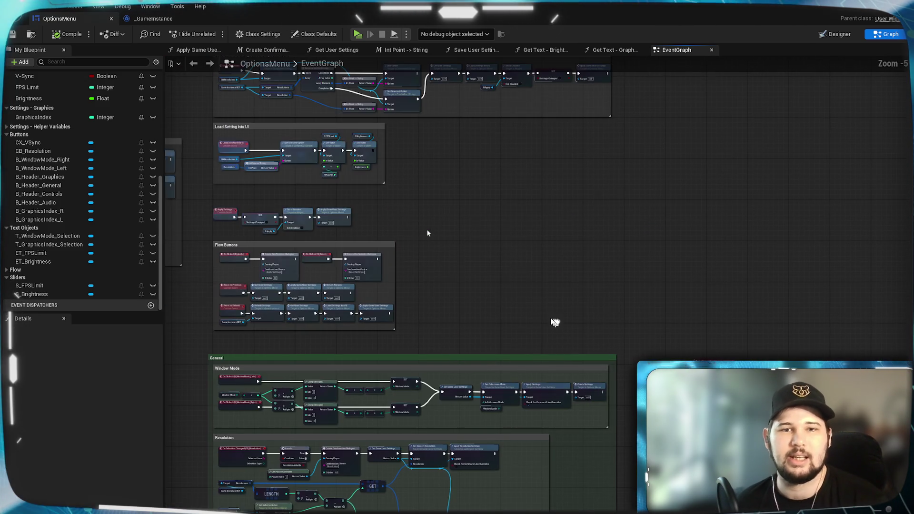
scroll(455, 257, "up", 4)
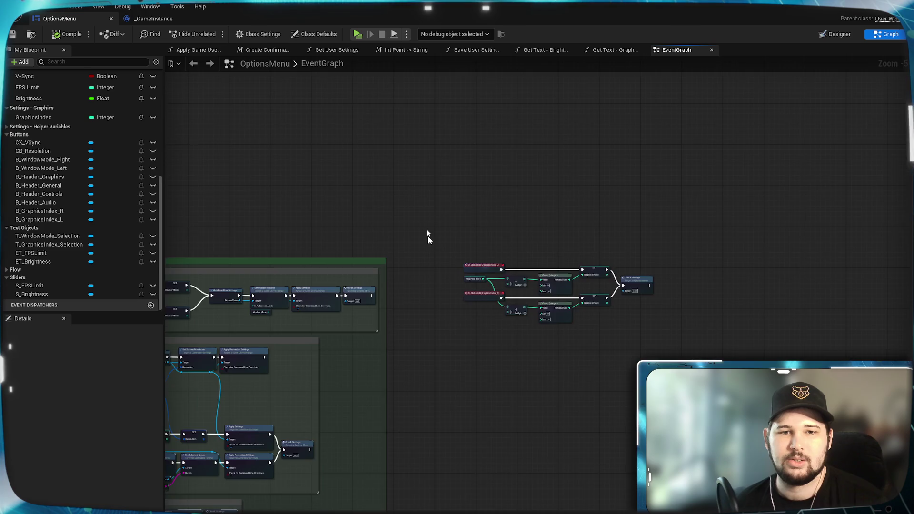
mouse_move(428, 234)
left_mouse_down()
mouse_move(332, 149)
mouse_move(882, 341)
left_mouse_up()
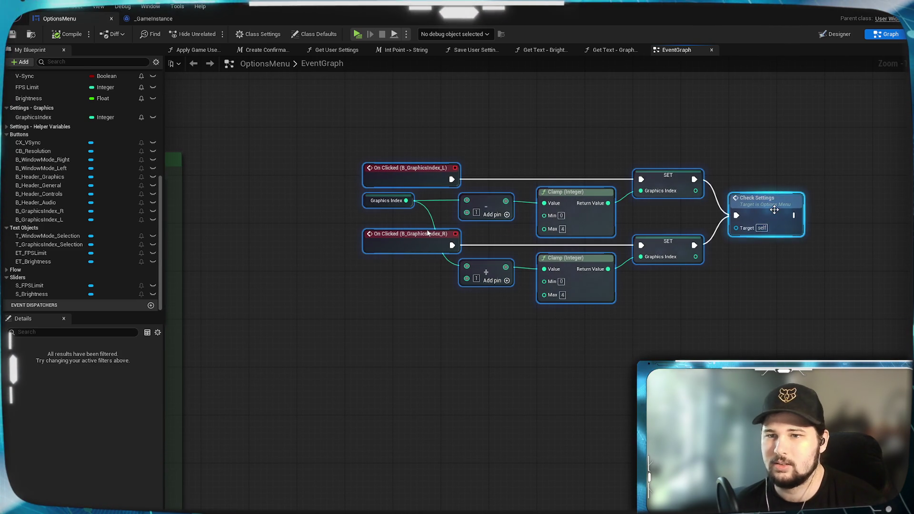
Step: Wrap the selected GraphicsIndex click-handler nodes in a comment titled Graphics Index
right_click(424, 187)
left_click(468, 423)
type("Graphics Index")
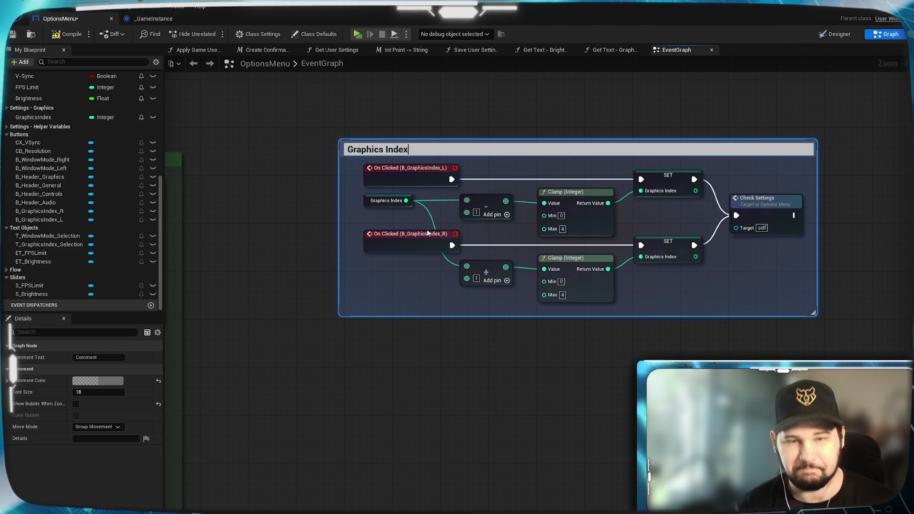
key("Return")
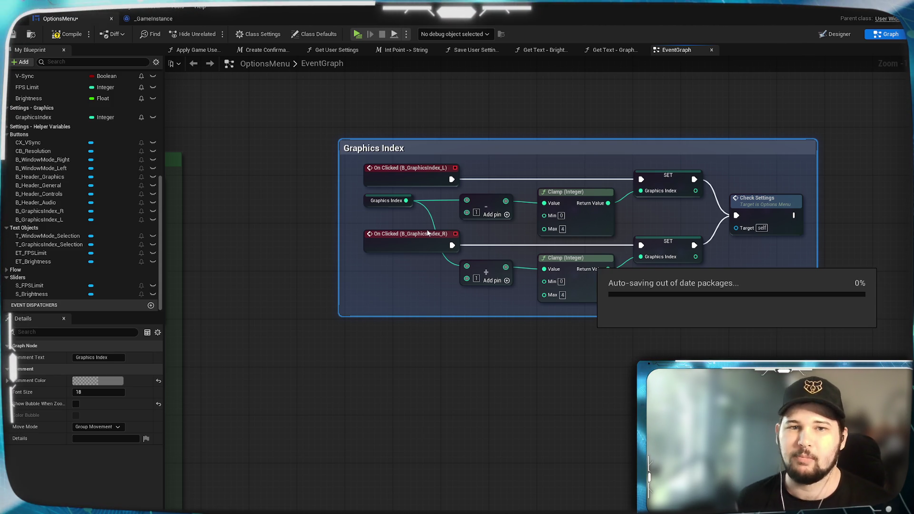
left_click(694, 327)
Step: Pull in the comment's left edge and reposition the box and its nodes to fit snugly
key("Home")
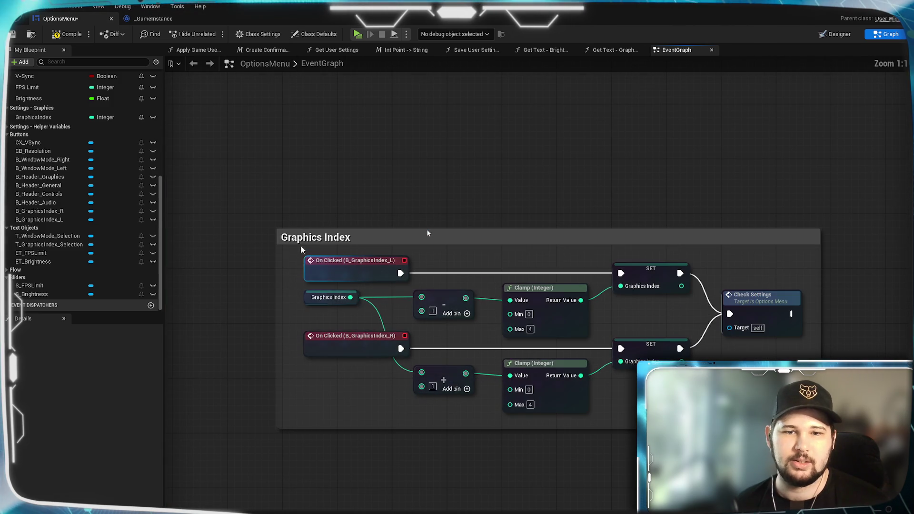
left_click_drag(280, 276, 286, 273)
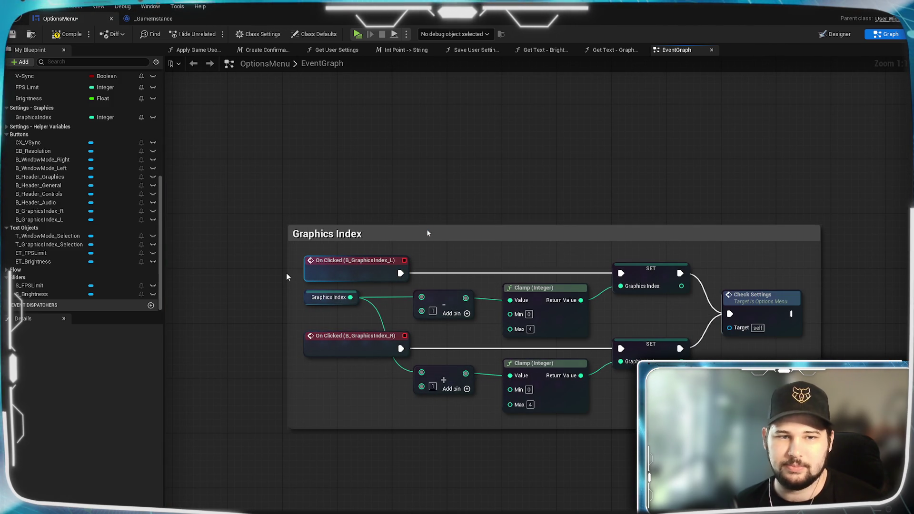
left_click(287, 276)
left_click_drag(439, 234, 428, 228)
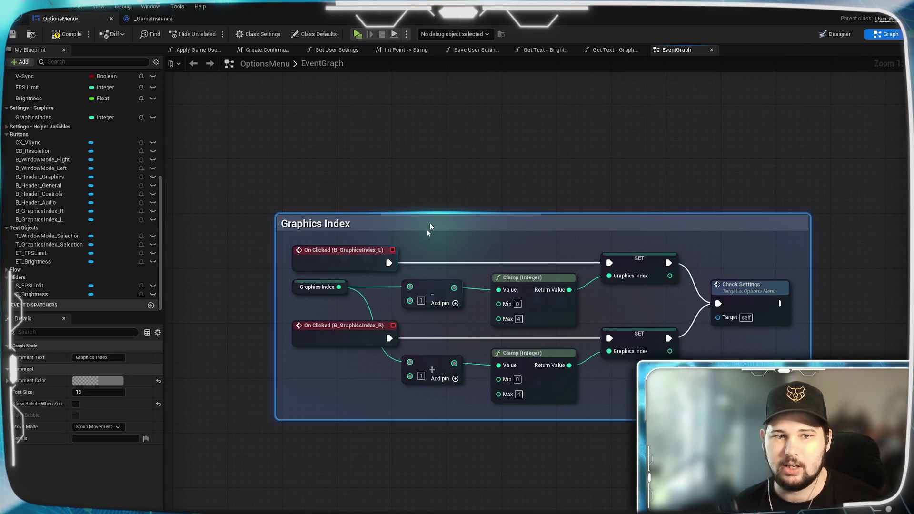
key("ctrl+a")
left_click_drag(348, 263, 322, 291)
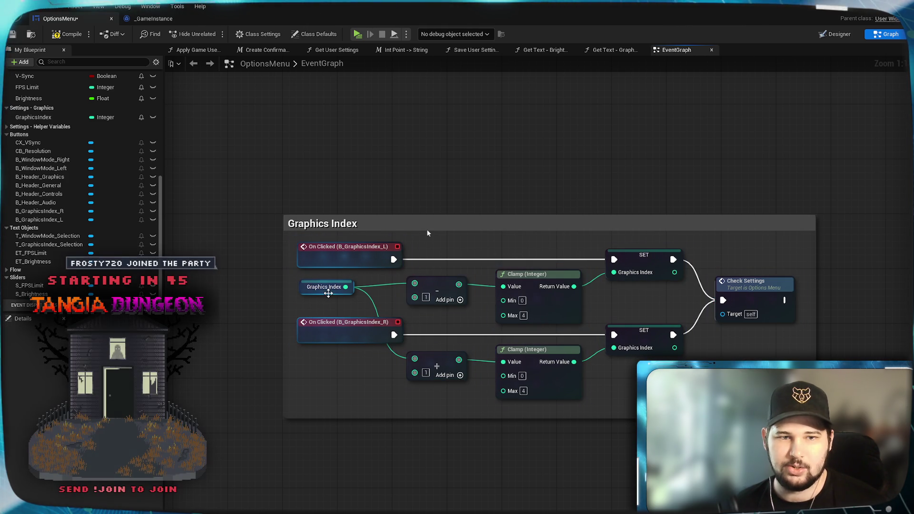
left_click(315, 313)
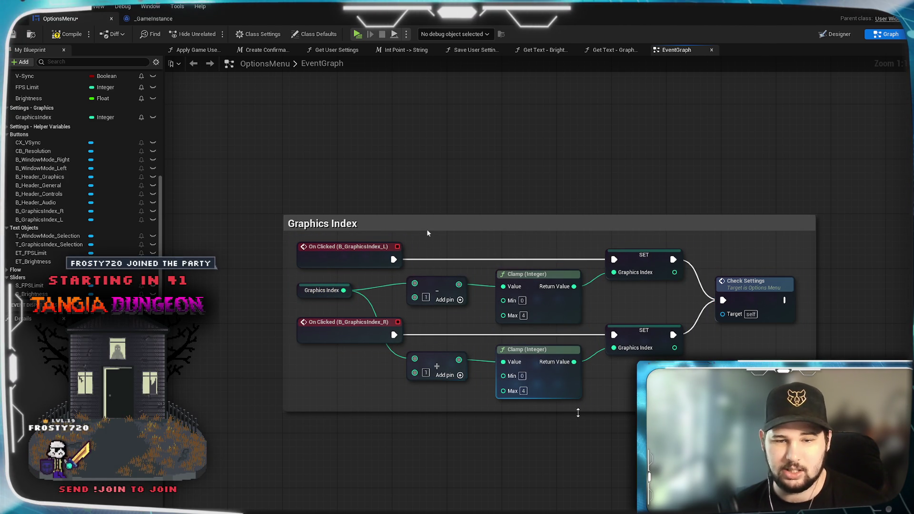
Step: Place the Graphics Index comment beside the General group and save the OptionsMenu blueprint
mouse_move(453, 155)
left_mouse_down()
mouse_move(714, 186)
mouse_move(633, 244)
mouse_move(601, 251)
left_mouse_up()
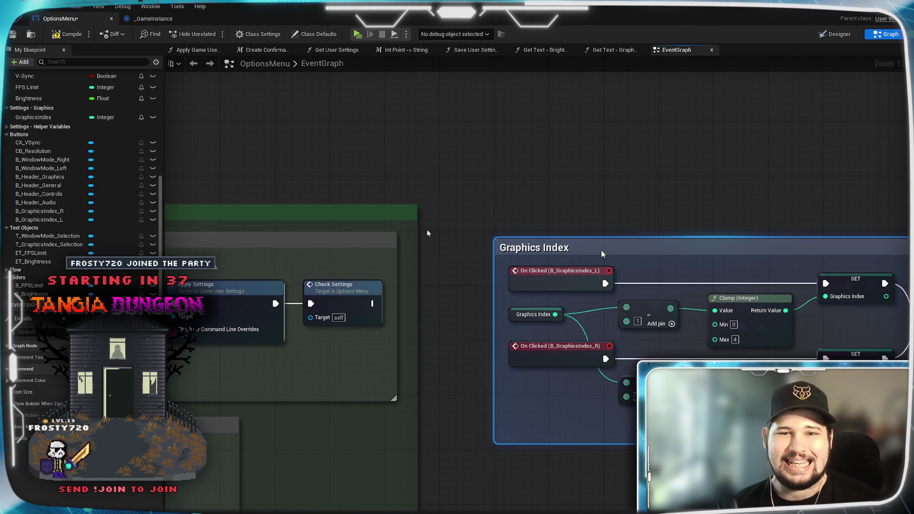
left_click(605, 228)
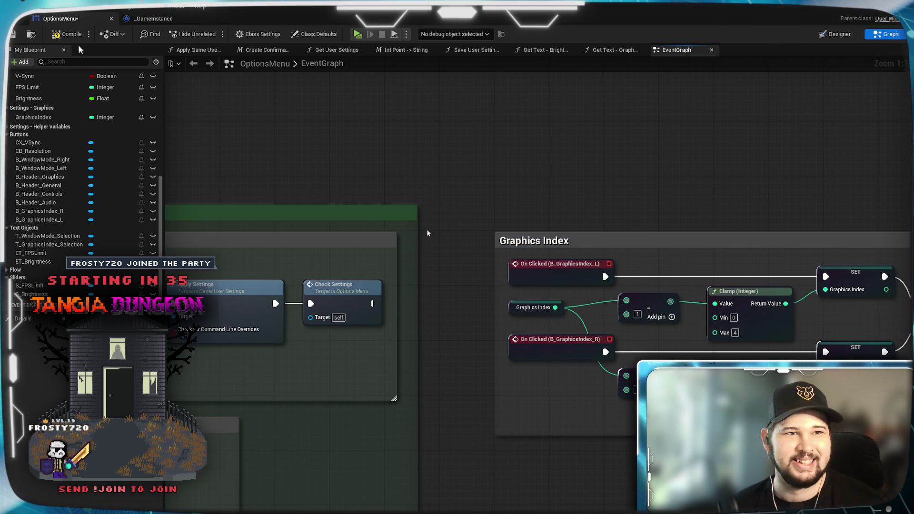
key("ctrl+s")
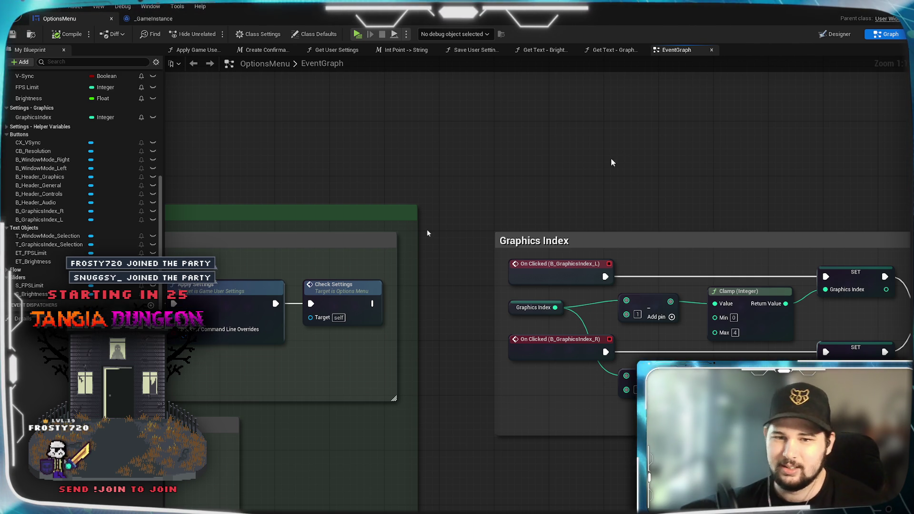
Step: Zoom out and pan to see Graphics Index alongside the other settings groups
scroll(612, 153, "down", 2)
mouse_move(734, 163)
left_mouse_down()
mouse_move(495, 163)
mouse_move(506, 175)
left_mouse_up()
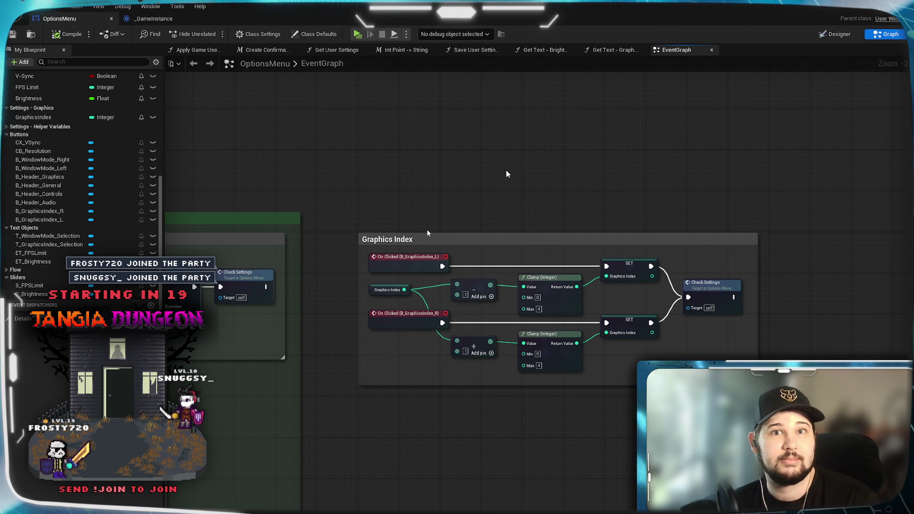
scroll(507, 174, "down", 4)
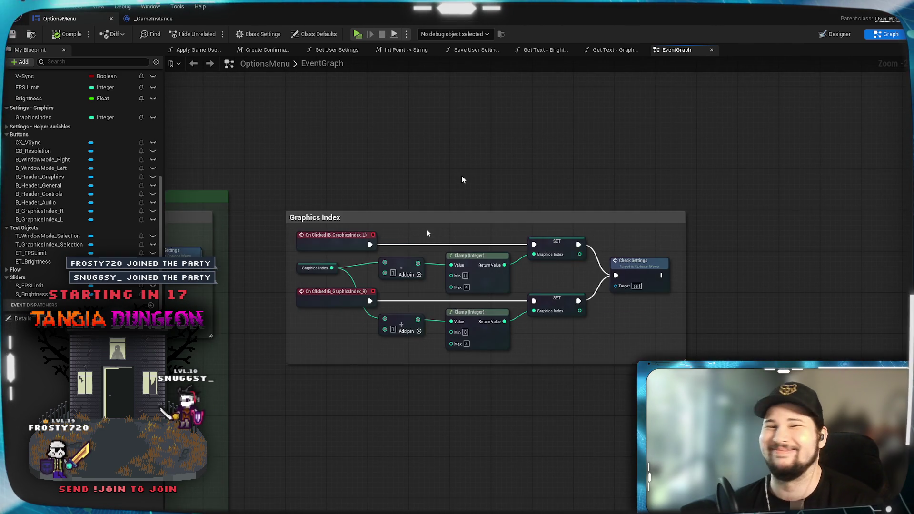
scroll(673, 221, "down", 3)
scroll(626, 225, "up", 2)
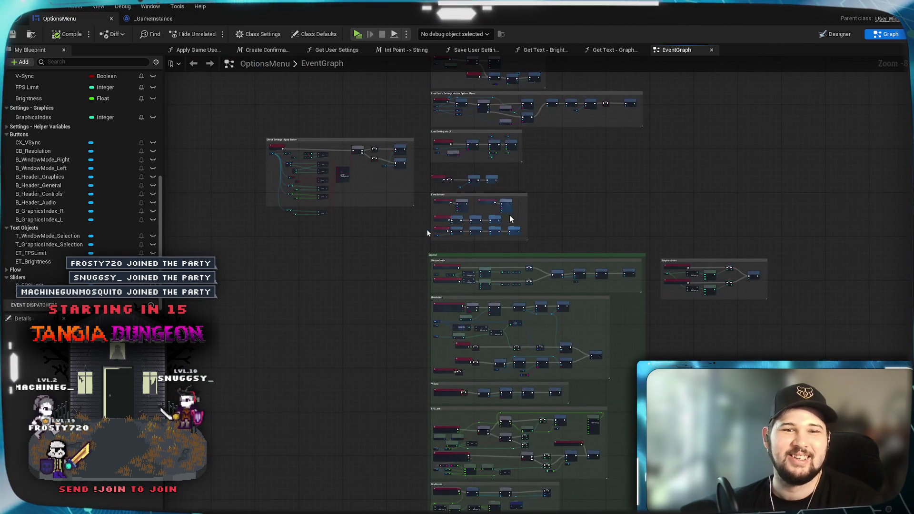
left_click_drag(627, 225, 457, 201)
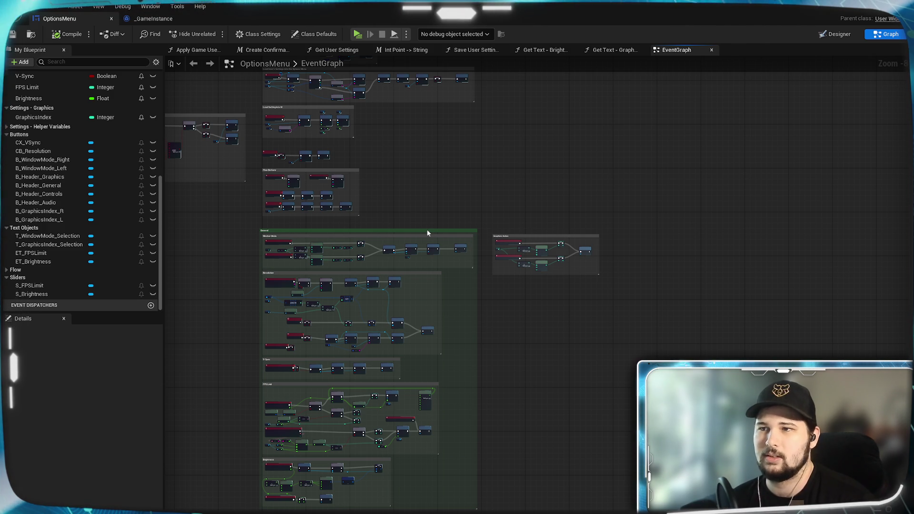
left_click_drag(594, 353, 597, 328)
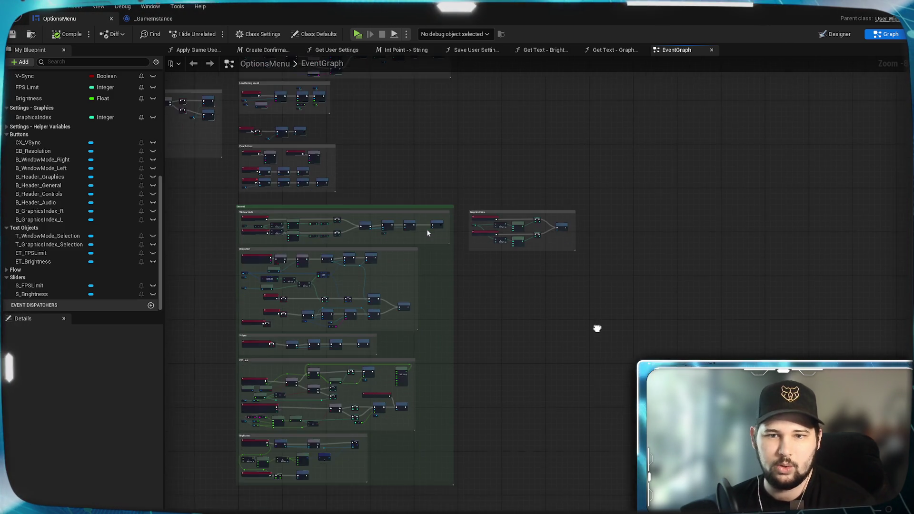
Step: Marquee-select the Graphics Index comment with its nodes and wrap them in a new outer comment
scroll(541, 271, "up", 6)
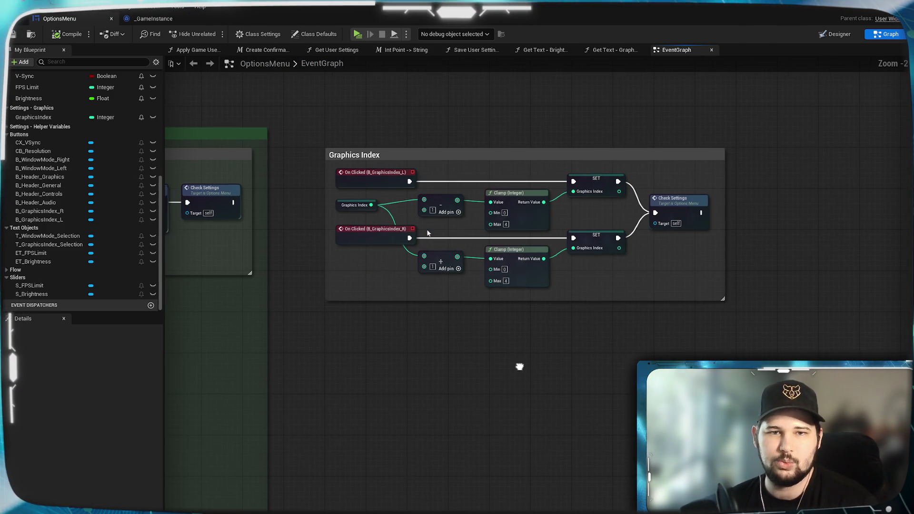
left_click_drag(298, 116, 751, 351)
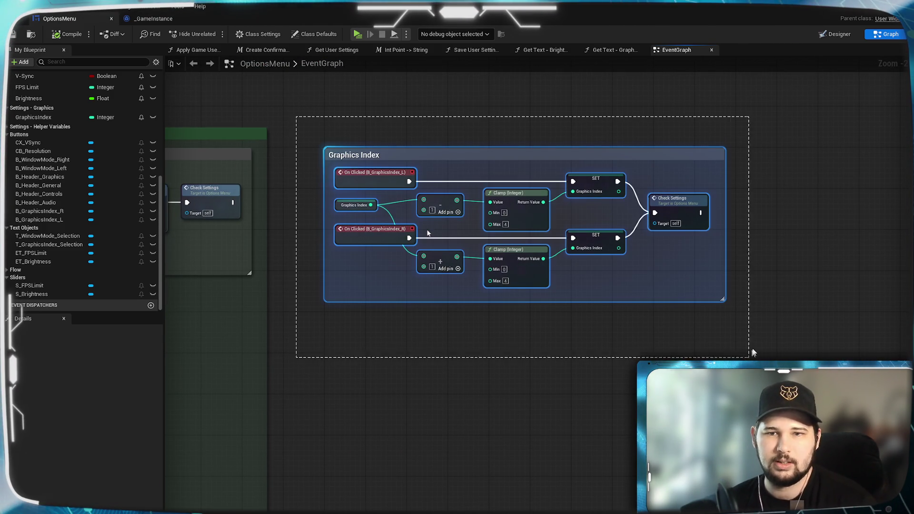
right_click(707, 279)
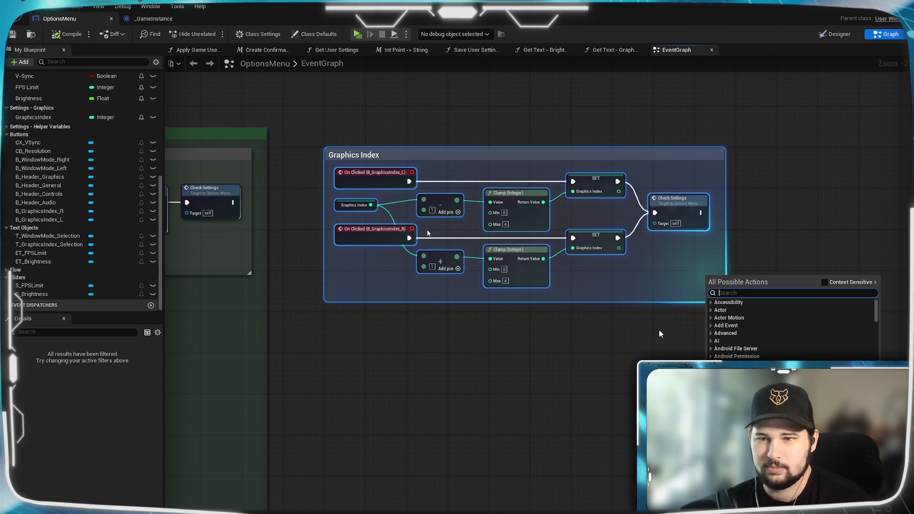
key("Escape")
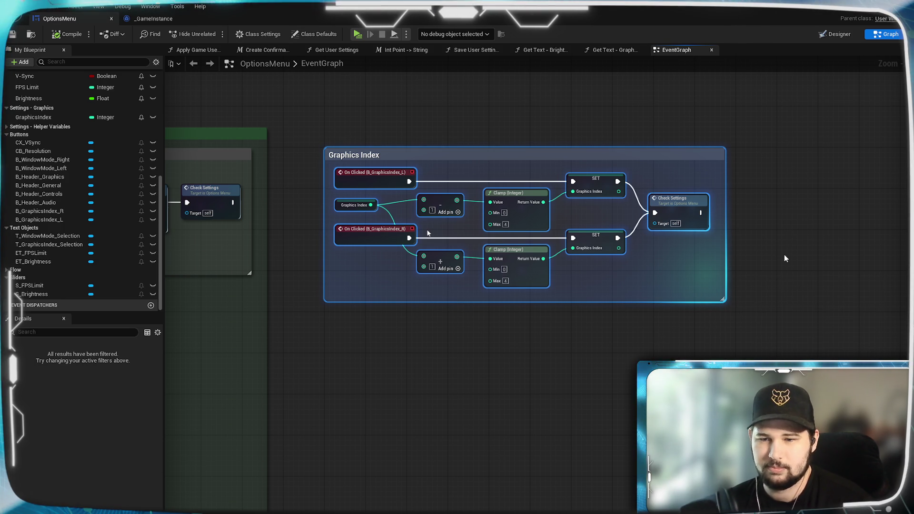
right_click(785, 258)
key("Escape")
left_click(618, 139)
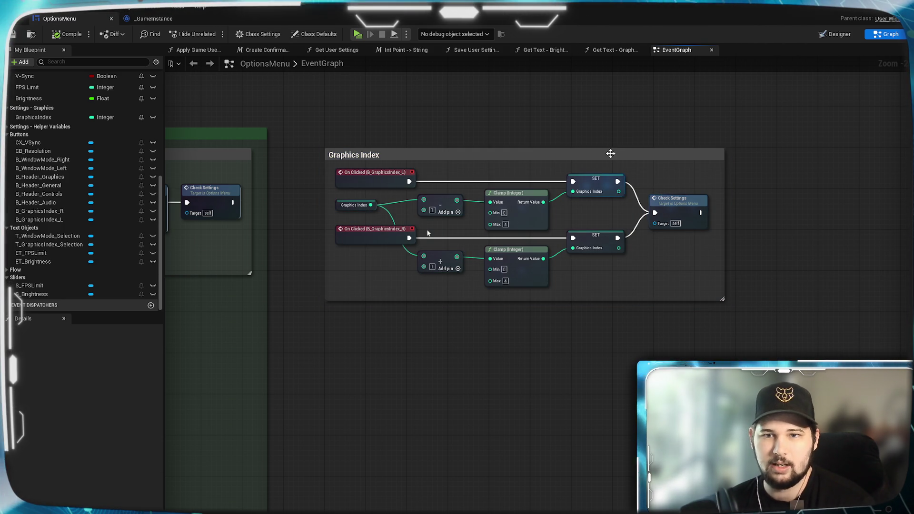
left_click_drag(285, 131, 798, 345)
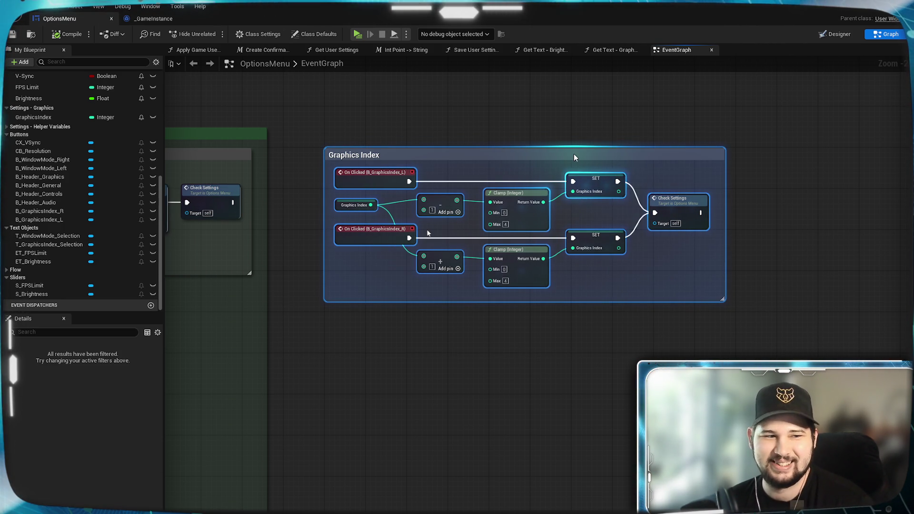
right_click(575, 157)
left_click(599, 360)
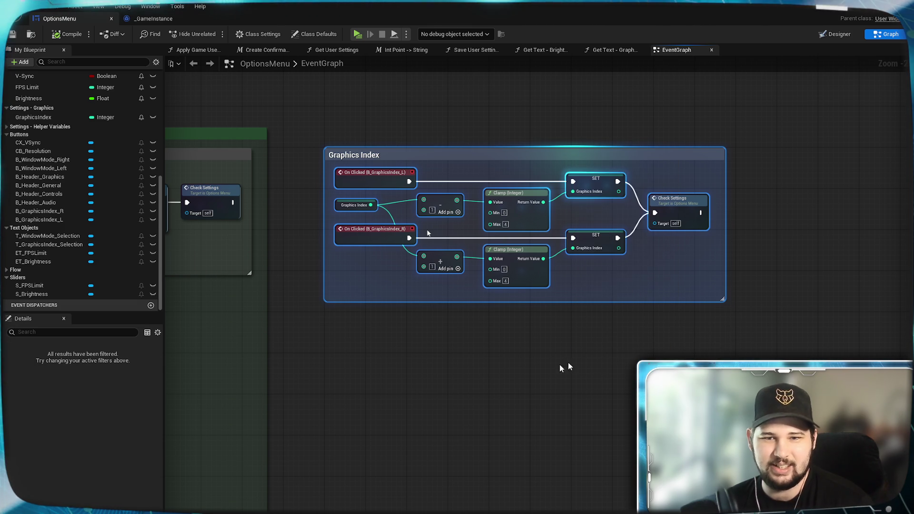
key("c")
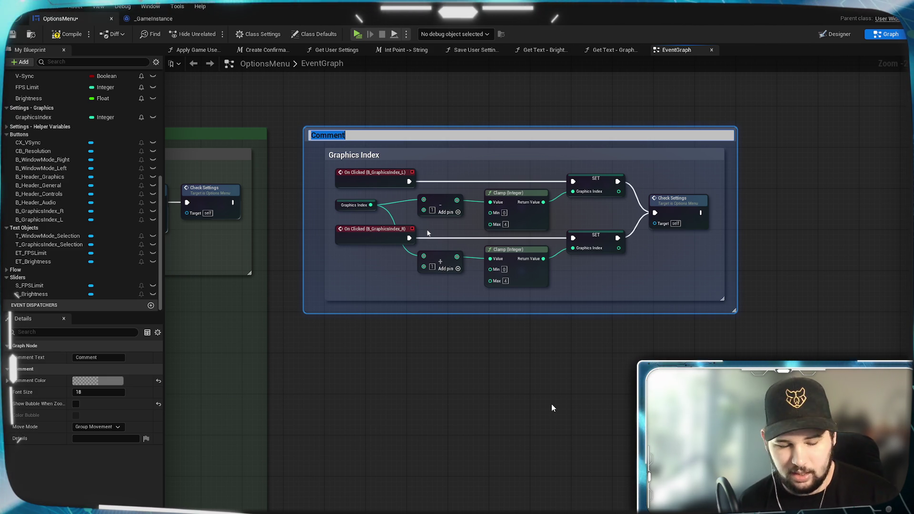
type("Graphics")
key("Return")
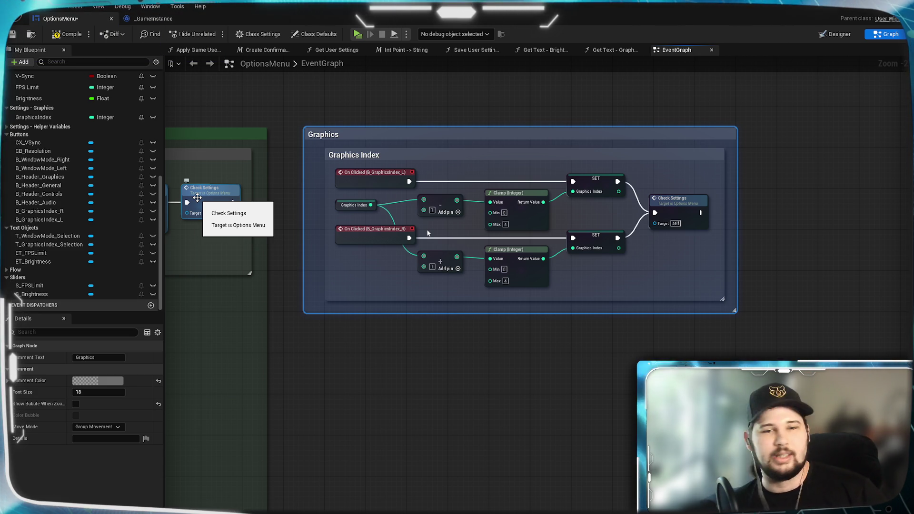
left_click(98, 381)
left_click(145, 437)
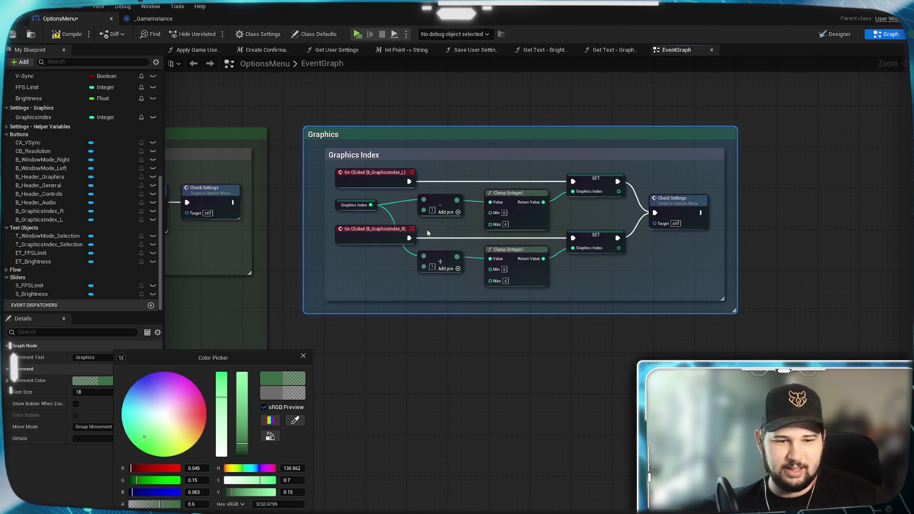
left_click(428, 233)
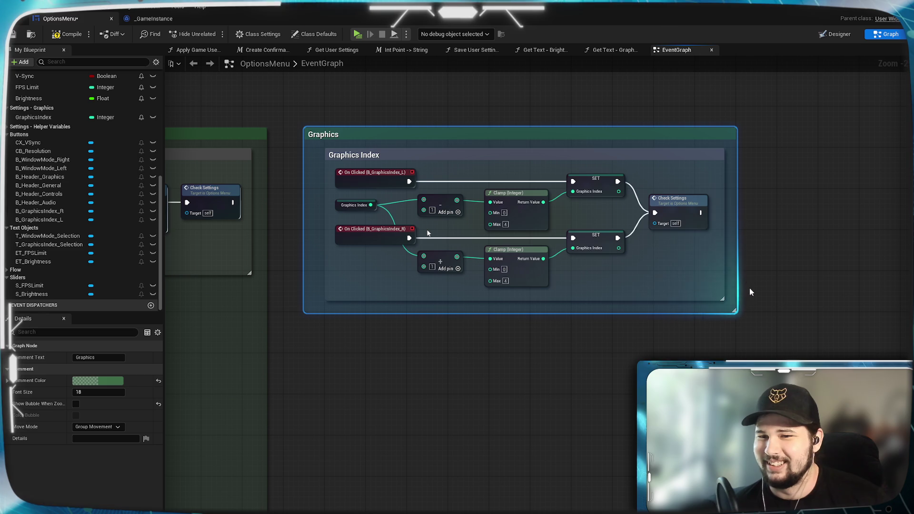
scroll(730, 244, "up", 2)
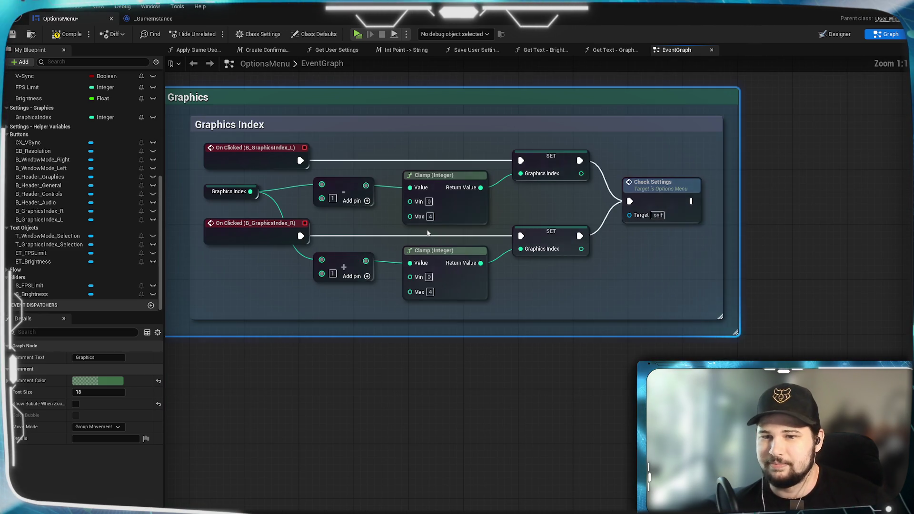
Step: Shift the Graphics comment group left and nudge the Graphics Index comment slightly left
mouse_move(446, 199)
left_mouse_down()
mouse_move(397, 198)
mouse_move(452, 197)
left_mouse_up()
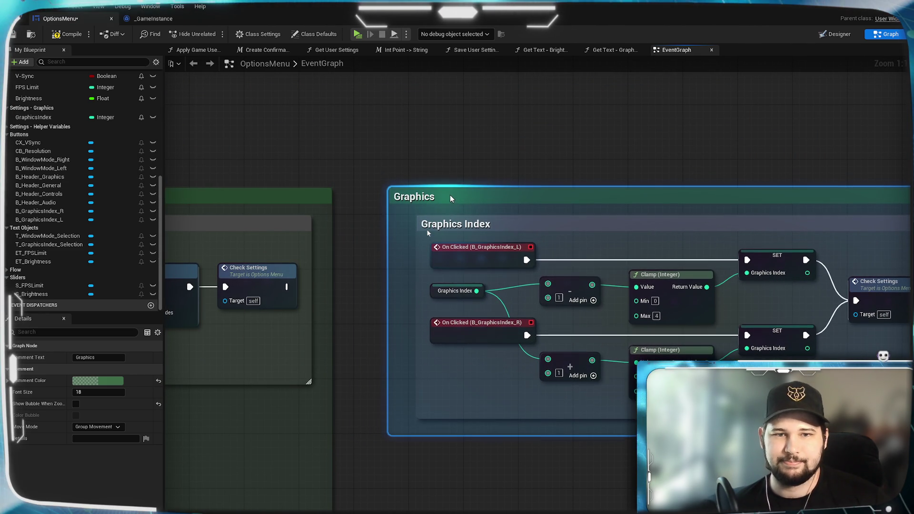
left_click(459, 157)
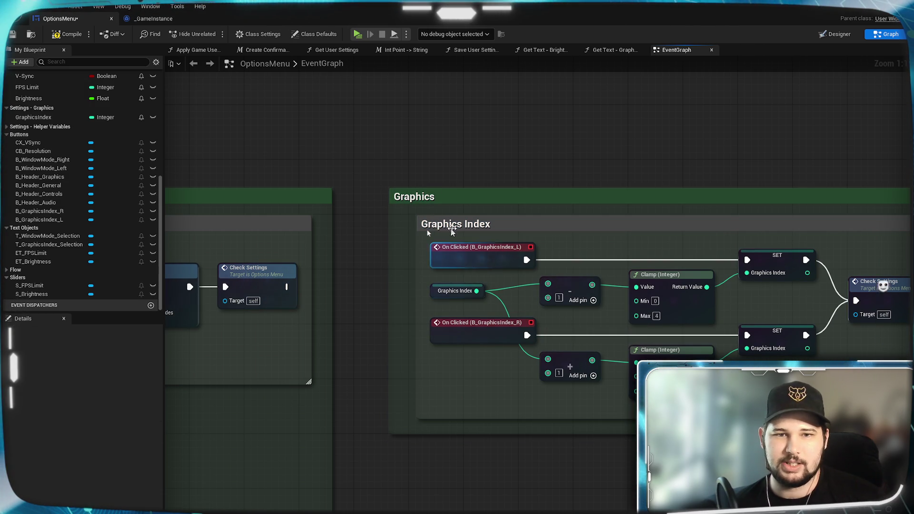
left_click_drag(428, 235, 422, 235)
left_click(428, 180)
Step: Pan around the EventGraph to inspect the Graphics group, Apply Settings and Check Settings nodes
mouse_move(353, 175)
left_mouse_down()
mouse_move(373, 141)
mouse_move(664, 155)
mouse_move(427, 233)
left_mouse_up()
mouse_move(897, 152)
left_mouse_down()
mouse_move(769, 161)
mouse_move(453, 157)
mouse_move(259, 137)
left_mouse_up()
mouse_move(590, 146)
left_mouse_down()
mouse_move(571, 93)
mouse_move(503, 33)
mouse_move(438, 88)
left_mouse_up()
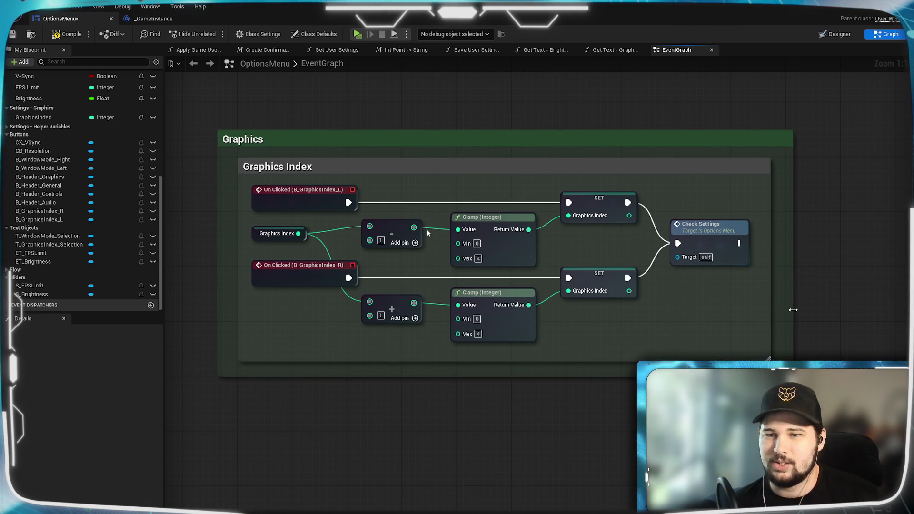
left_click_drag(428, 233, 774, 162)
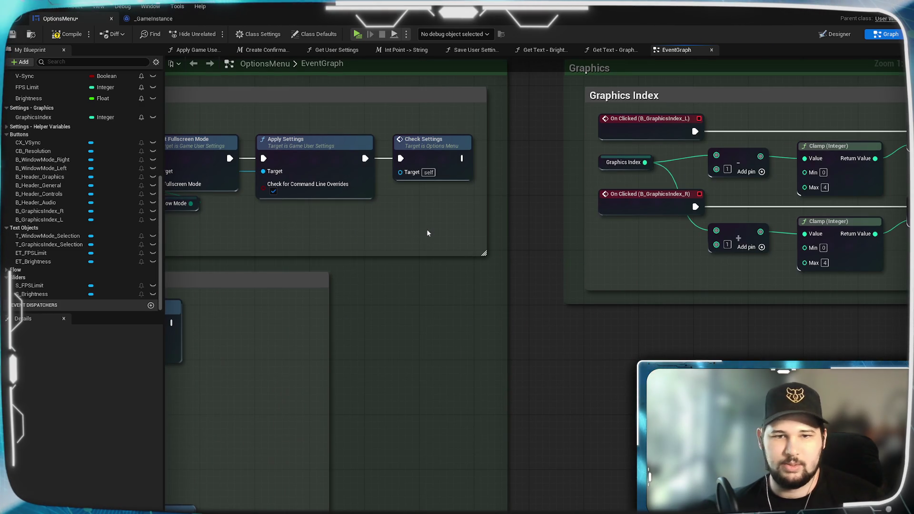
mouse_move(427, 233)
left_mouse_down()
mouse_move(391, 258)
mouse_move(207, 502)
left_mouse_up()
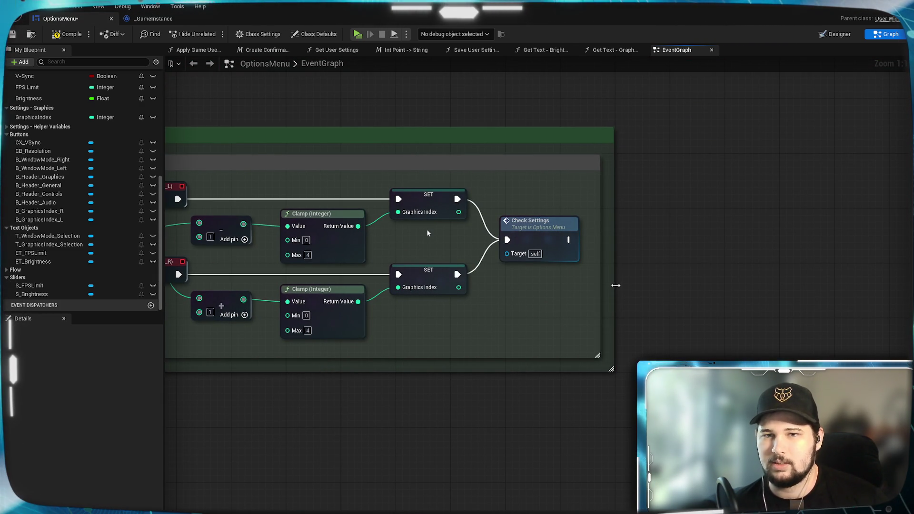
mouse_move(492, 421)
left_mouse_down()
mouse_move(259, 417)
mouse_move(149, 320)
mouse_move(140, 238)
mouse_move(475, 239)
mouse_move(476, 229)
mouse_move(603, 252)
mouse_move(586, 419)
left_mouse_up()
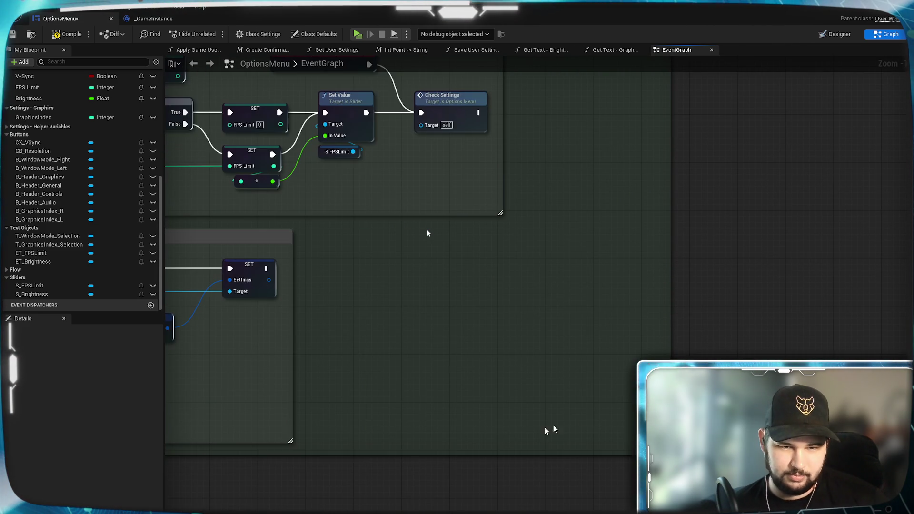
mouse_move(541, 401)
left_mouse_down()
mouse_move(763, 155)
mouse_move(718, 314)
mouse_move(732, 333)
left_mouse_up()
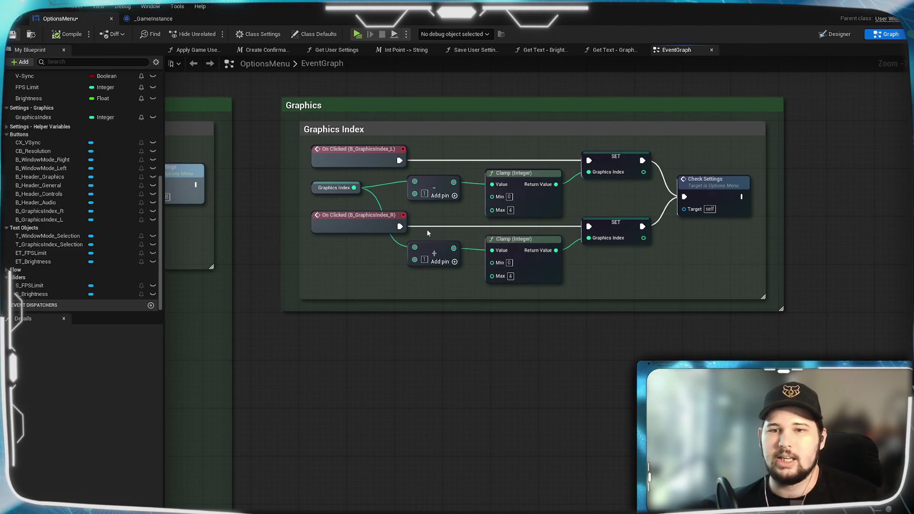
mouse_move(427, 234)
left_mouse_down()
mouse_move(211, 237)
mouse_move(26, 270)
left_mouse_up()
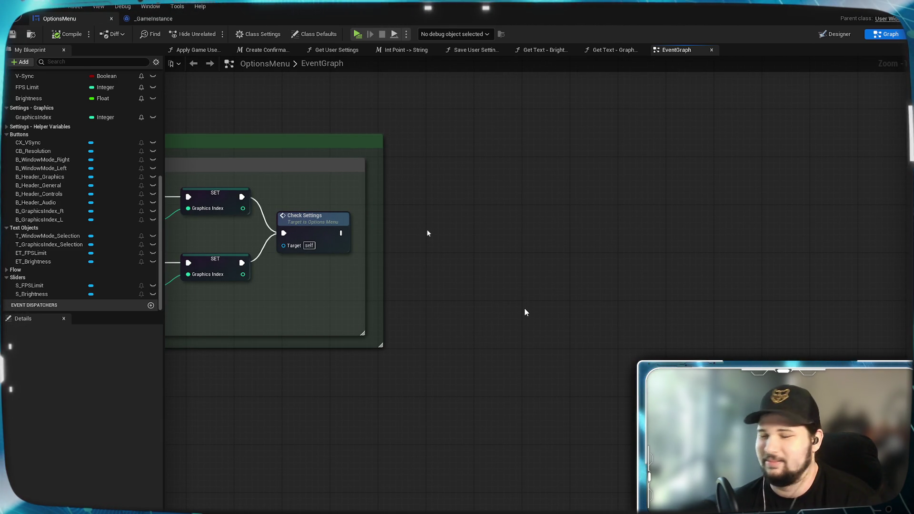
mouse_move(549, 292)
left_mouse_down()
mouse_move(484, 307)
mouse_move(438, 333)
left_mouse_up()
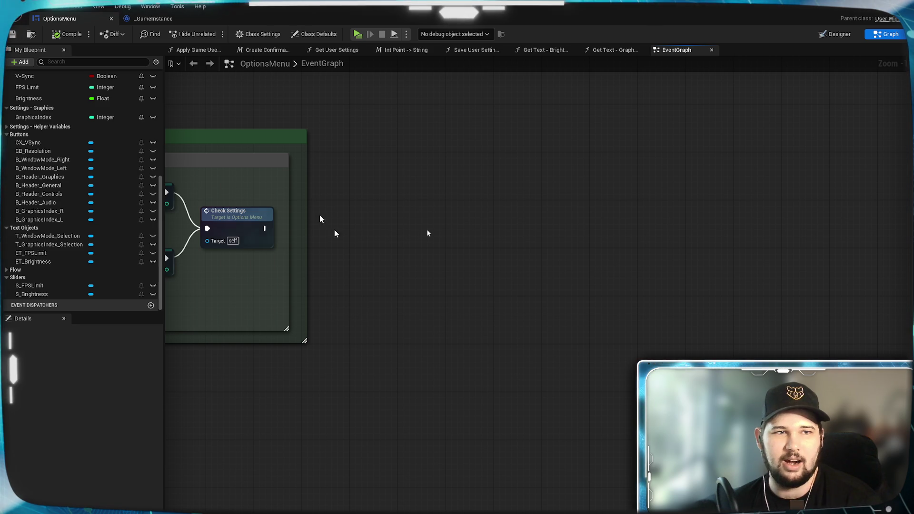
scroll(85, 202, "up", 5)
scroll(84, 201, "down", 4)
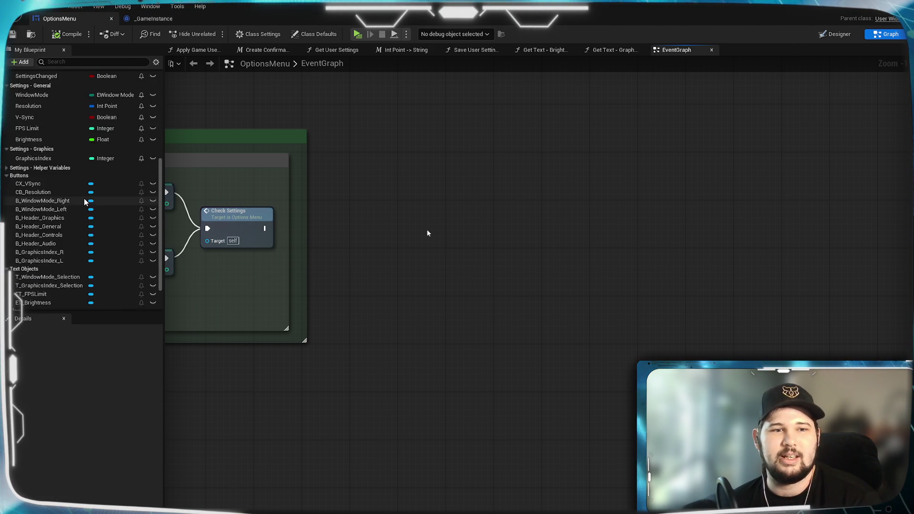
Step: In the Designer, select VB_General, zoom in on its Window Mode through Brightness rows, and select HB_Brightness
left_click(835, 34)
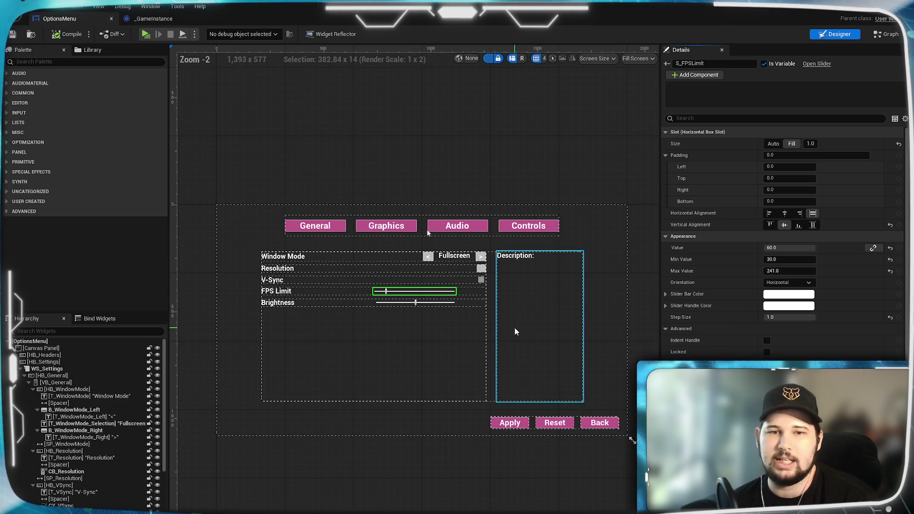
left_click(432, 336)
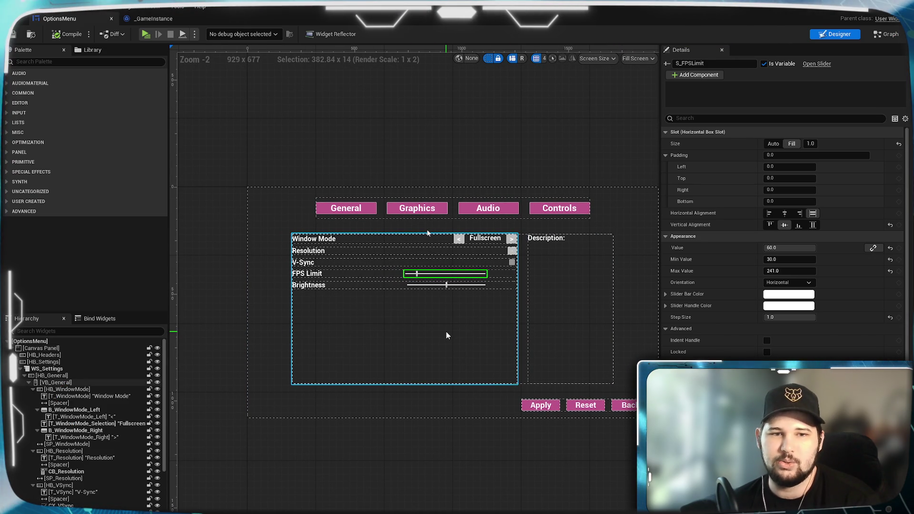
scroll(447, 335, "up", 4)
scroll(446, 335, "down", 1)
left_click_drag(447, 335, 462, 364)
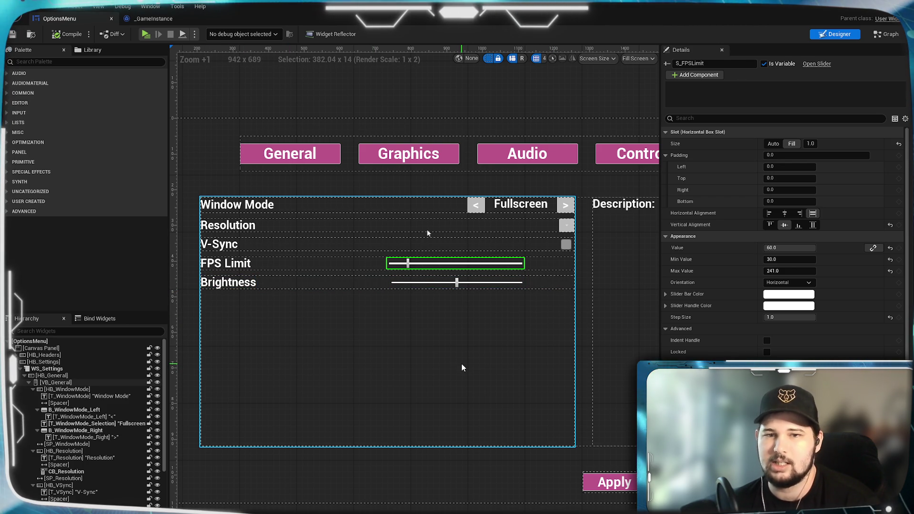
left_click_drag(438, 371, 439, 356)
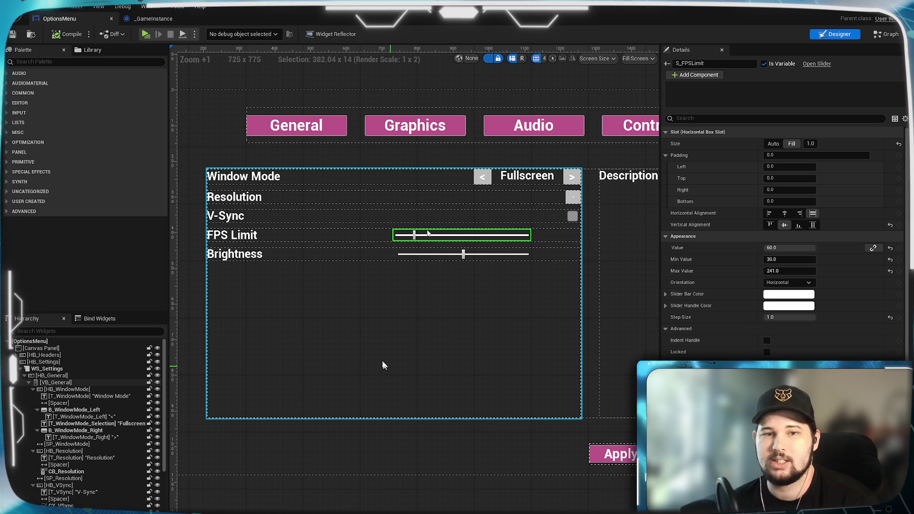
scroll(82, 483, "down", 5)
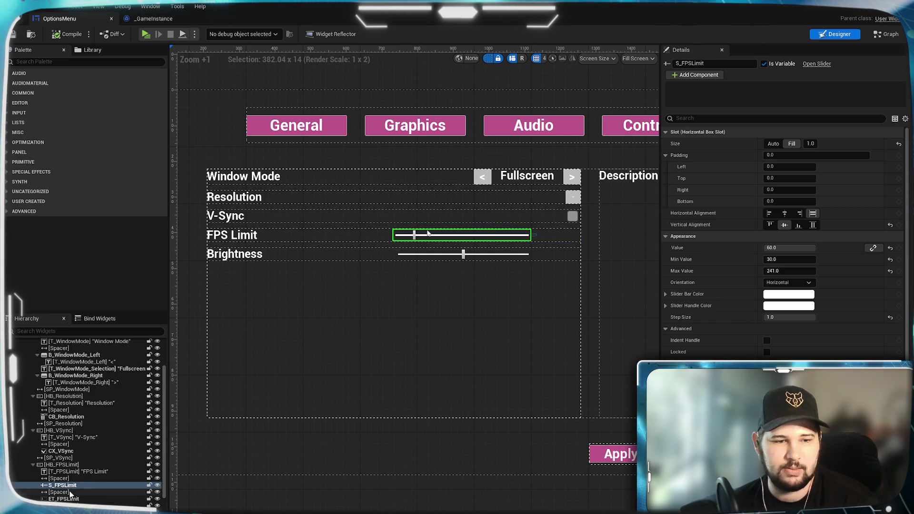
scroll(82, 483, "down", 2)
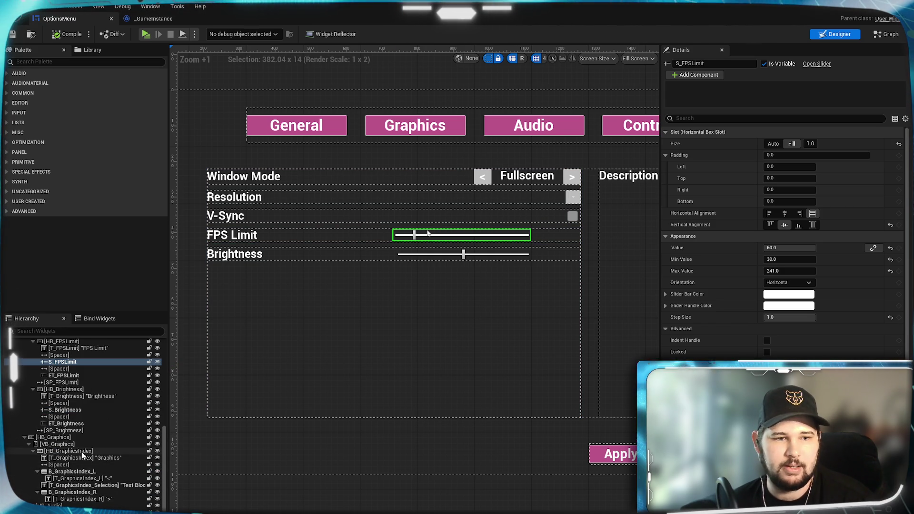
scroll(82, 456, "up", 4)
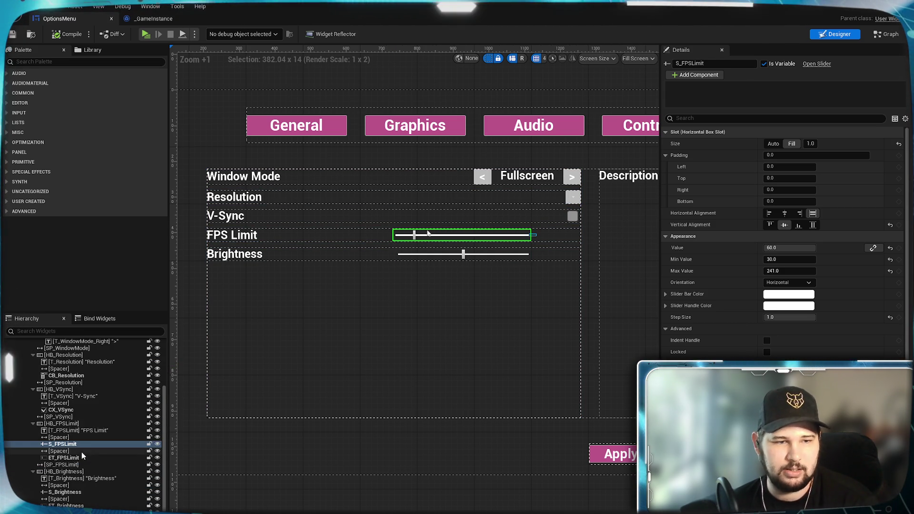
left_click(90, 472)
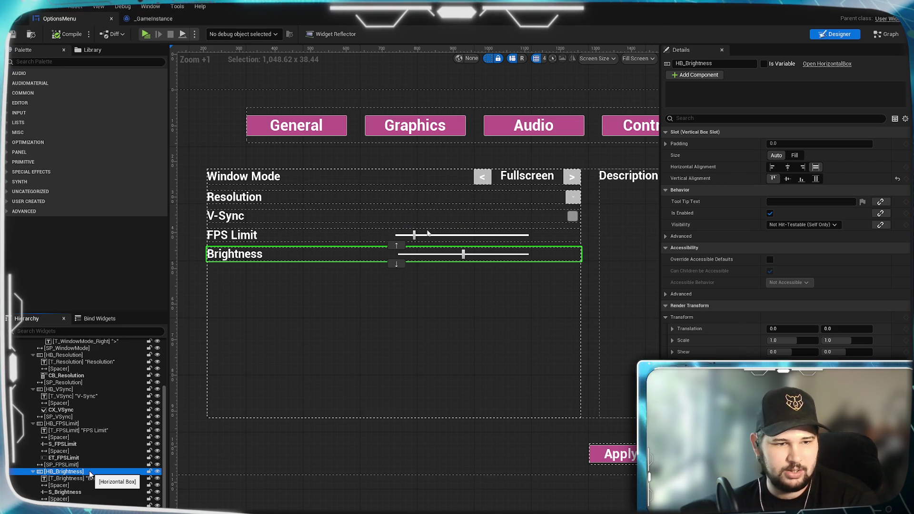
Step: Duplicate the Brightness row and paste the copy, HB_Brightness_1, into the Audio panel
right_click(90, 472)
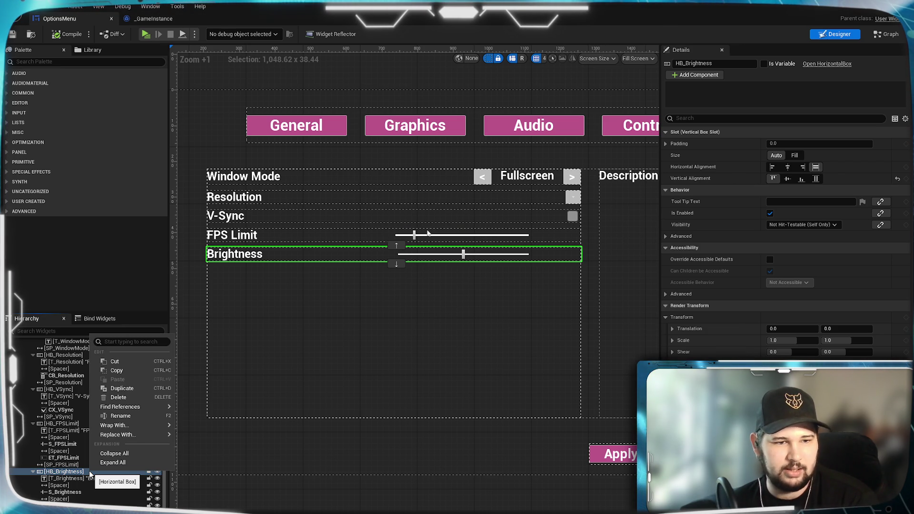
left_click(126, 389)
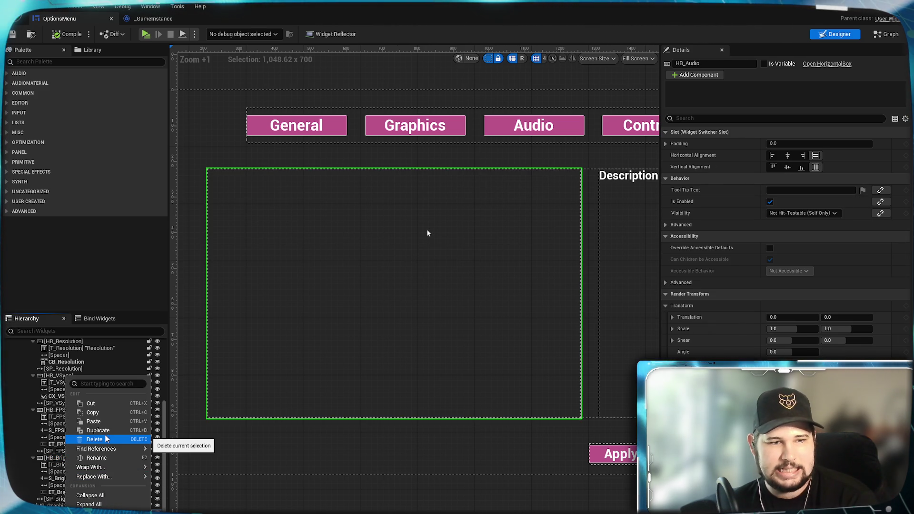
left_click(100, 421)
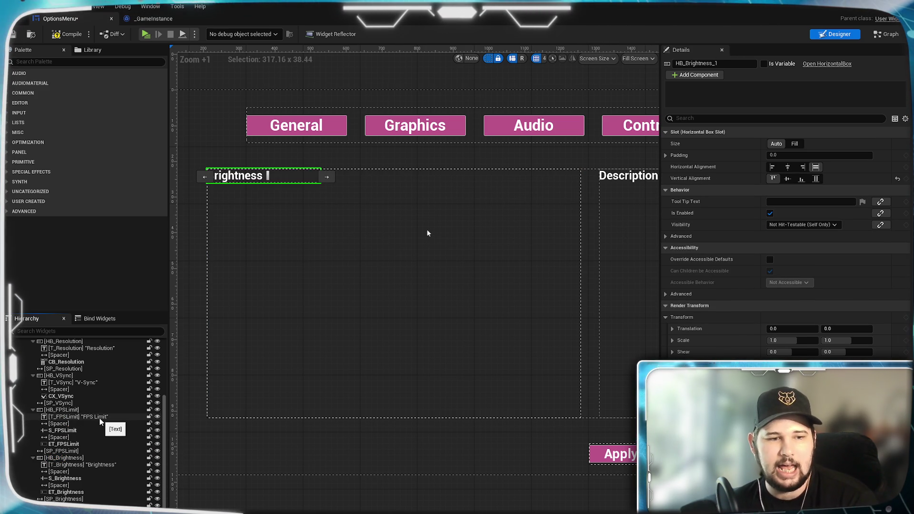
Step: Filter the Palette by 'vertical' and pick Vertical Box
left_click(46, 62)
type("vertical")
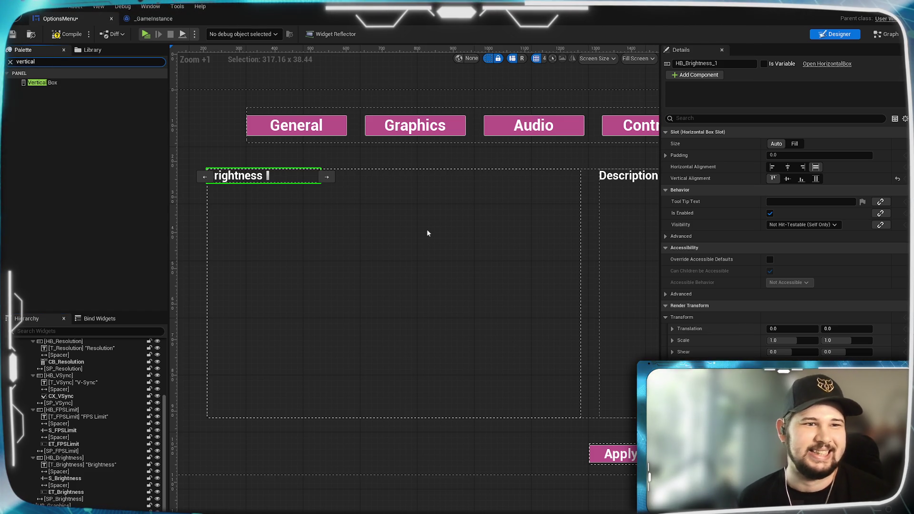
left_click(53, 84)
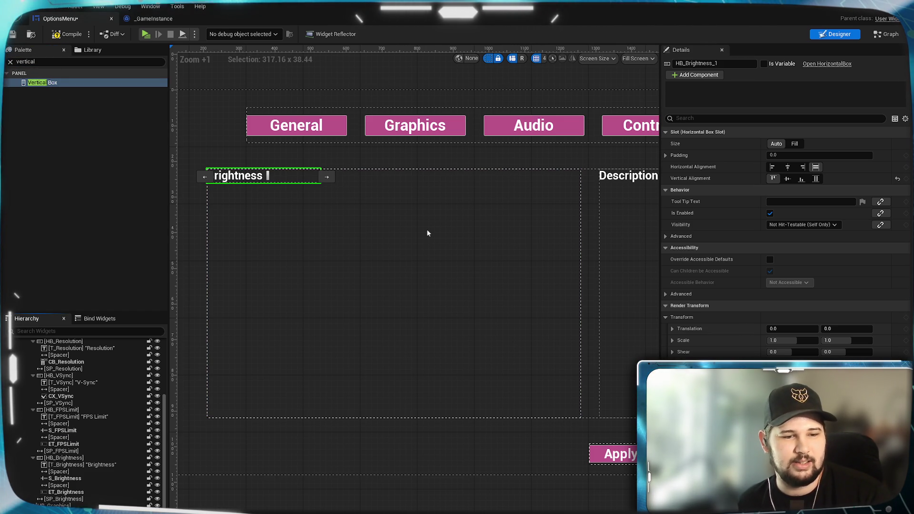
Step: Drop a Vertical Box into the Audio panel, name it VB_Audio, and set its size to Fill
left_click_drag(427, 233, 427, 234)
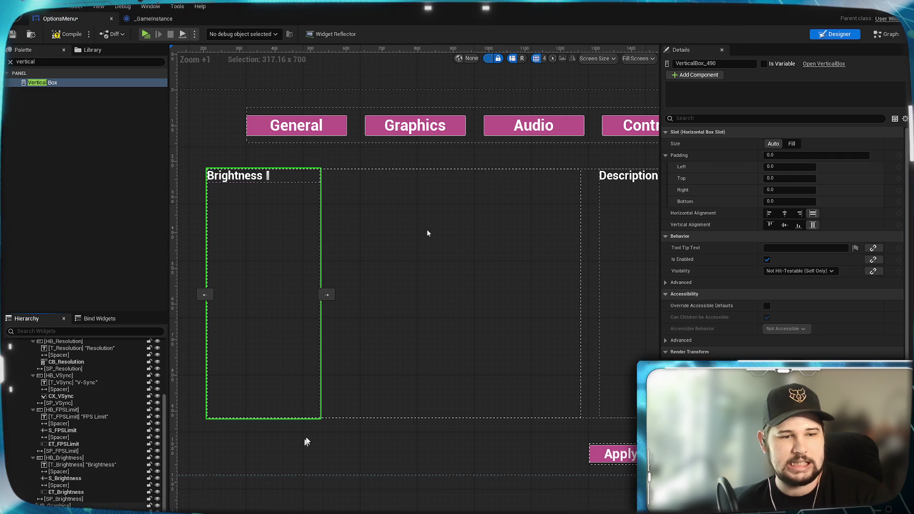
key("F2")
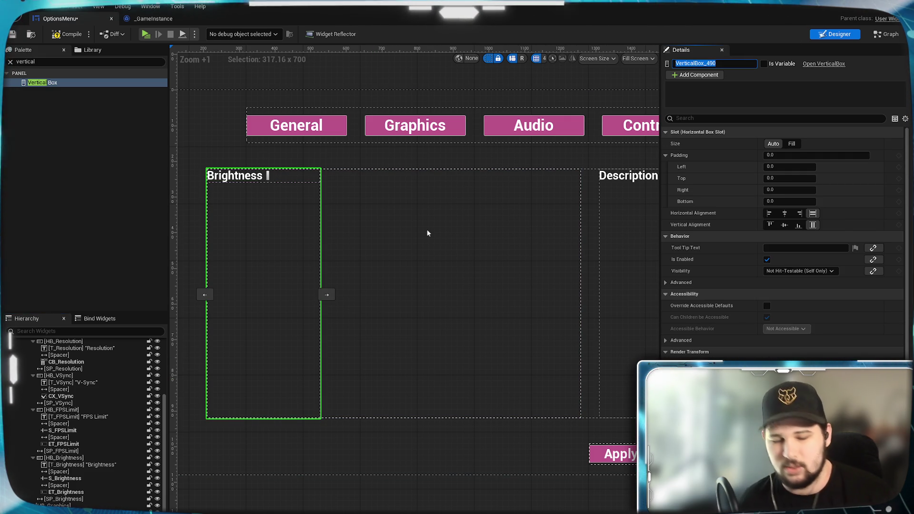
type("VB_Audio")
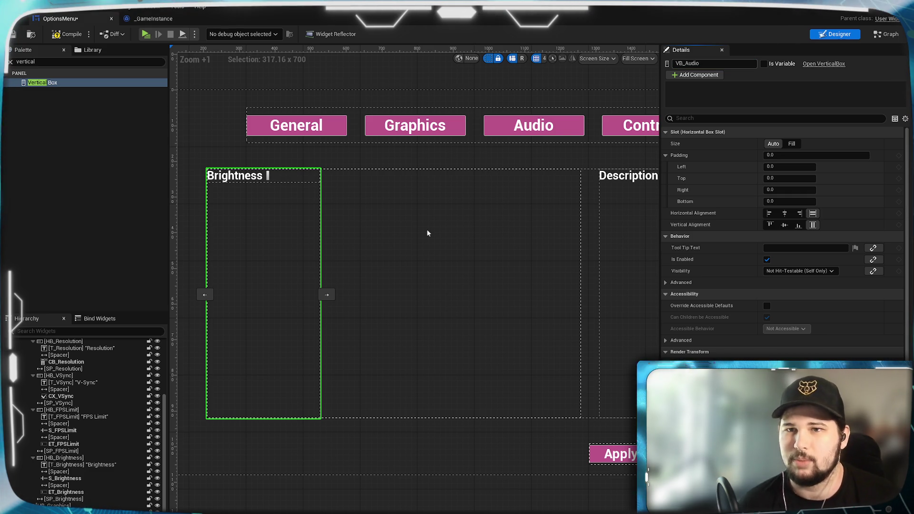
left_click(793, 144)
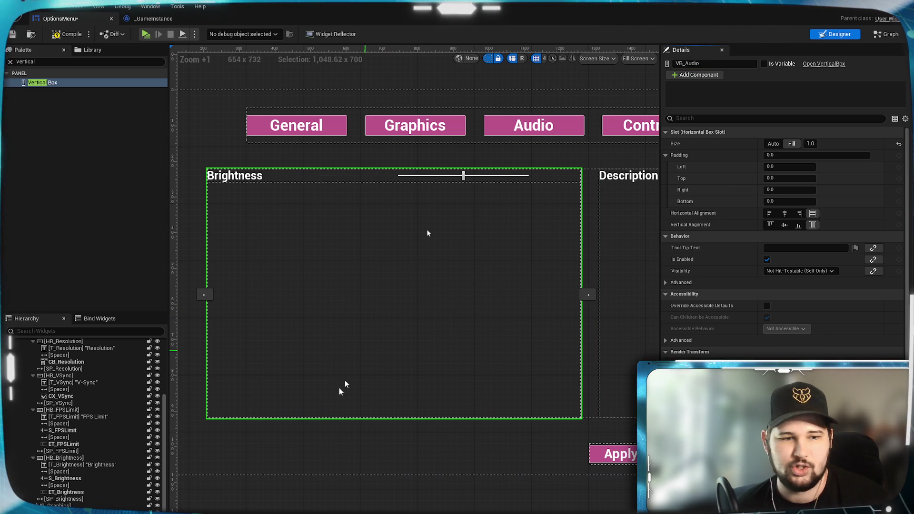
left_click(333, 176)
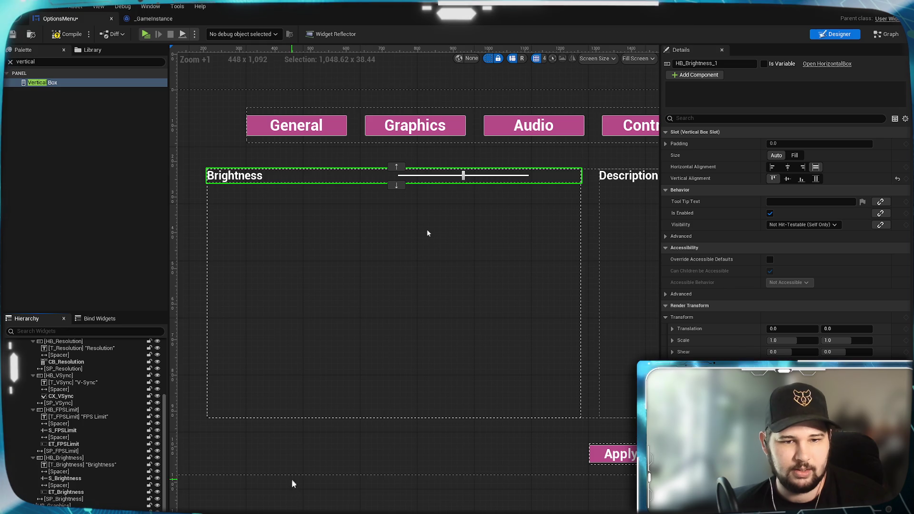
Step: Rename the copied row HB_MasterVolume and give its child widgets MasterVolume names
key("F2")
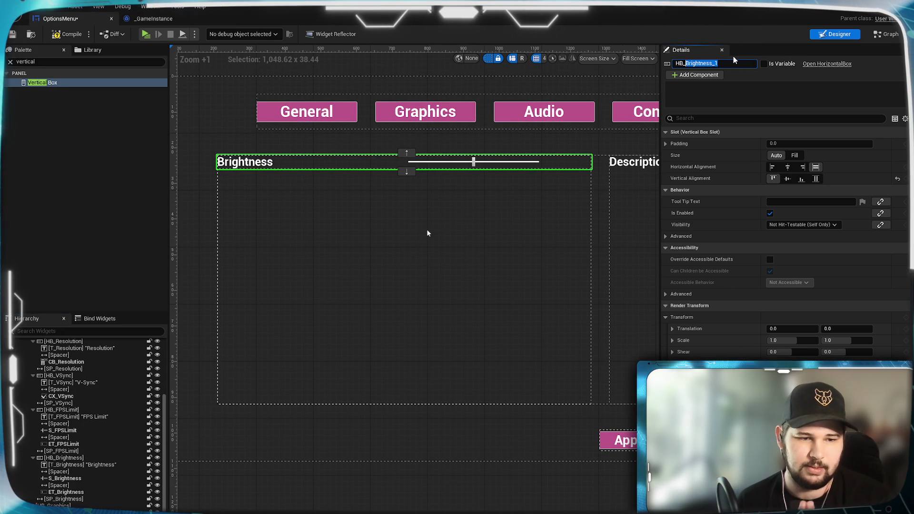
type("M")
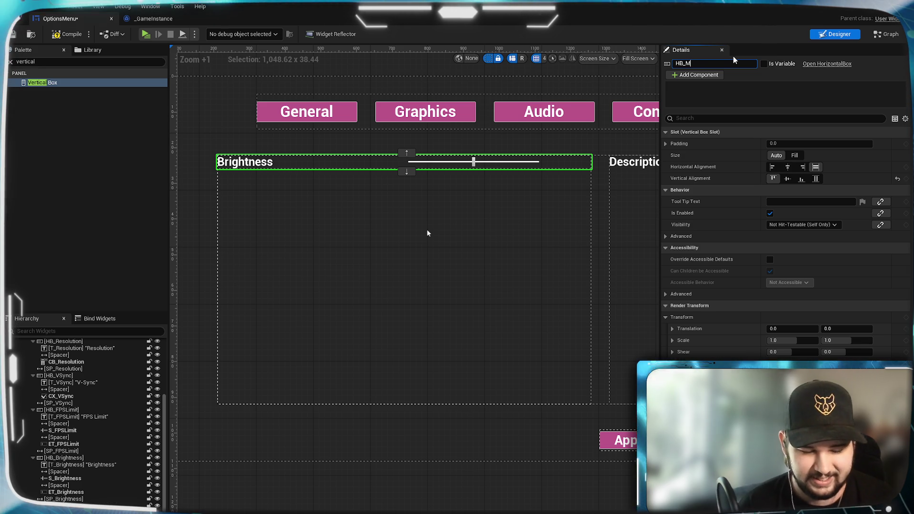
type("asterVolume")
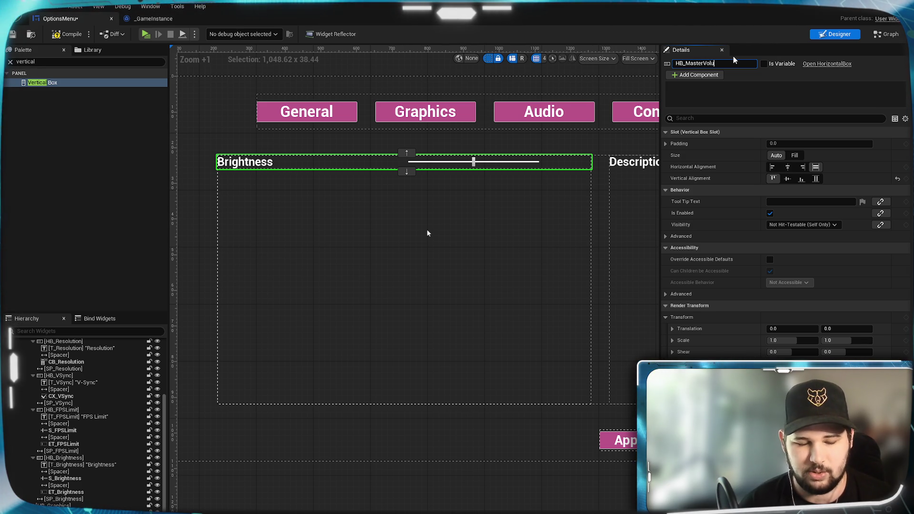
key("Return")
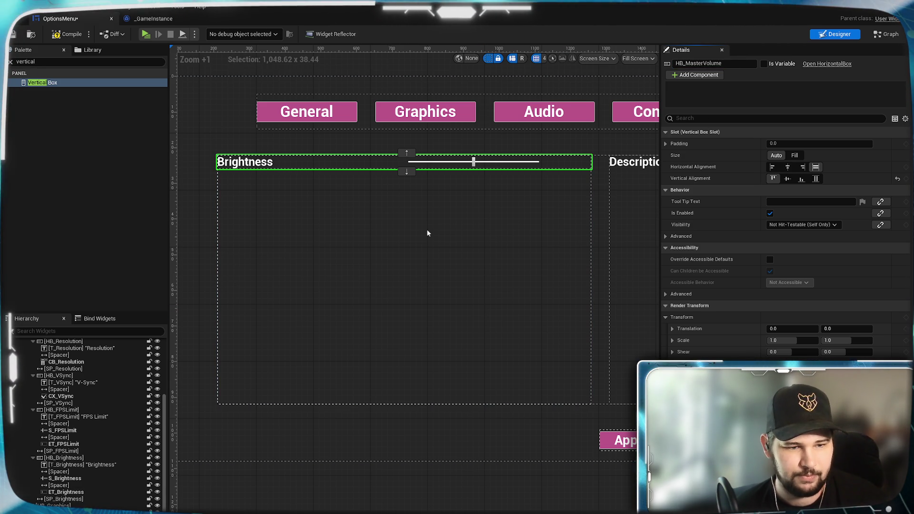
key("Down")
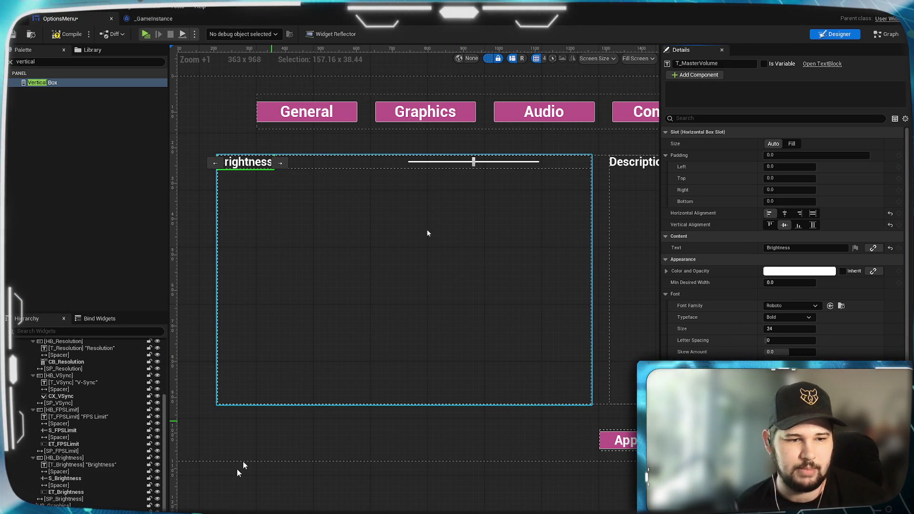
key("Down")
key("Down")
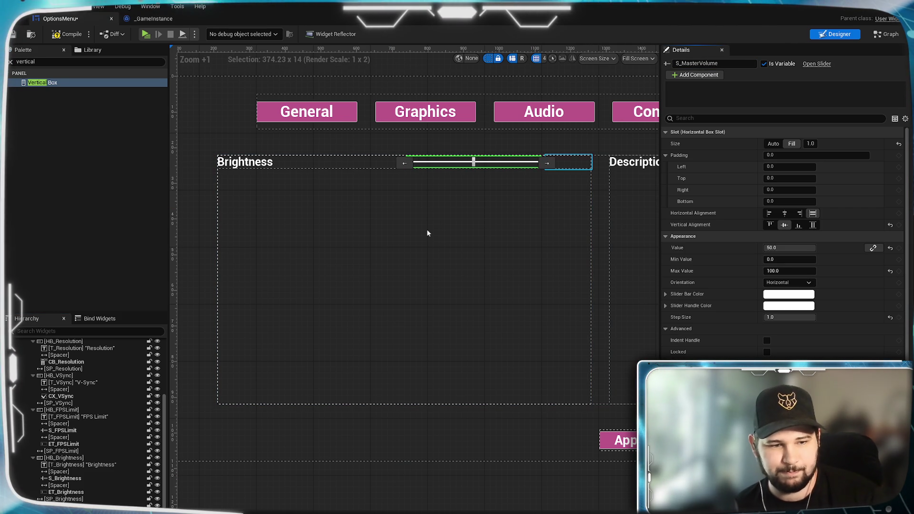
key("Down")
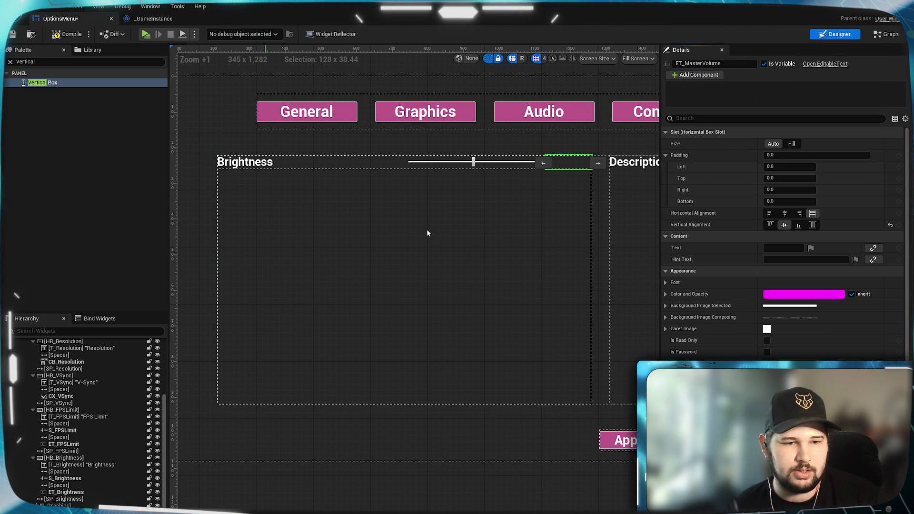
Step: Copy the Brightness spacer and paste it into VB_Audio as SP_MasterVolume
left_click(73, 499)
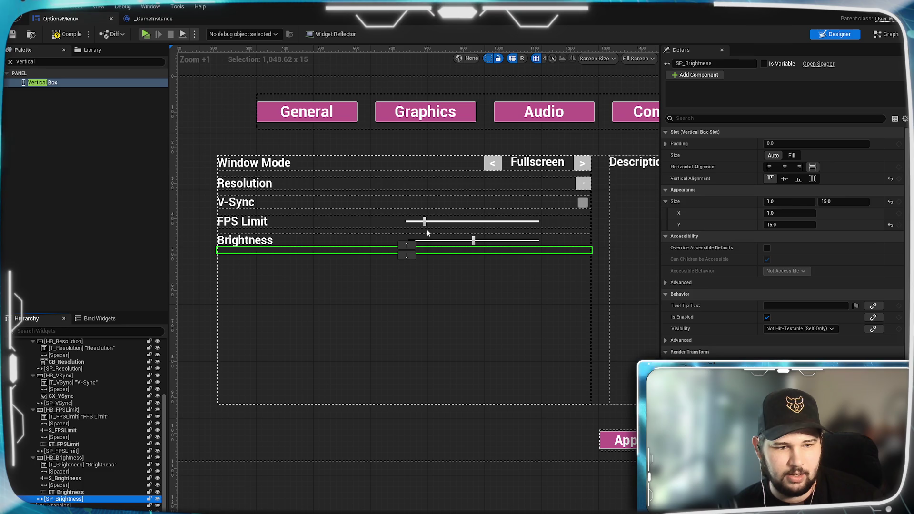
right_click(72, 394)
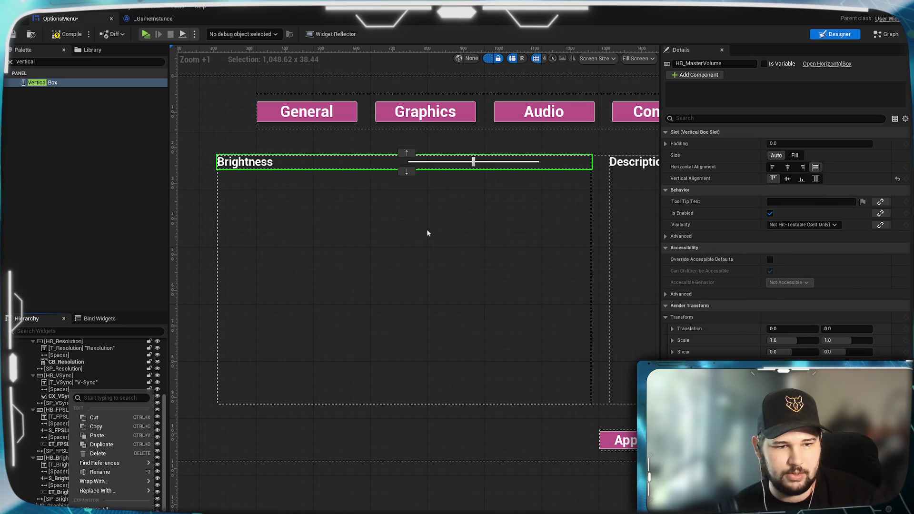
left_click(86, 507)
right_click(60, 388)
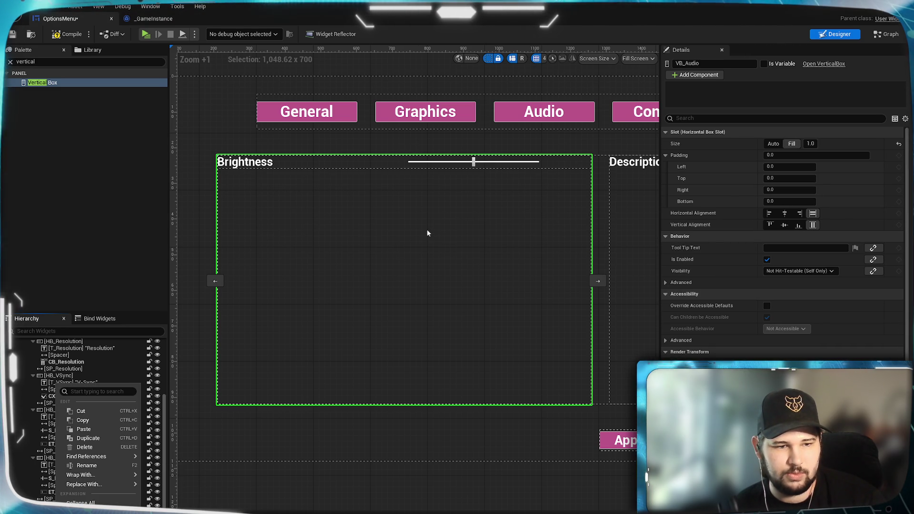
left_click(96, 428)
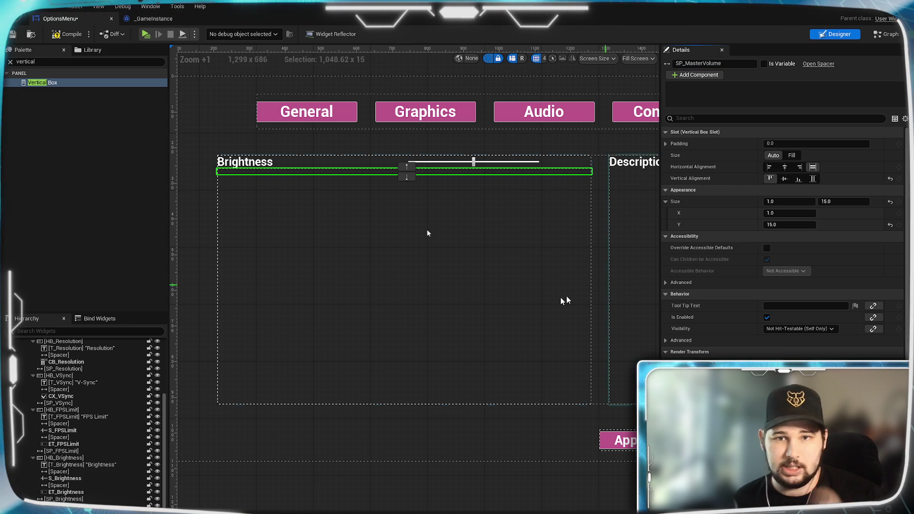
scroll(37, 379, "up", 5)
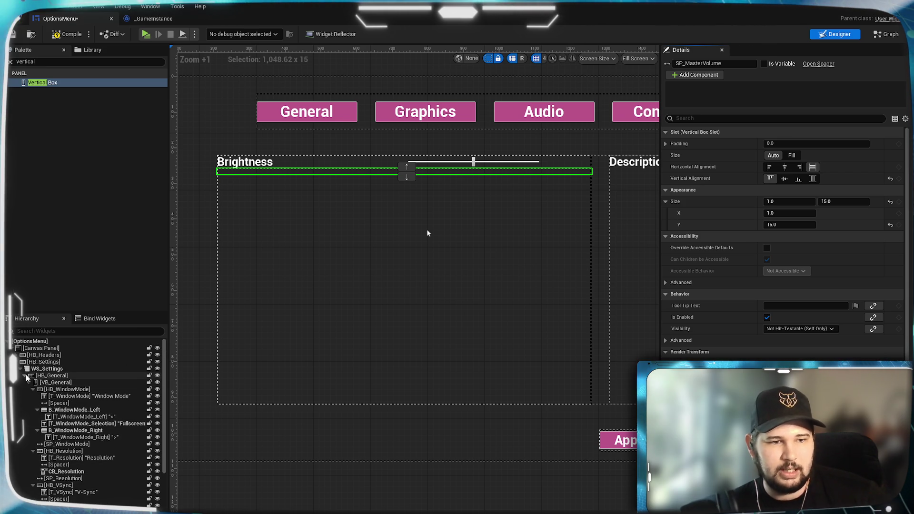
Step: Duplicate HB_MasterVolume three times, creating HB_MasterVolume_1 through HB_MasterVolume_3
left_click(25, 375)
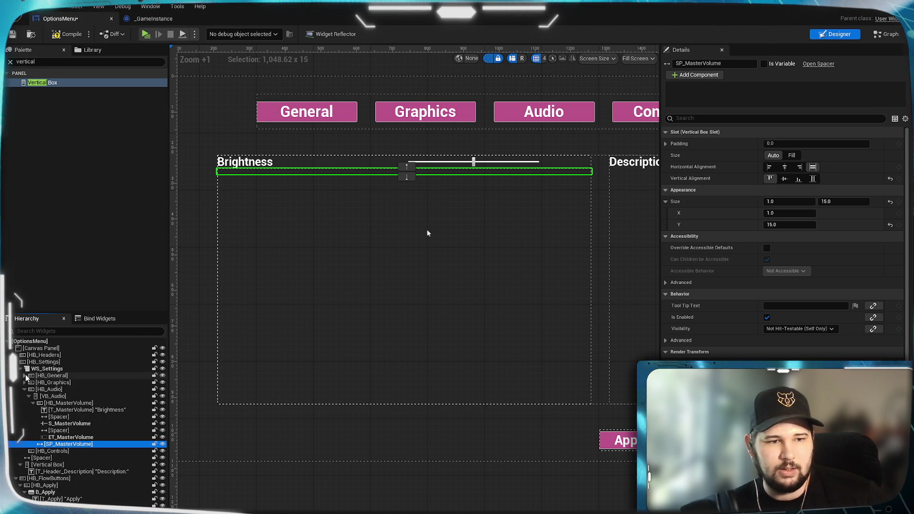
right_click(93, 404)
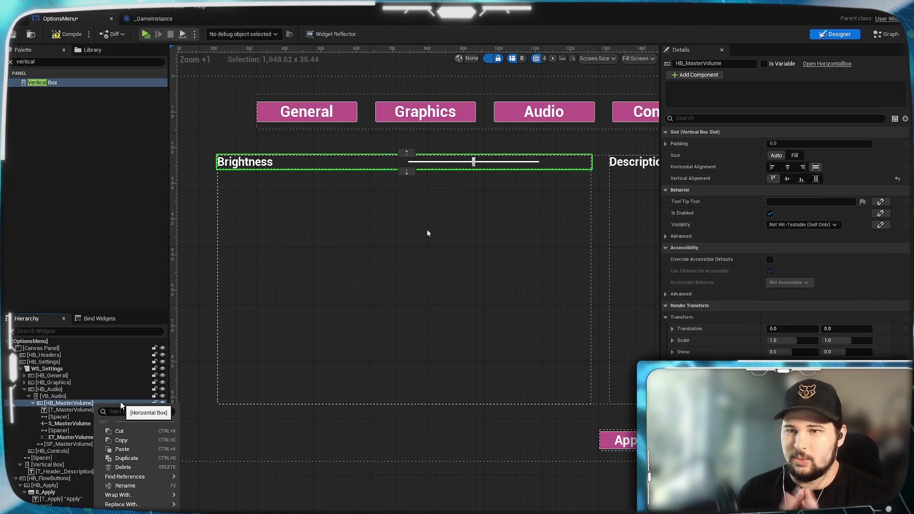
left_click(144, 458)
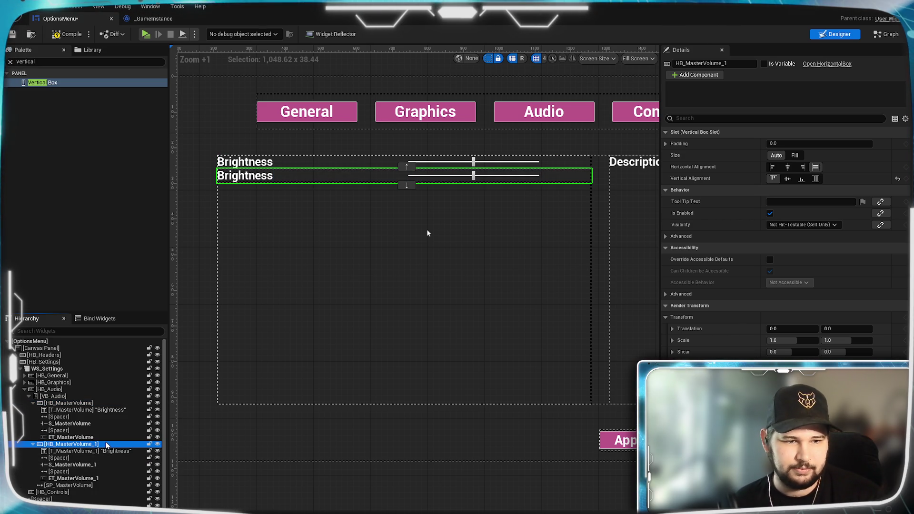
right_click(104, 444)
left_click(138, 497)
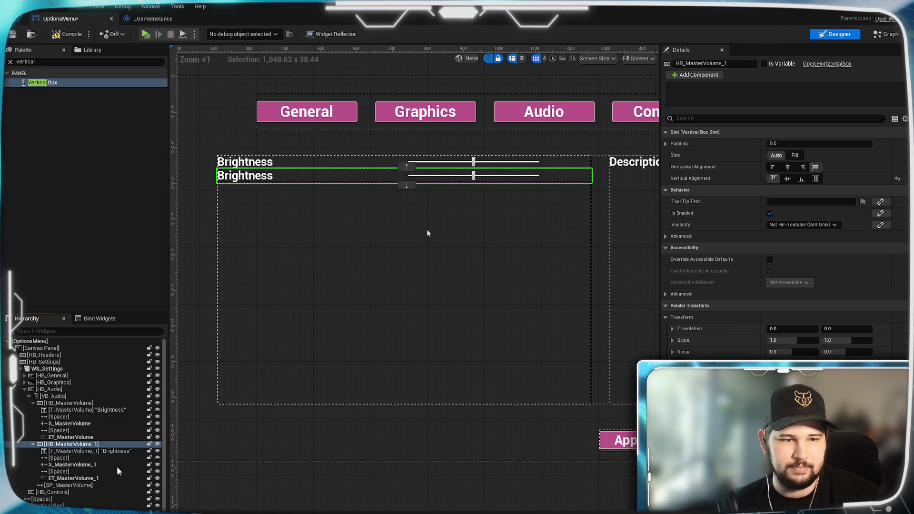
right_click(103, 483)
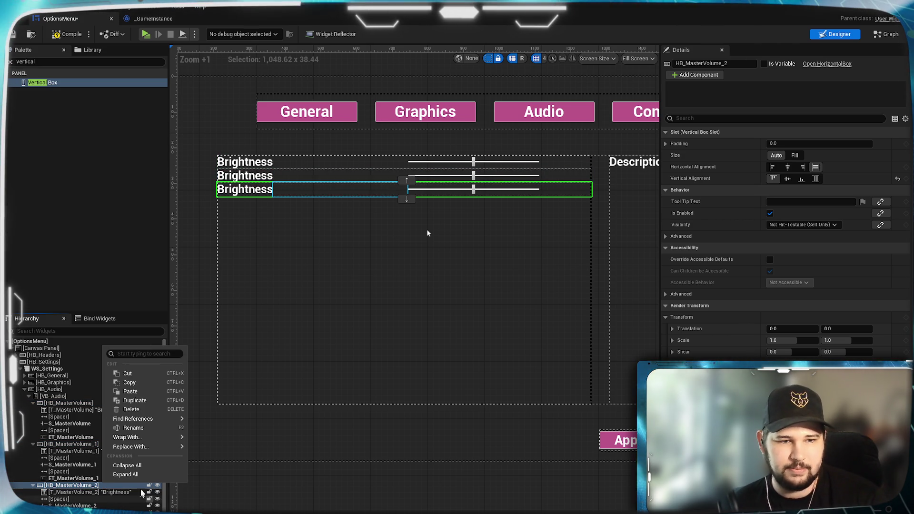
left_click(138, 402)
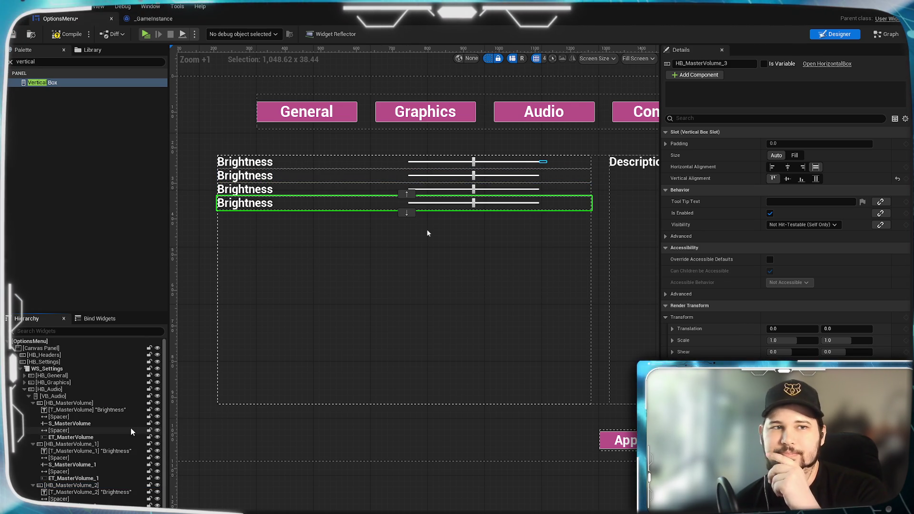
Step: Check the audio variables in the _GameInstance tab, then return to OptionsMenu
left_click(158, 19)
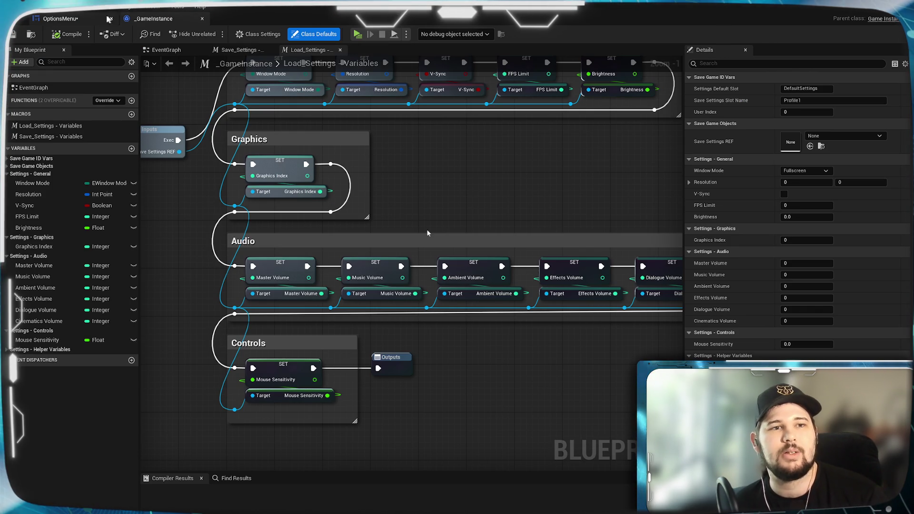
left_click(88, 19)
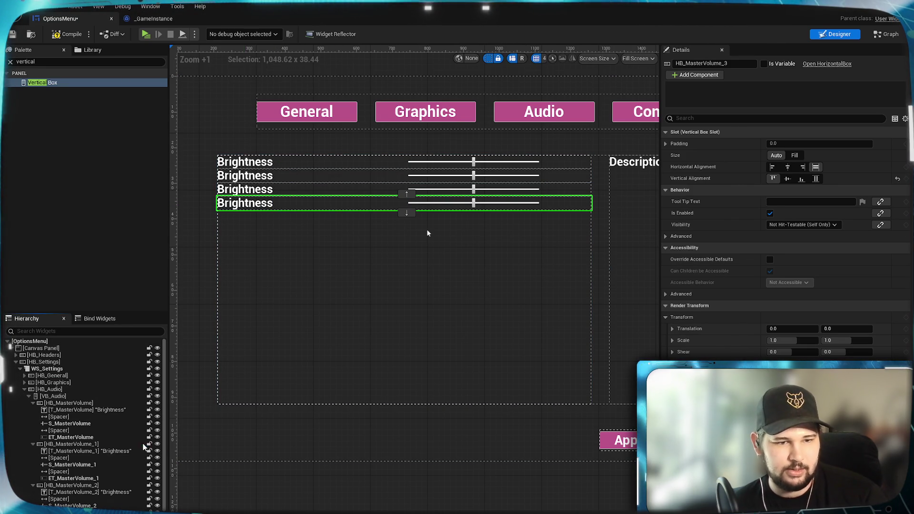
right_click(104, 444)
Step: Duplicate the row twice more, creating HB_MasterVolume_4 and HB_MasterVolume_5
left_click(143, 439)
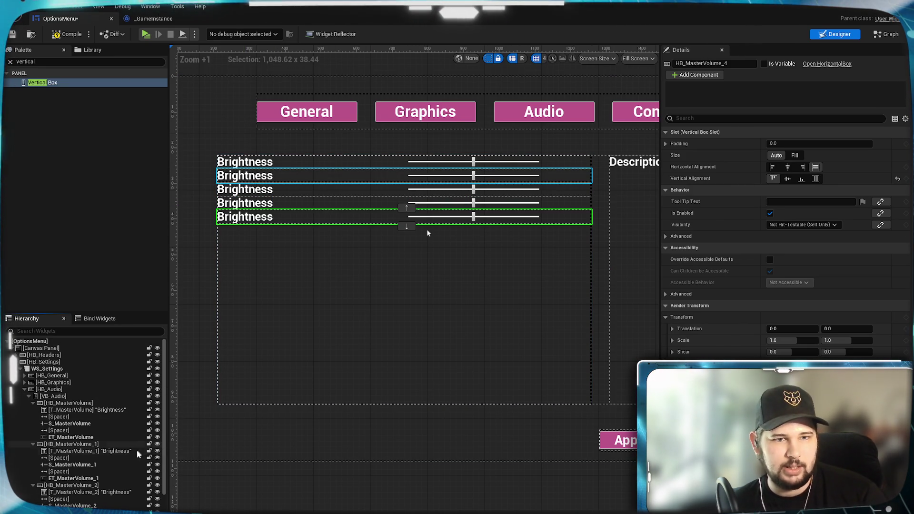
scroll(96, 494, "down", 1)
scroll(97, 495, "down", 4)
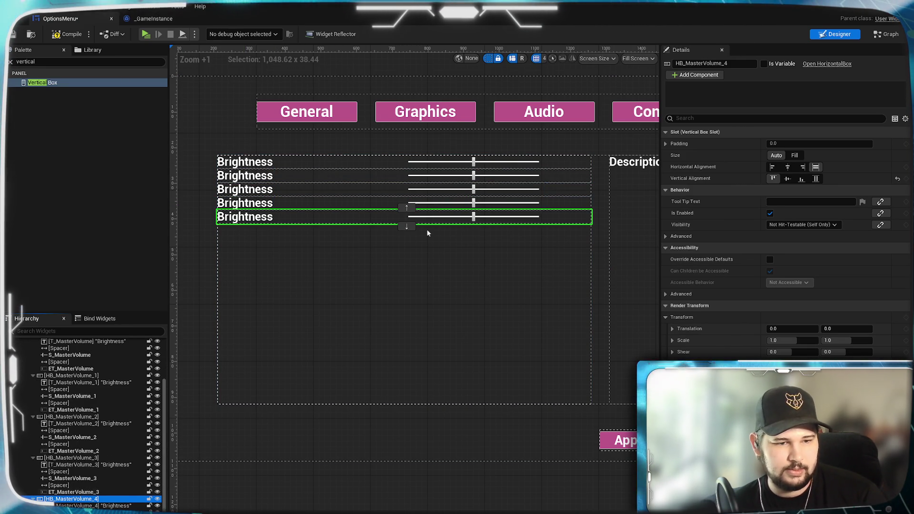
right_click(106, 502)
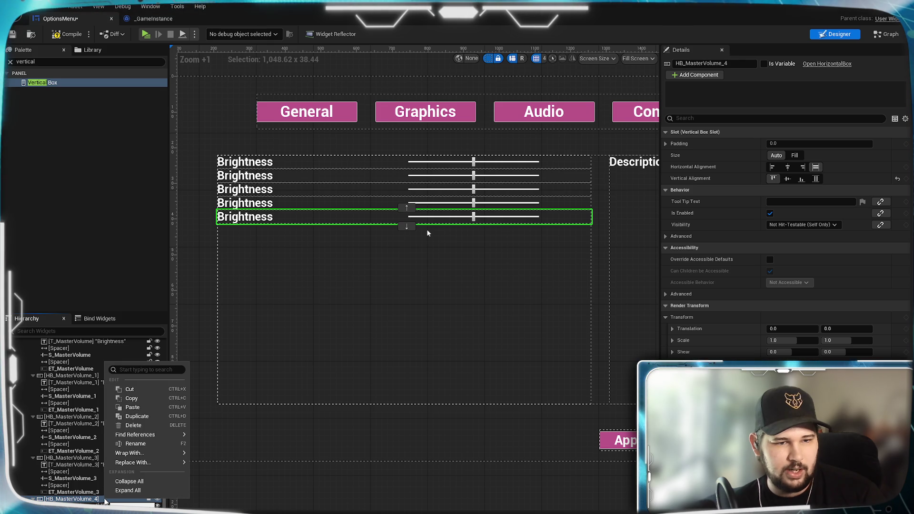
left_click(137, 416)
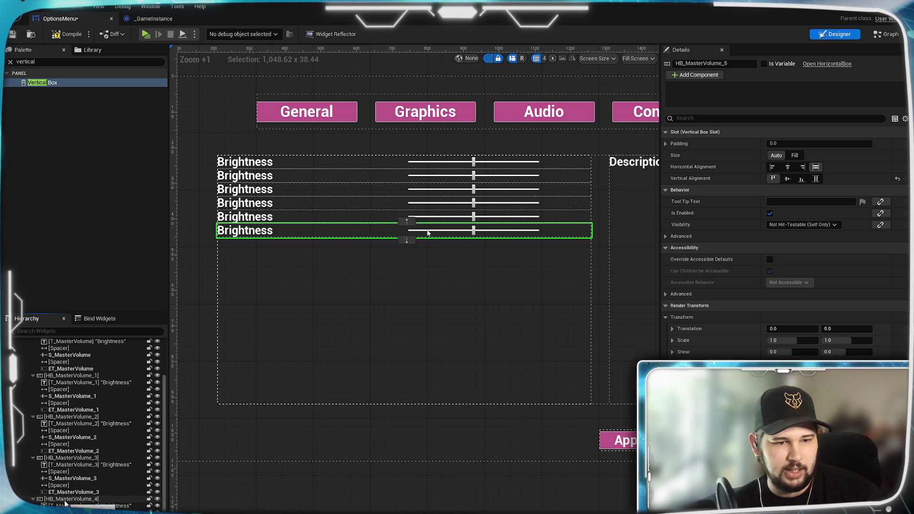
Step: Move HB_MasterVolume_1 to the bottom of the Audio box and duplicate SP_MasterVolume
scroll(103, 353, "down", 2)
left_click(104, 349)
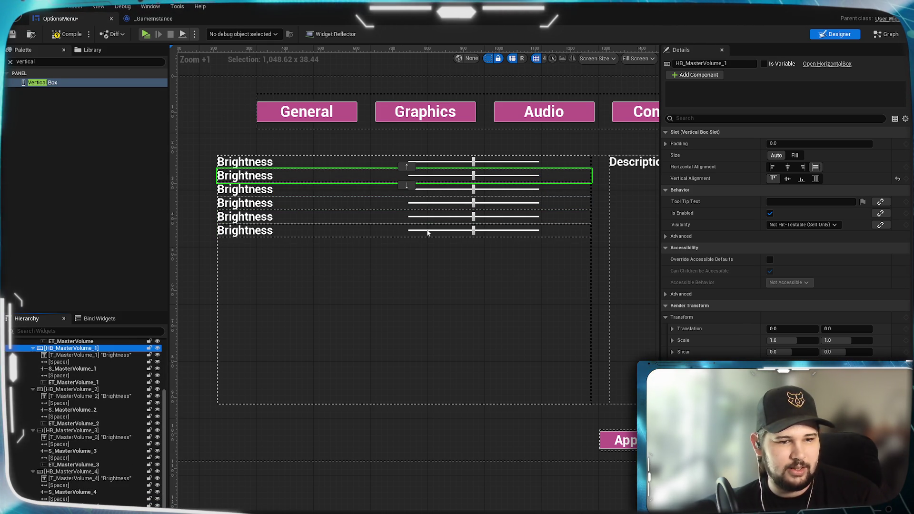
left_click_drag(428, 175, 428, 233)
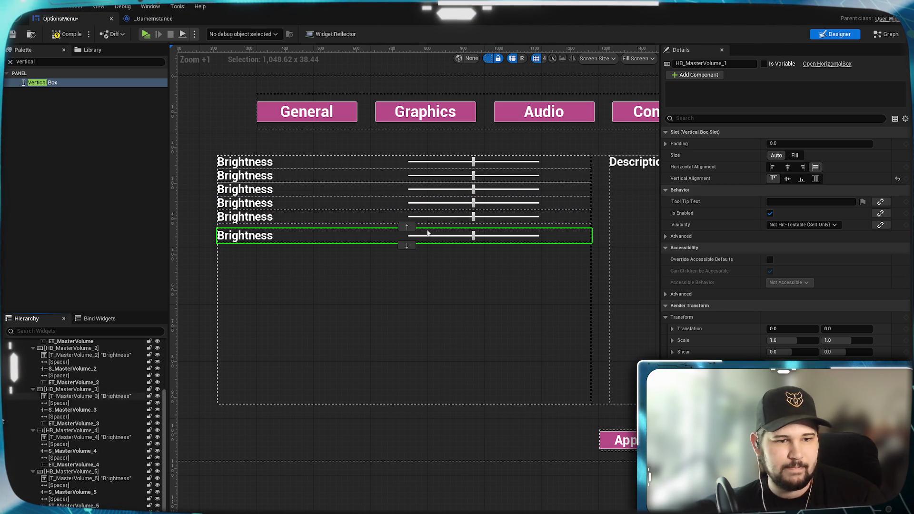
right_click(69, 375)
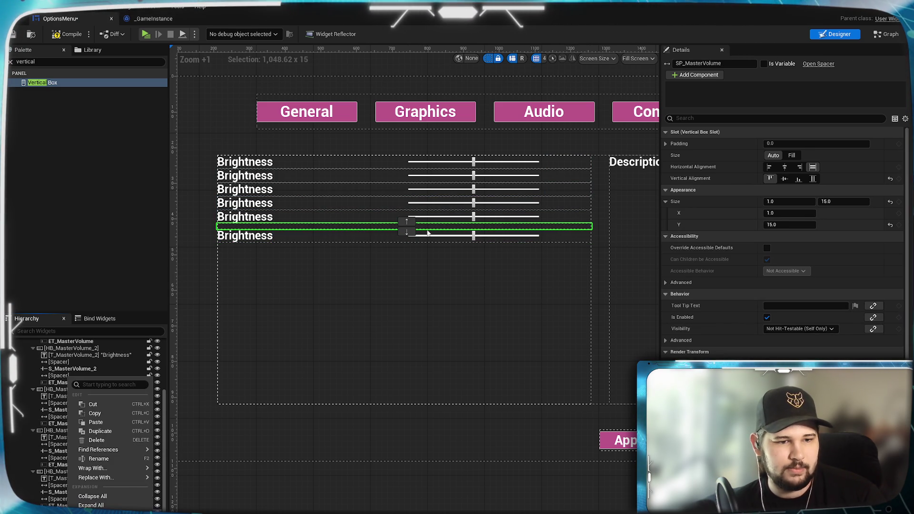
left_click(116, 432)
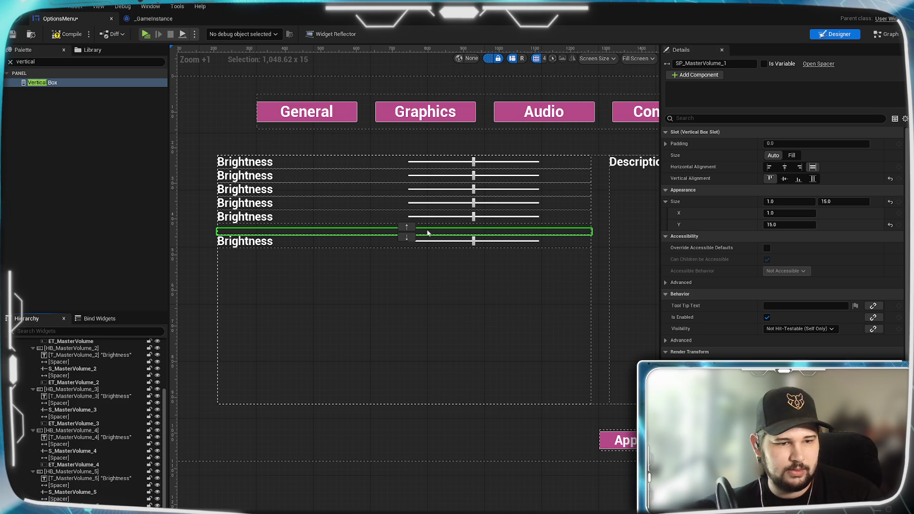
Step: Put HB_MasterVolume_1 back above the new spacer and duplicate the spacer again into SP_MasterVolume_2
left_click(427, 233)
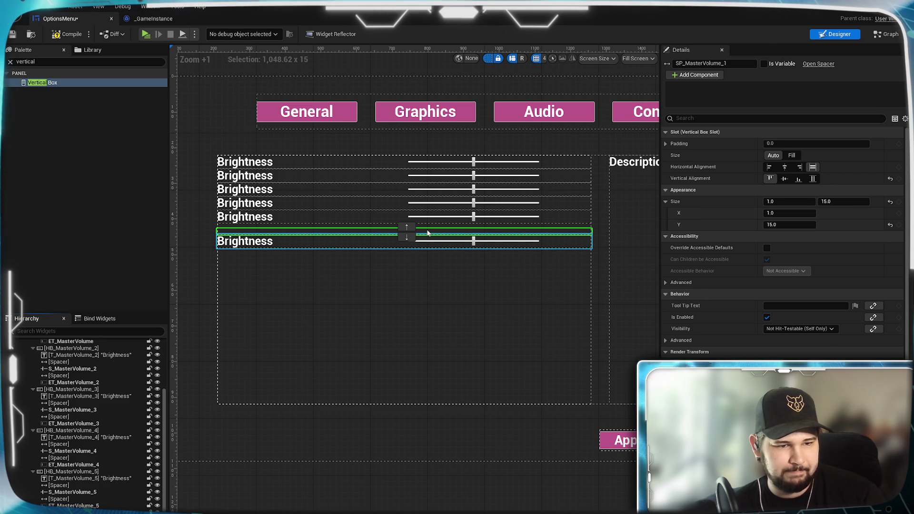
key("ctrl+z")
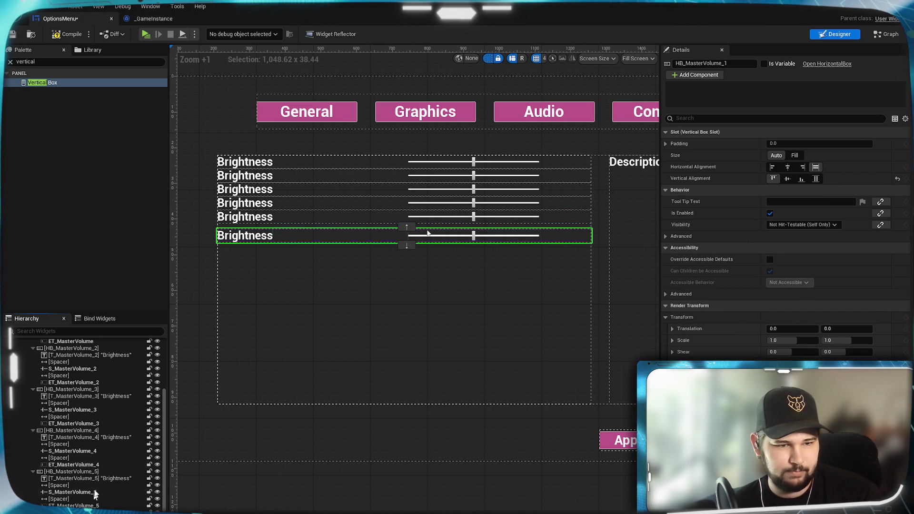
scroll(85, 429, "down", 3)
right_click(71, 506)
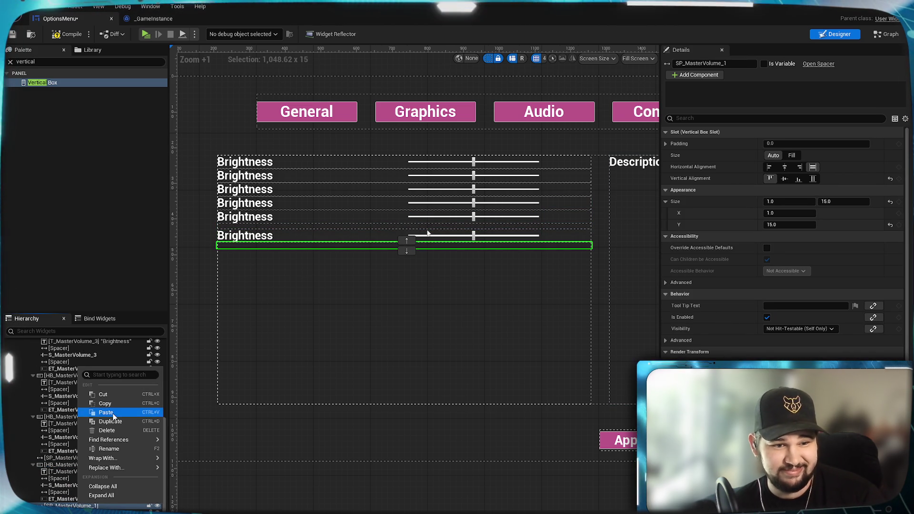
left_click(110, 421)
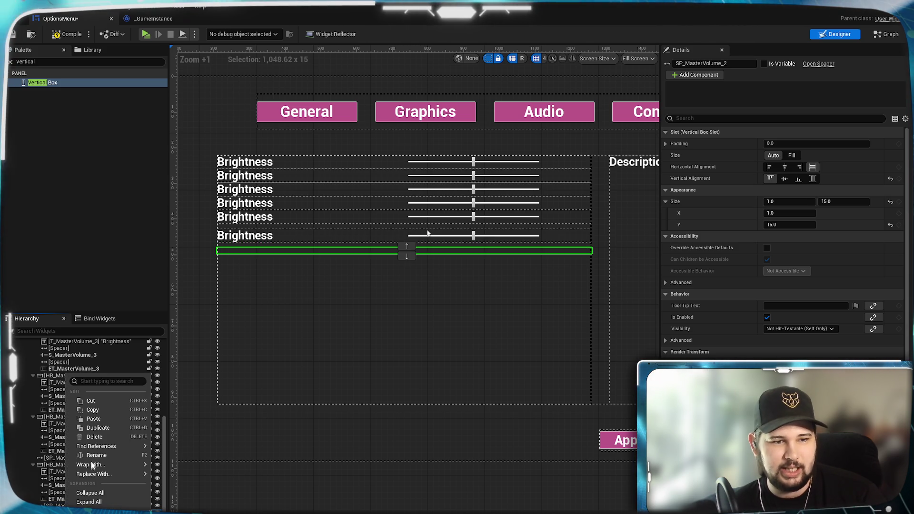